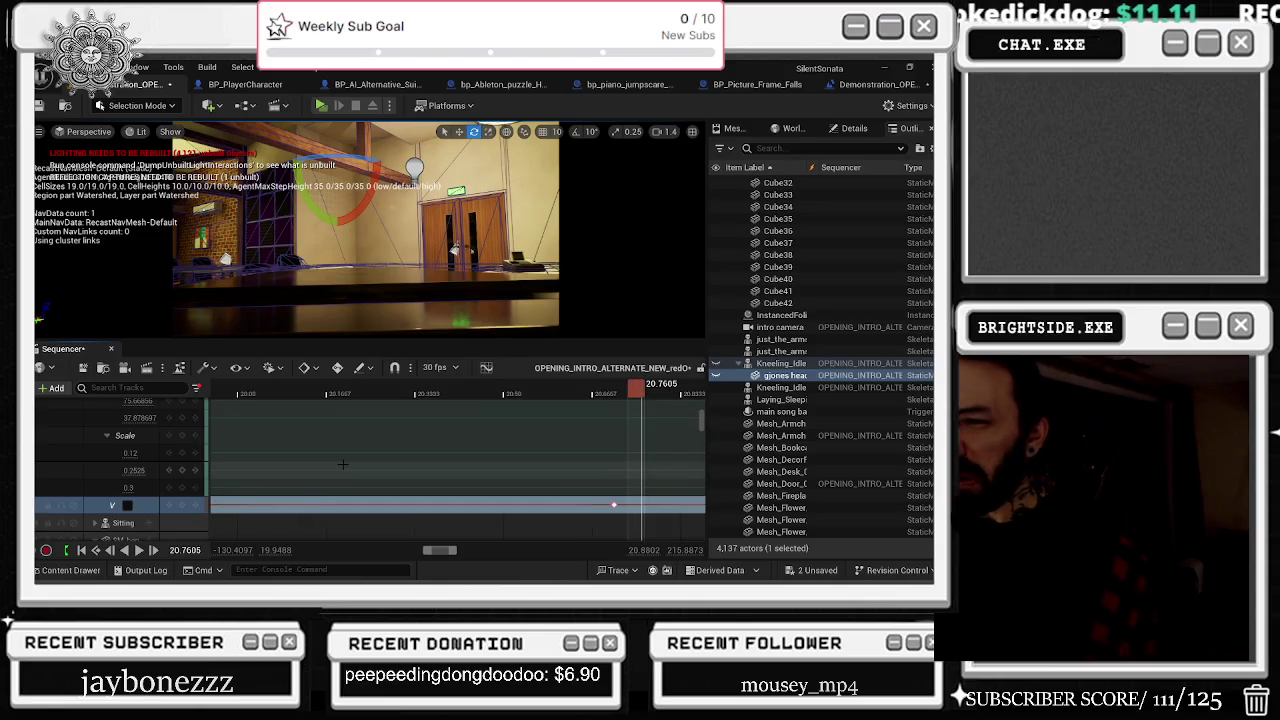
Step: Drag the character's later keys left to about 18.94 s and play back the cut near 19 s
mouse_move(357, 395)
mouse_down()
mouse_move(391, 397)
mouse_move(376, 400)
mouse_up()
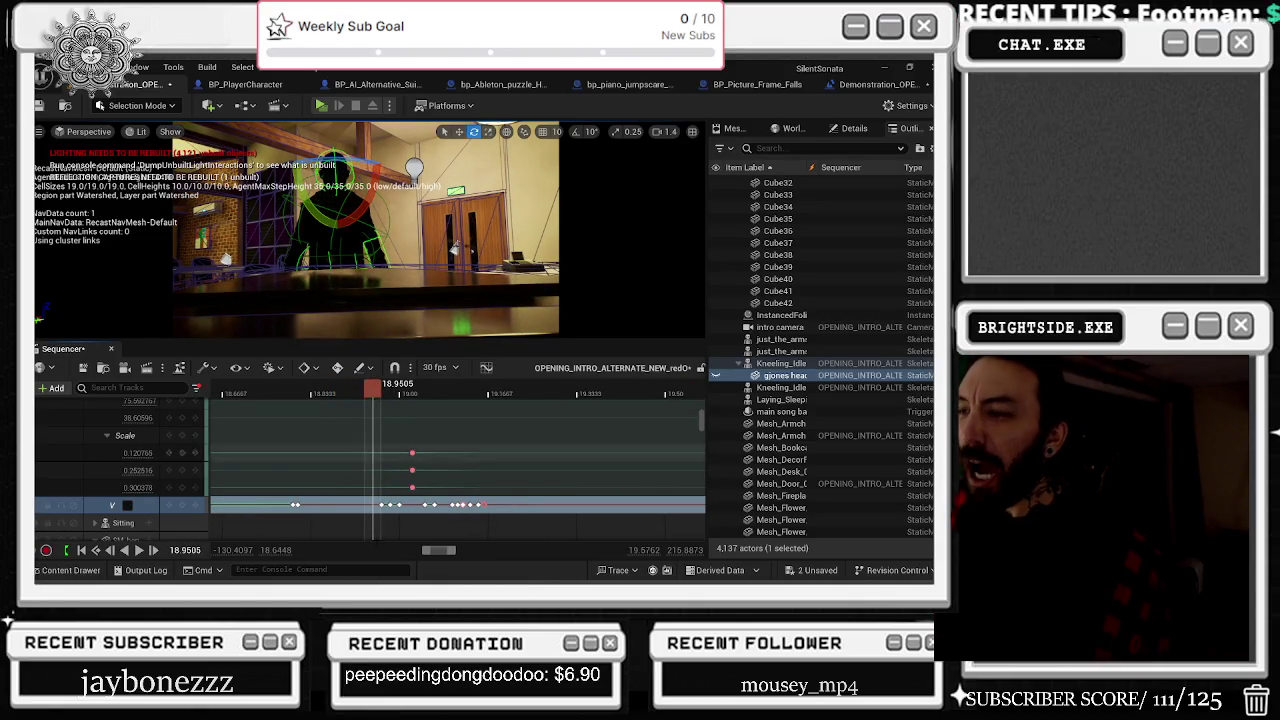
scroll(452, 507, up, 5)
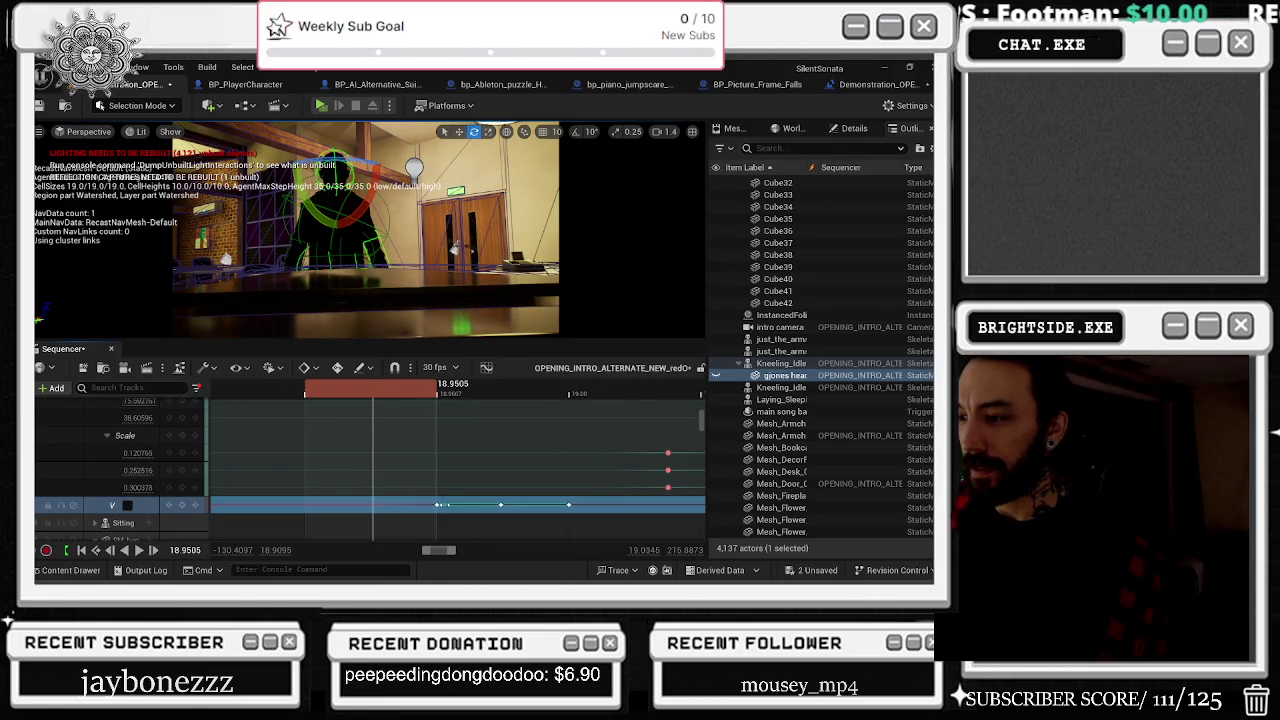
drag(437, 505, 363, 505)
mouse_move(349, 387)
mouse_down()
mouse_move(318, 394)
mouse_move(356, 395)
mouse_move(344, 396)
mouse_up()
drag(363, 505, 344, 504)
click(333, 392)
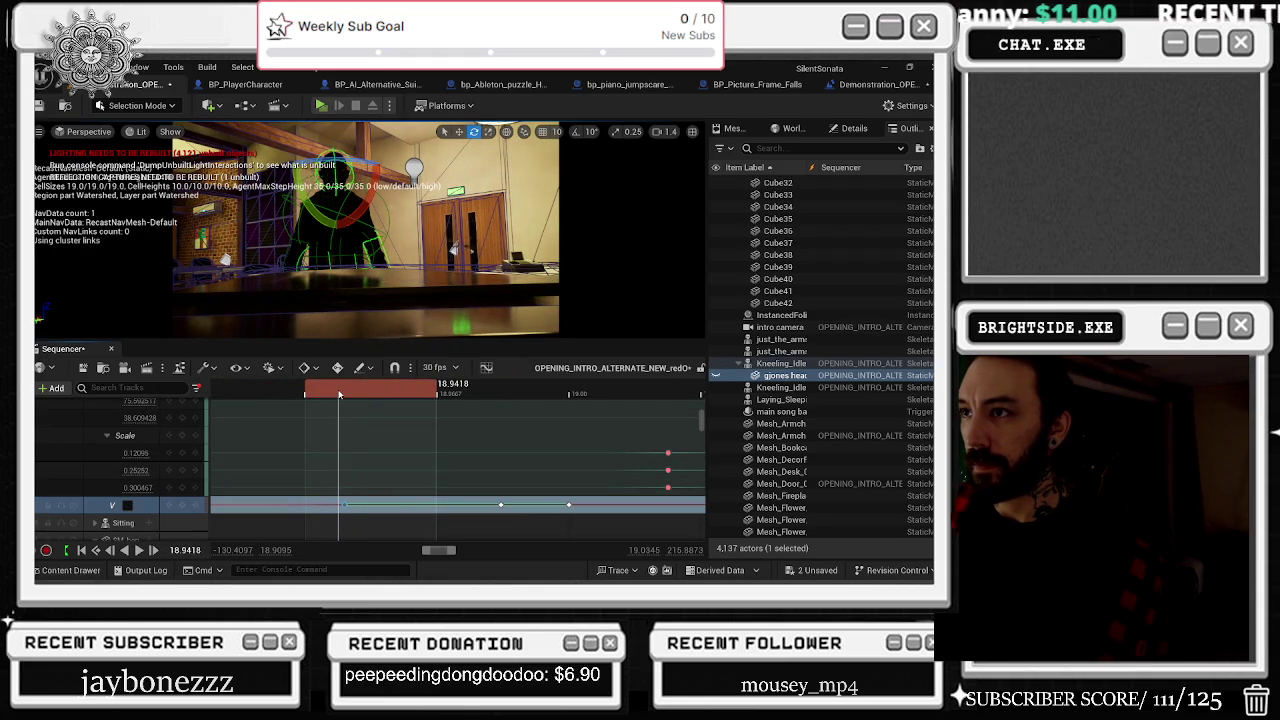
drag(331, 397, 330, 396)
drag(344, 504, 329, 504)
key(space)
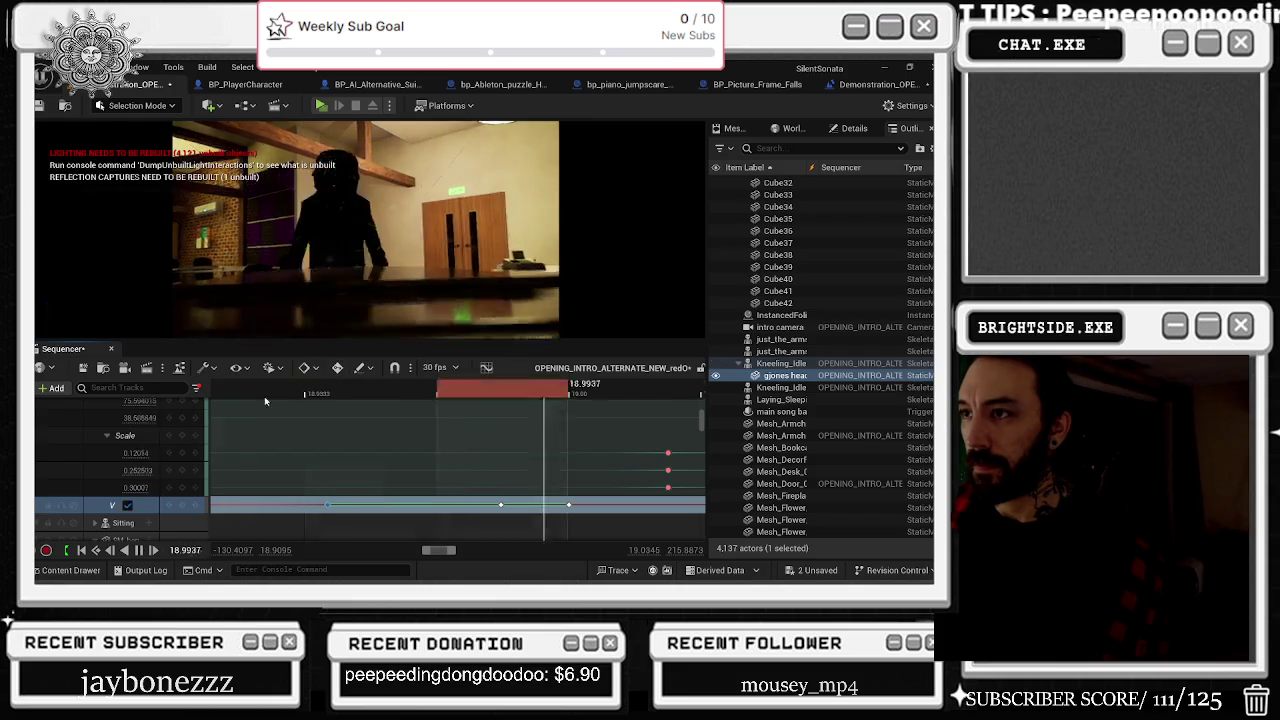
drag(388, 400, 593, 411)
scroll(632, 413, down, 10)
key(space)
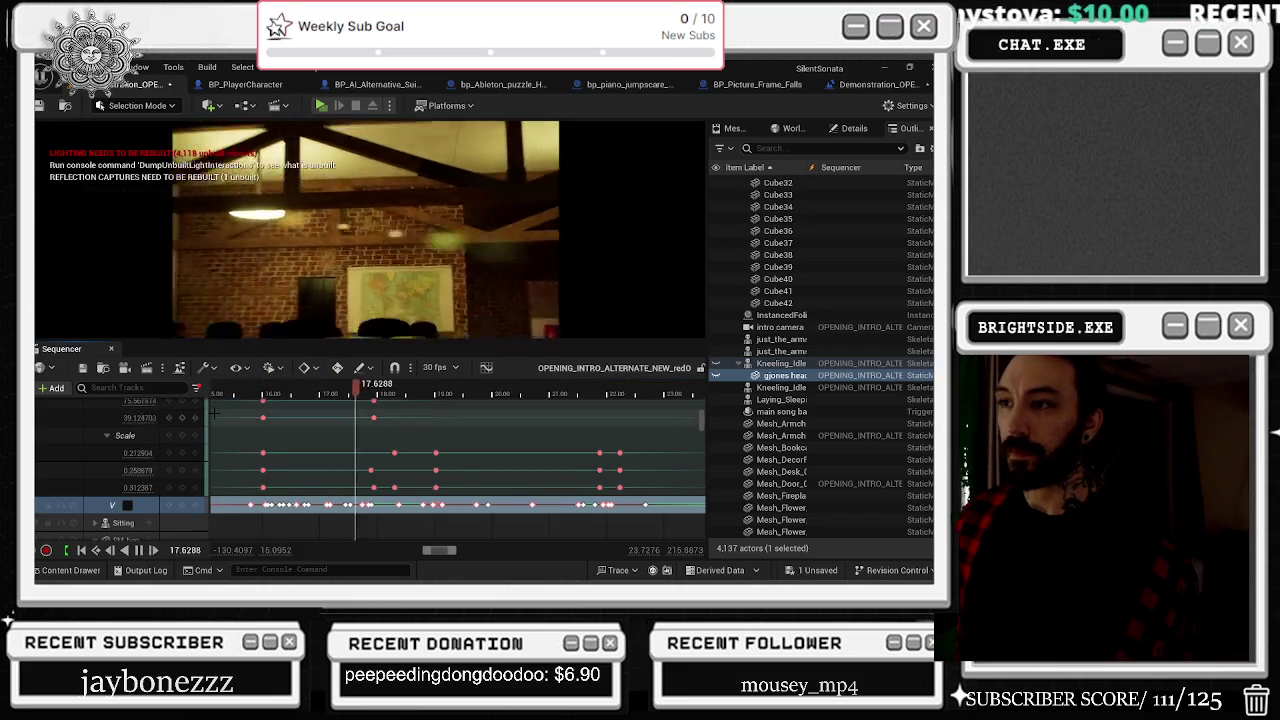
Step: Move the playhead to about 16.67 s, where the character first appears
click(257, 394)
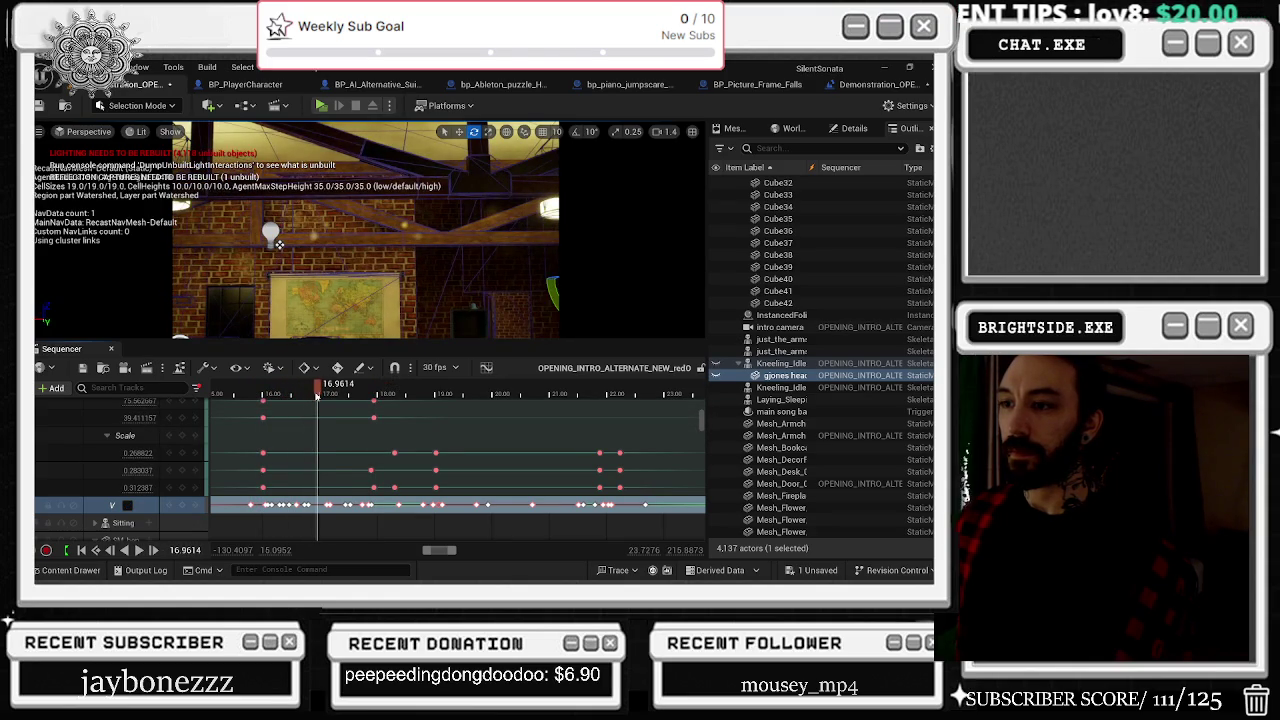
click(305, 394)
drag(305, 394, 304, 394)
scroll(293, 511, up, 10)
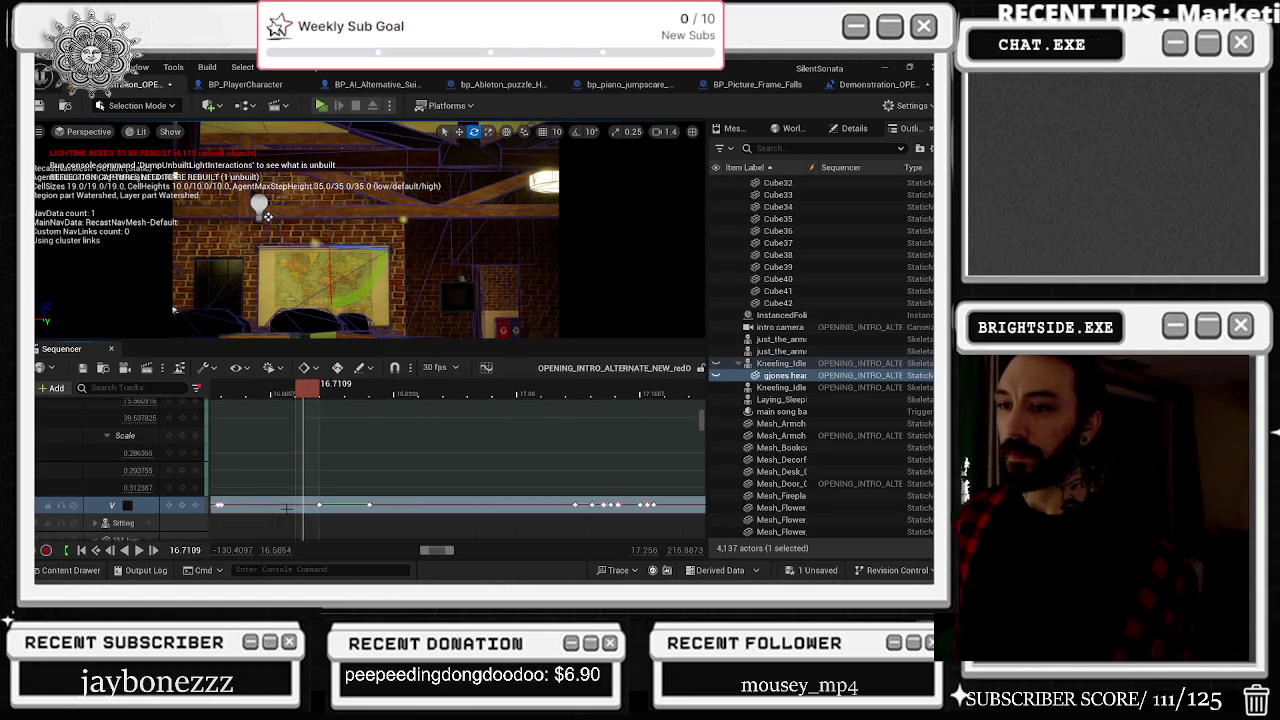
drag(293, 511, 392, 511)
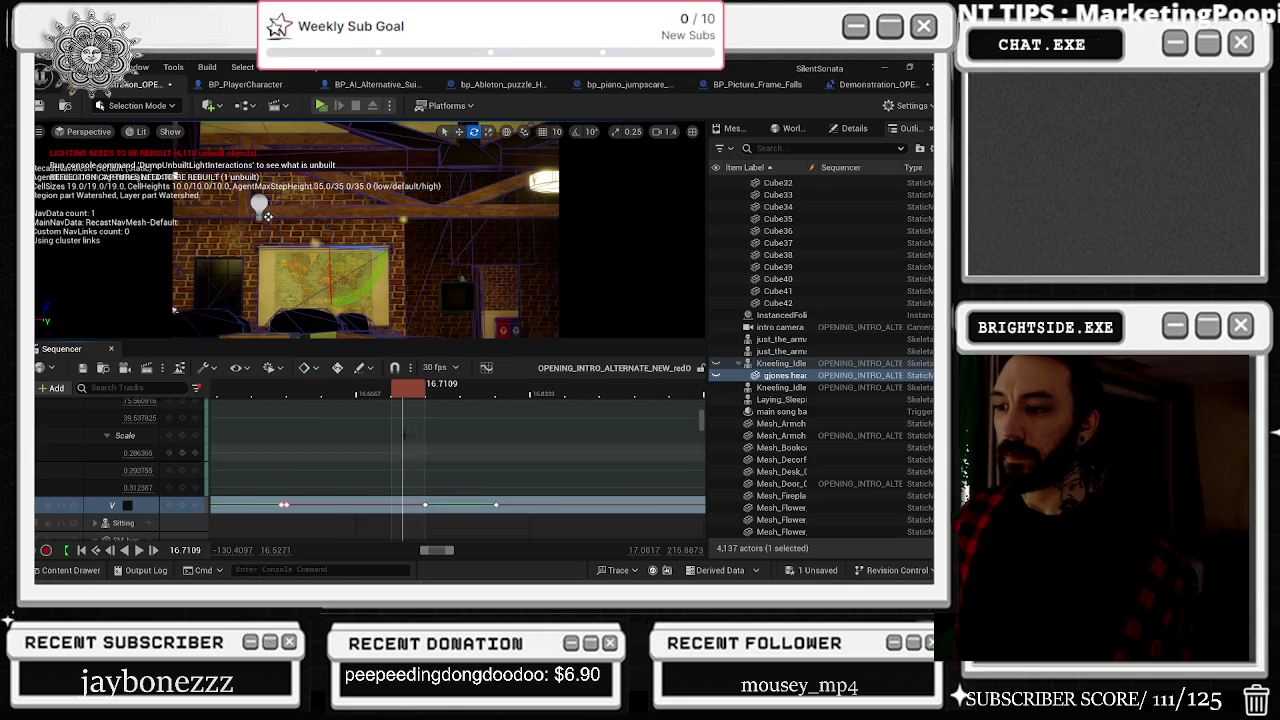
click(390, 397)
drag(390, 397, 365, 403)
Step: Key the character's Visibility track as visible at 16.6755 s
click(349, 500)
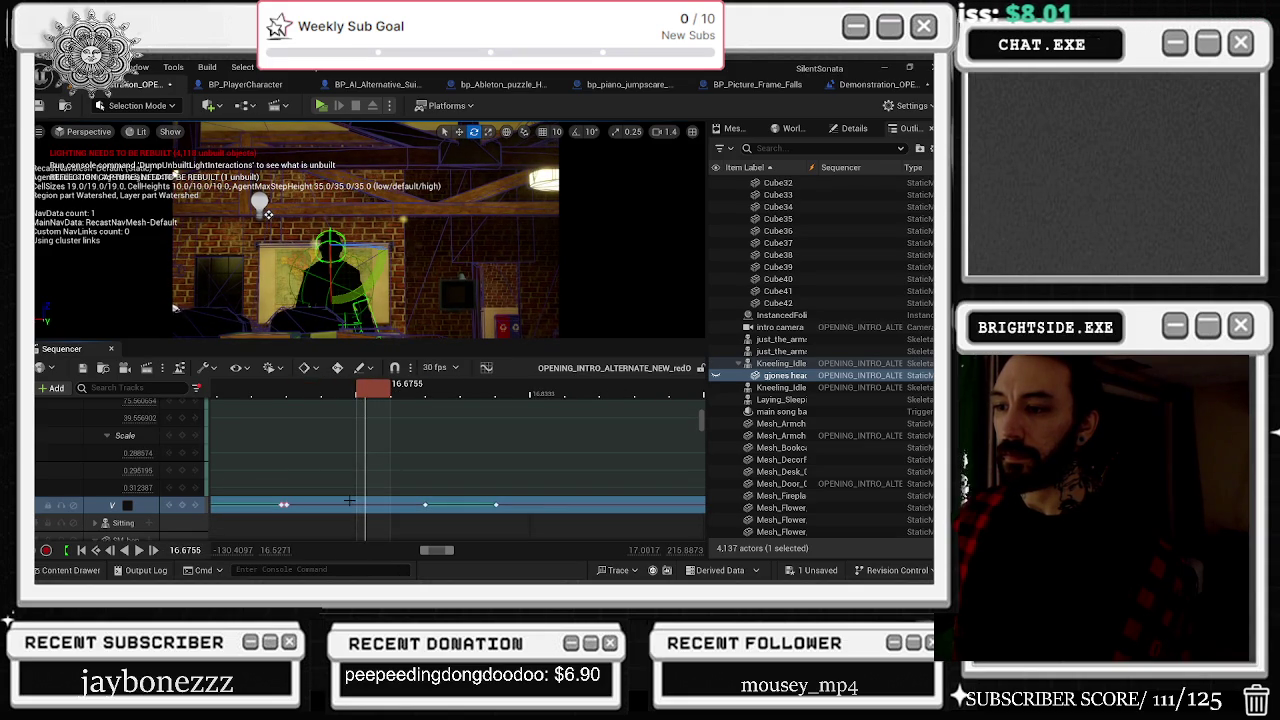
double_click(121, 507)
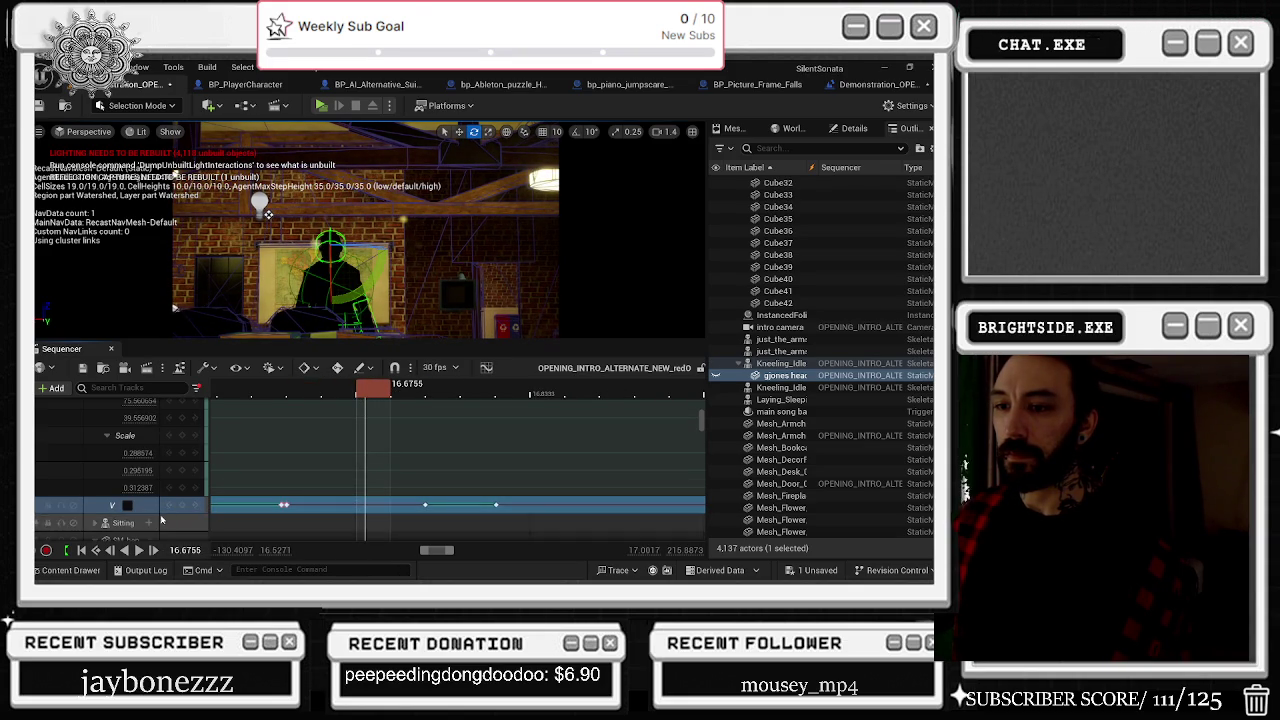
click(128, 506)
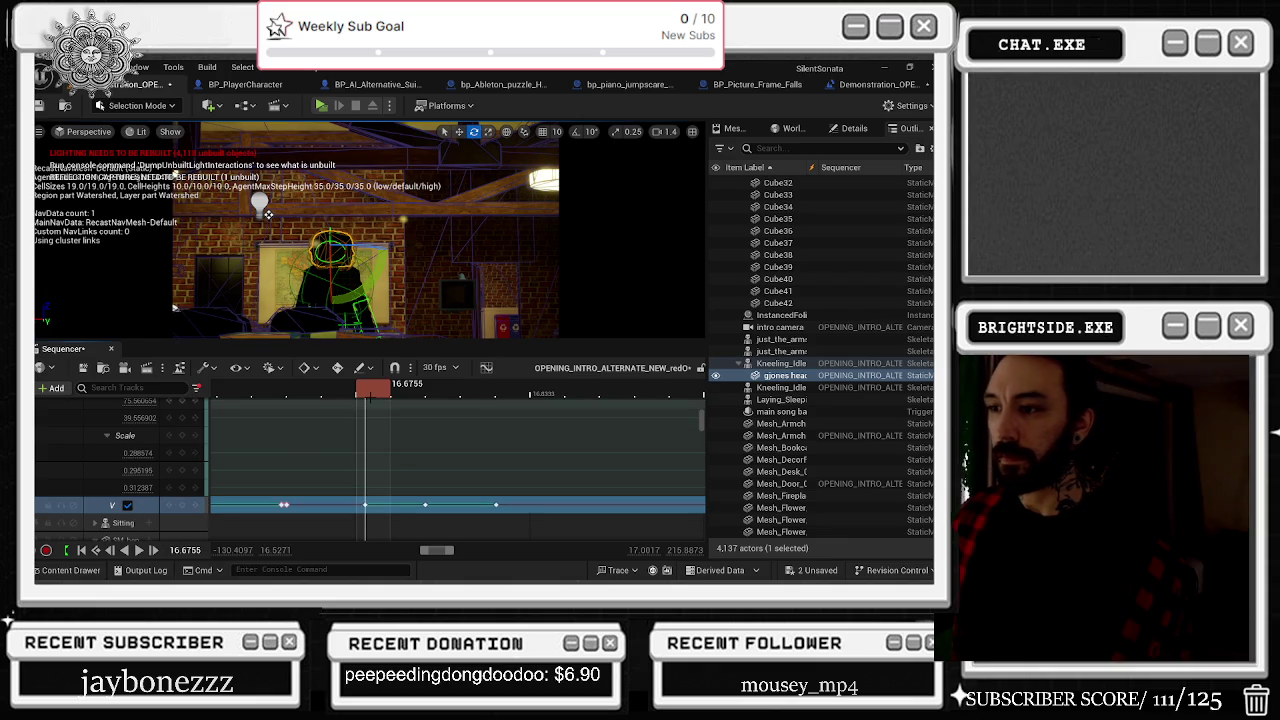
Step: Key the character hidden at 16.681 s and play back the brief appearance
drag(384, 400, 371, 398)
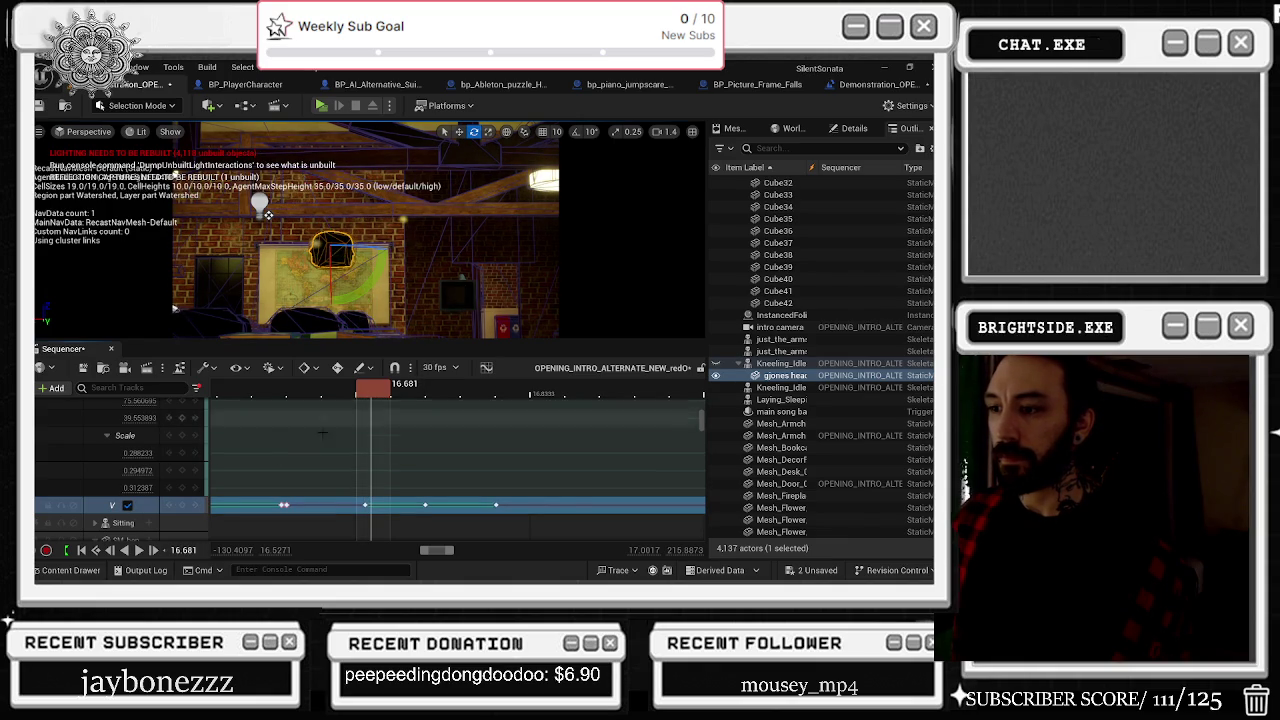
click(127, 505)
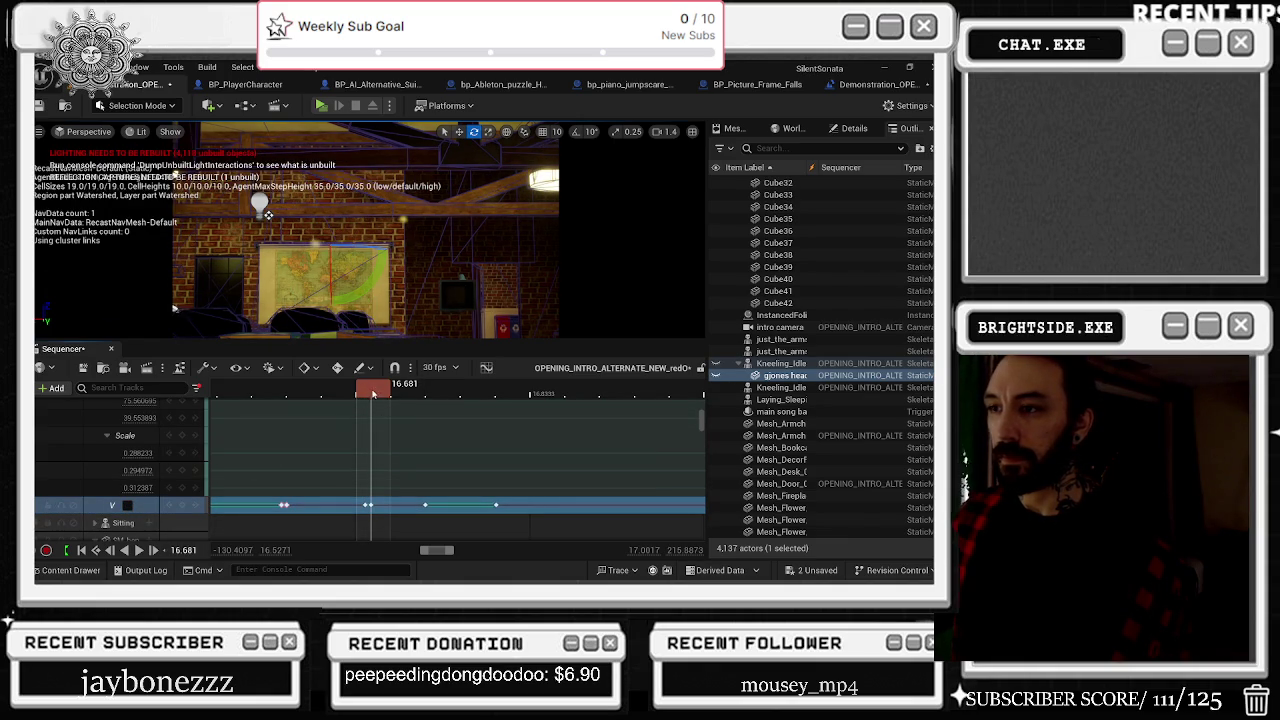
drag(373, 394, 226, 400)
key(space)
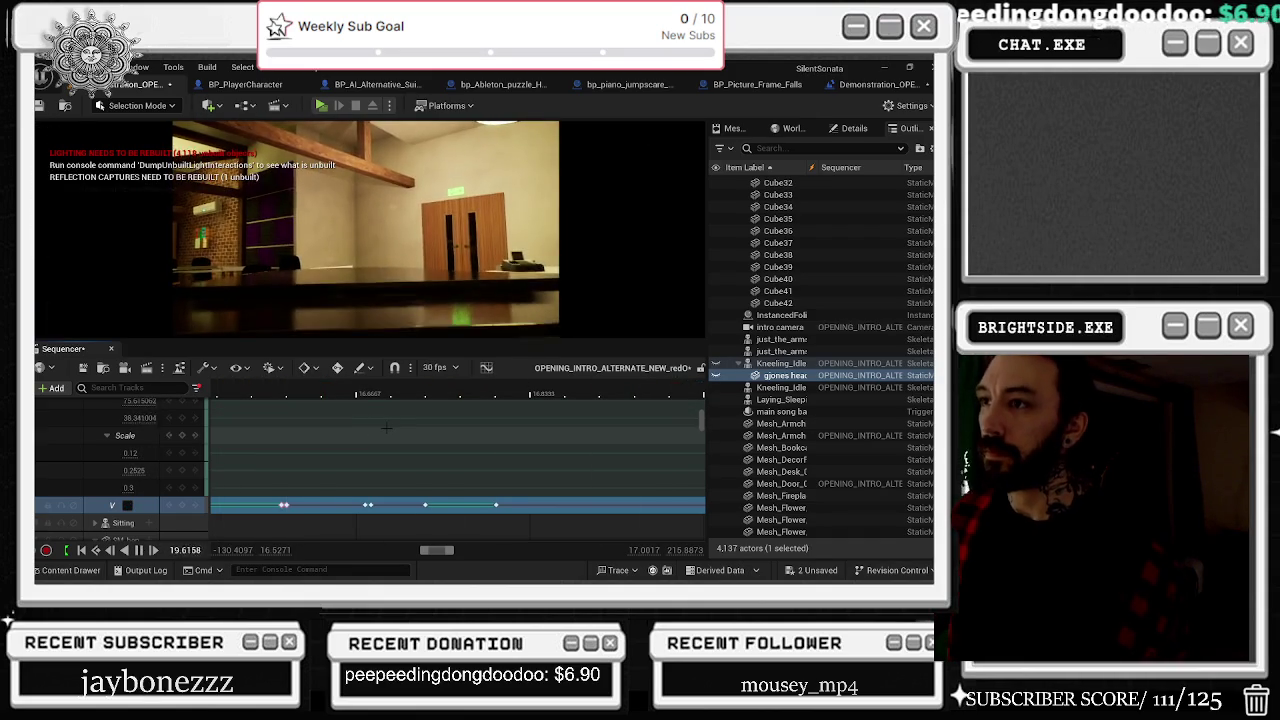
scroll(391, 430, down, 5)
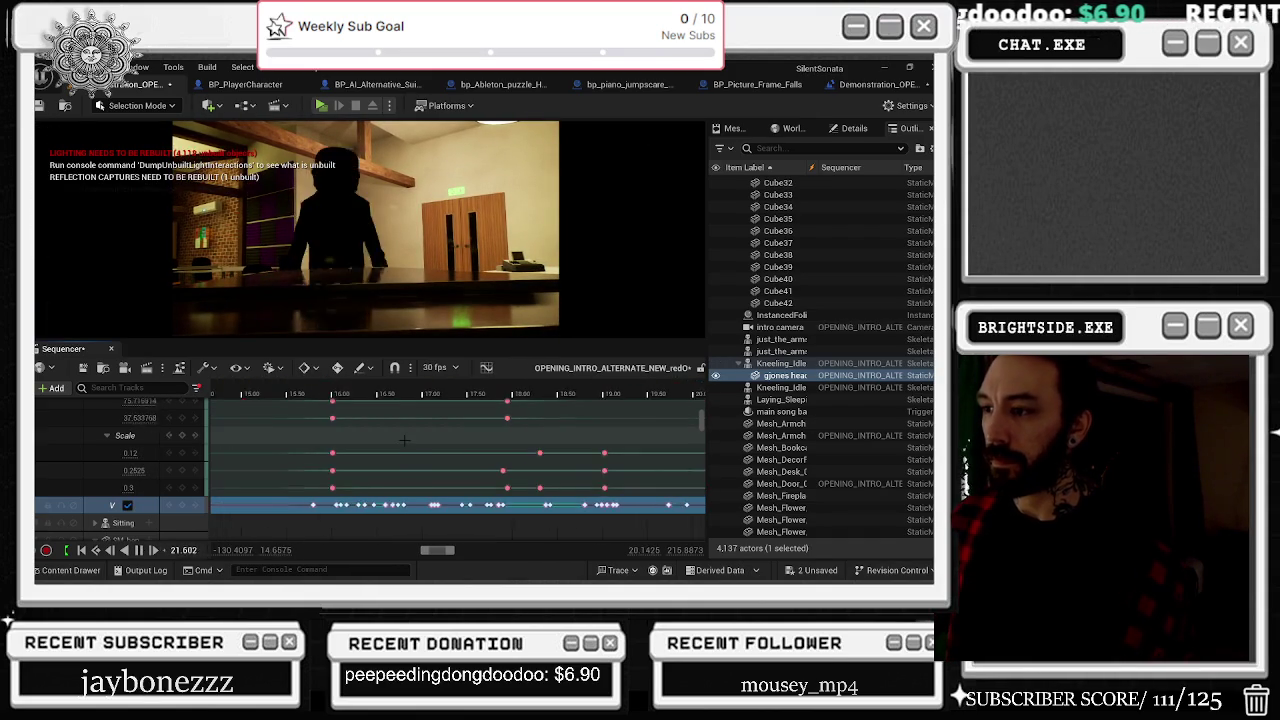
scroll(598, 435, down, 4)
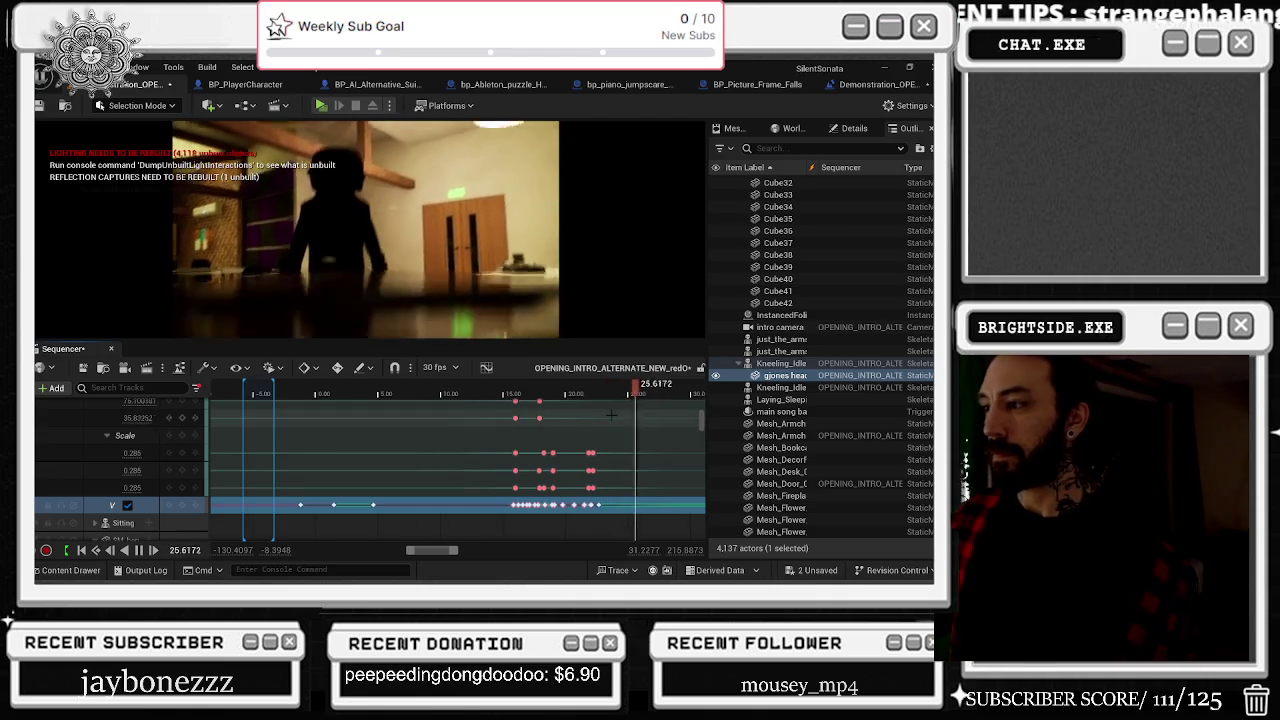
click(212, 392)
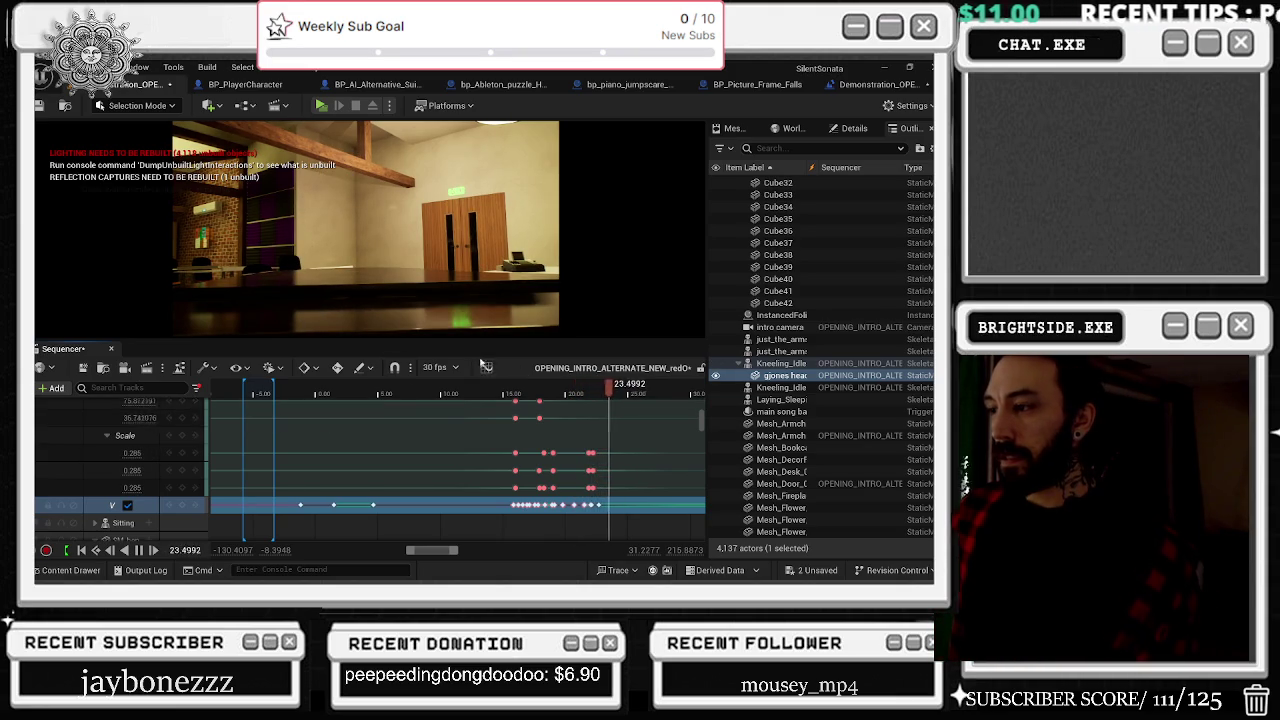
drag(557, 396, 159, 402)
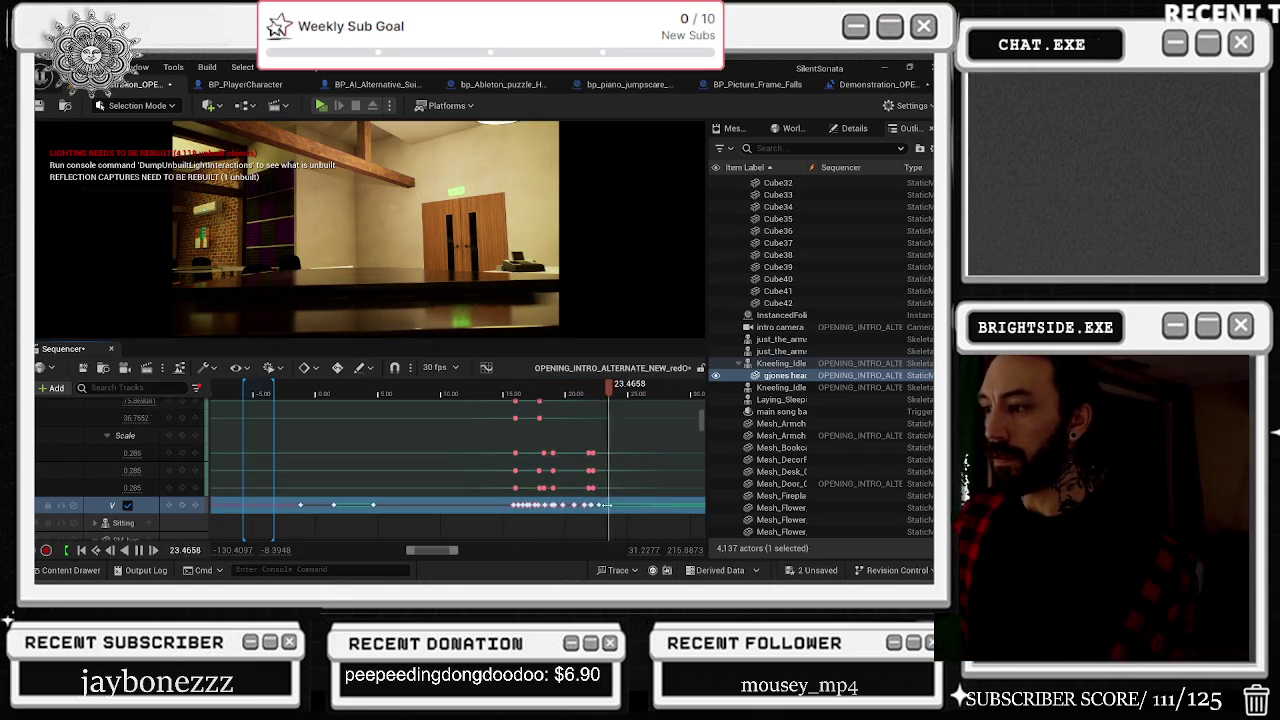
Step: Delete the last group of keys on the track and scrub to about 21 s
scroll(615, 451, up, 4)
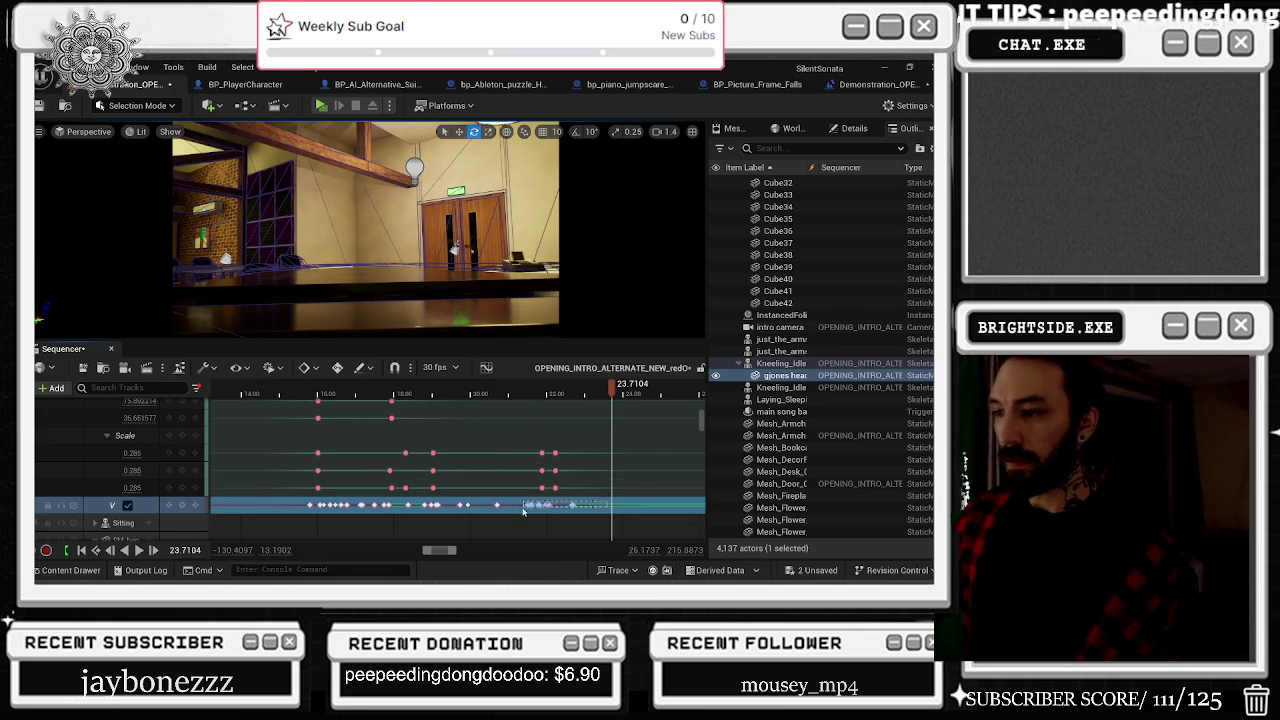
drag(523, 510, 574, 462)
key(Delete)
click(487, 393)
mouse_move(487, 393)
mouse_down()
mouse_move(510, 391)
mouse_move(462, 386)
mouse_move(544, 386)
mouse_move(534, 393)
mouse_up()
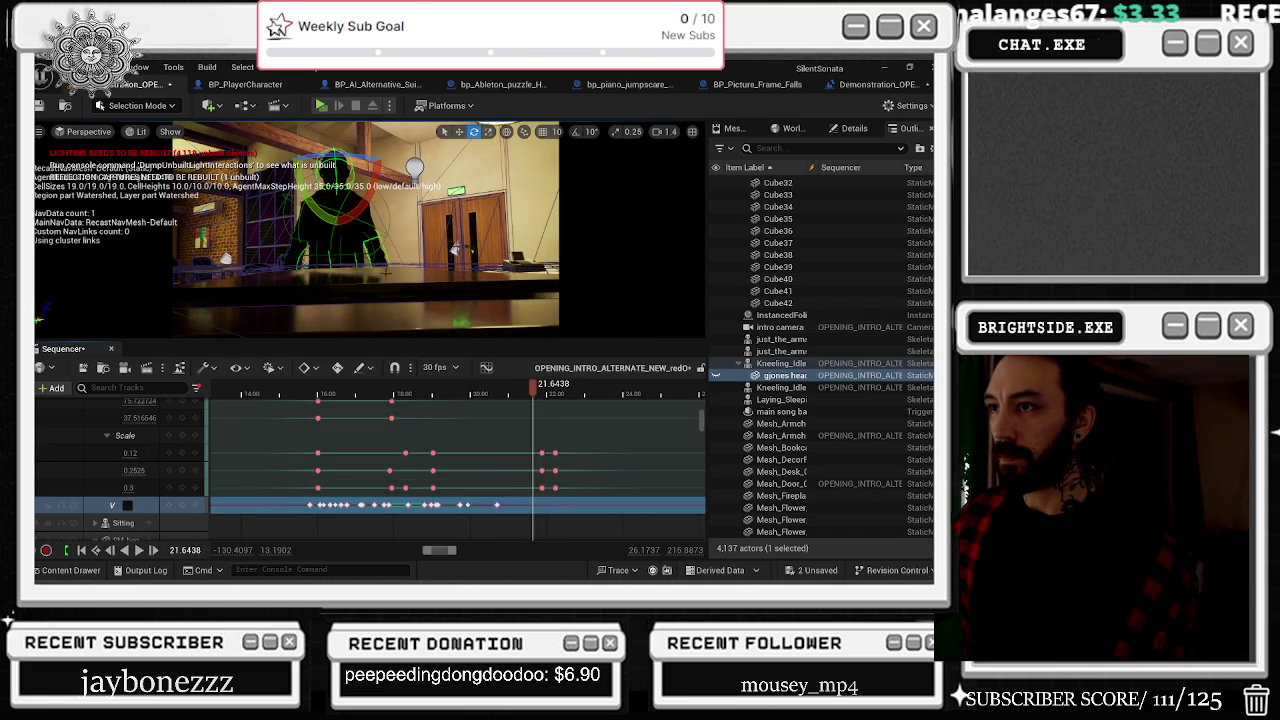
Step: Delete the trailing keys on Kneeling_Idle's Visibility track
click(552, 518)
scroll(566, 517, down, 3)
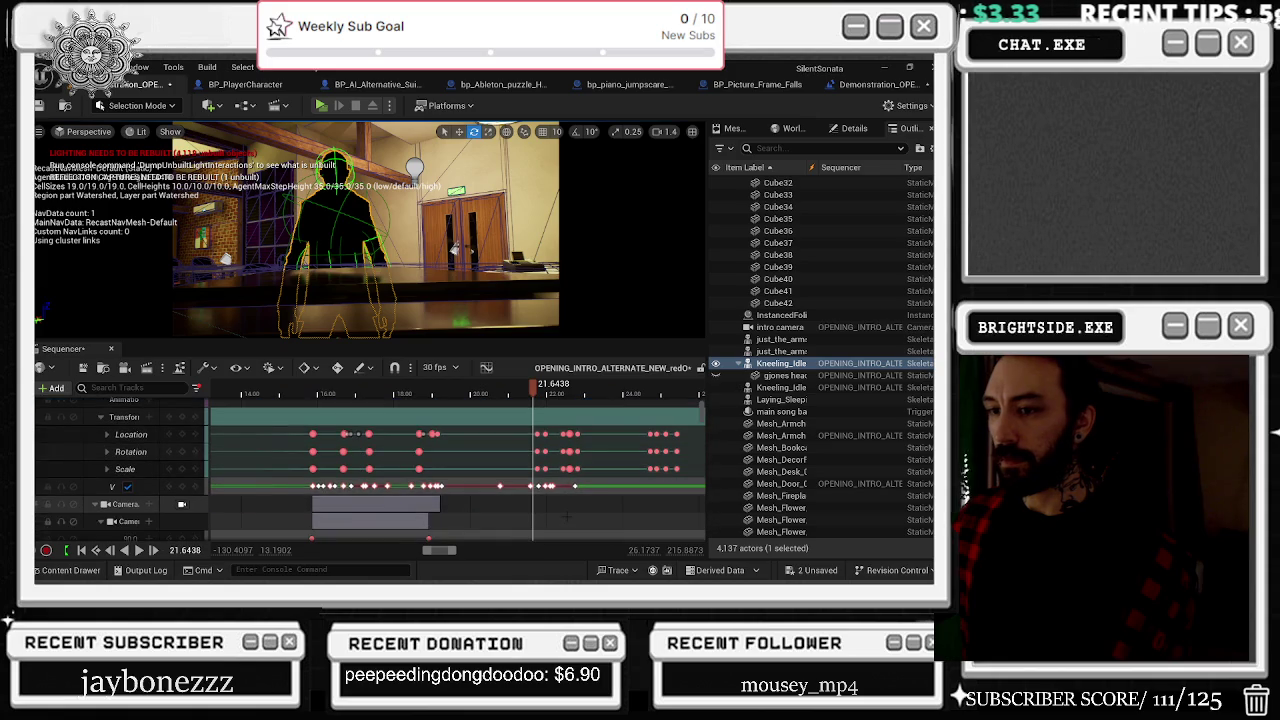
scroll(502, 512, up, 4)
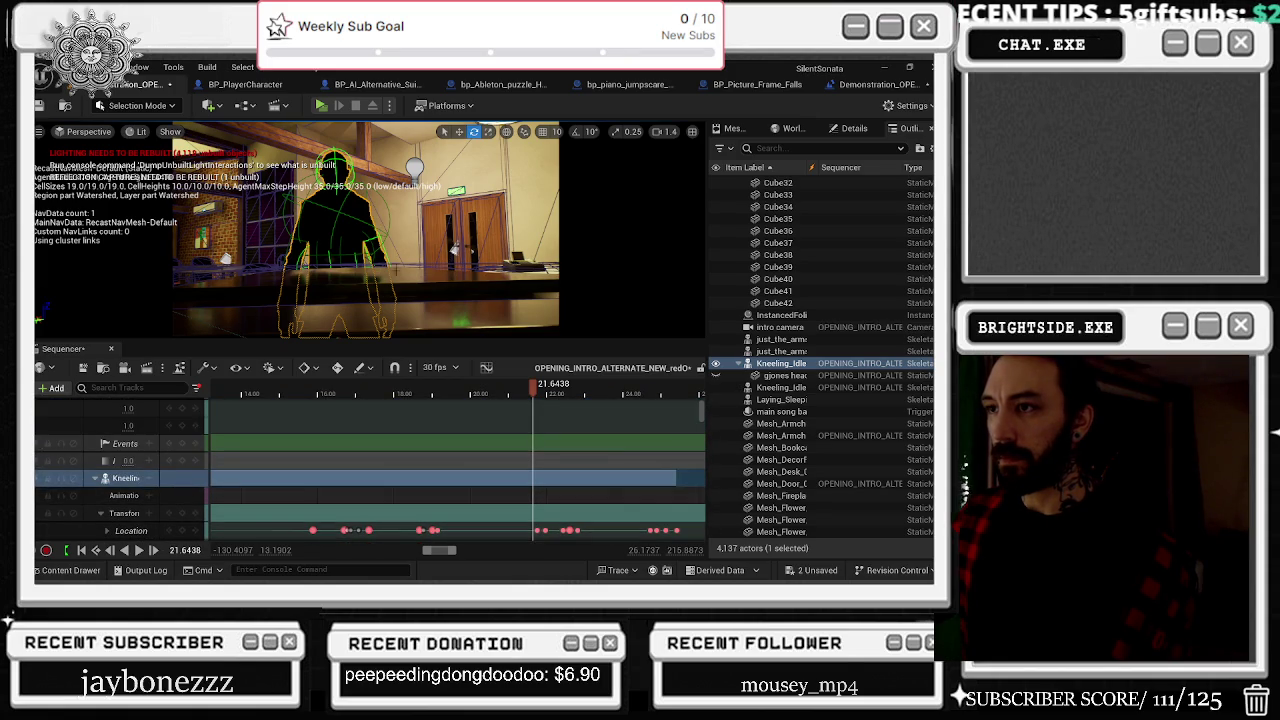
scroll(594, 504, down, 3)
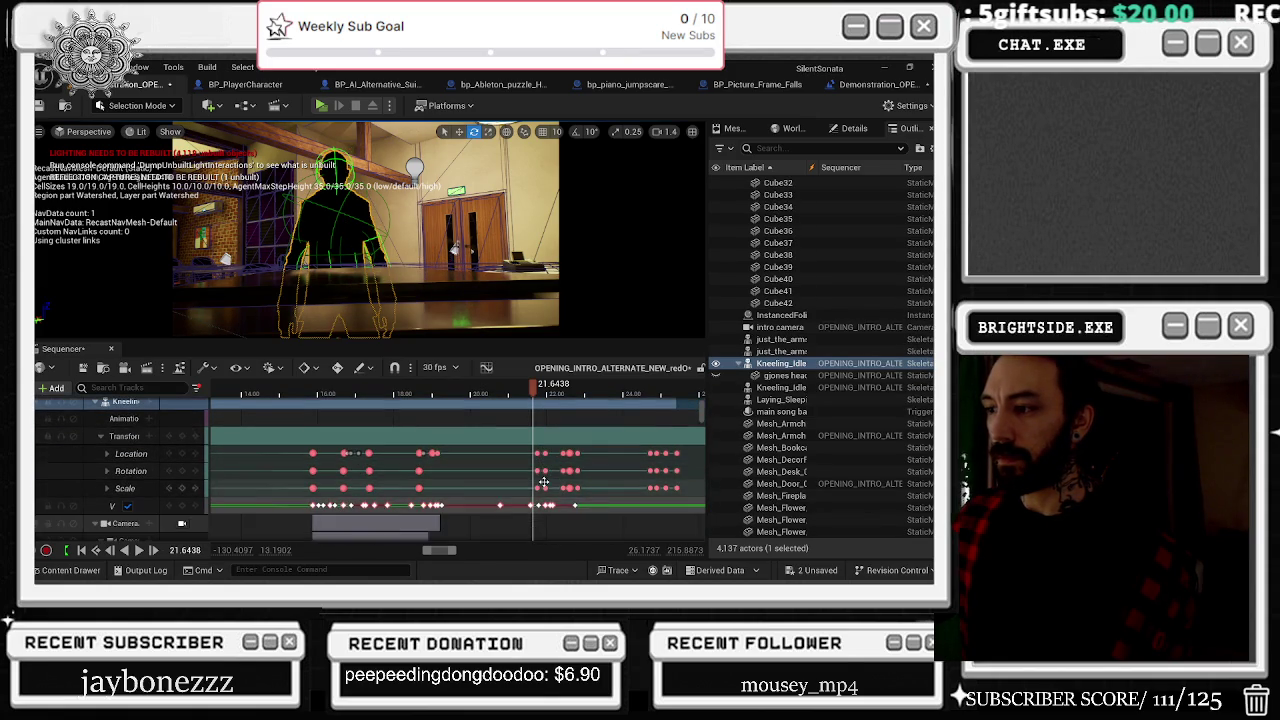
drag(594, 504, 541, 512)
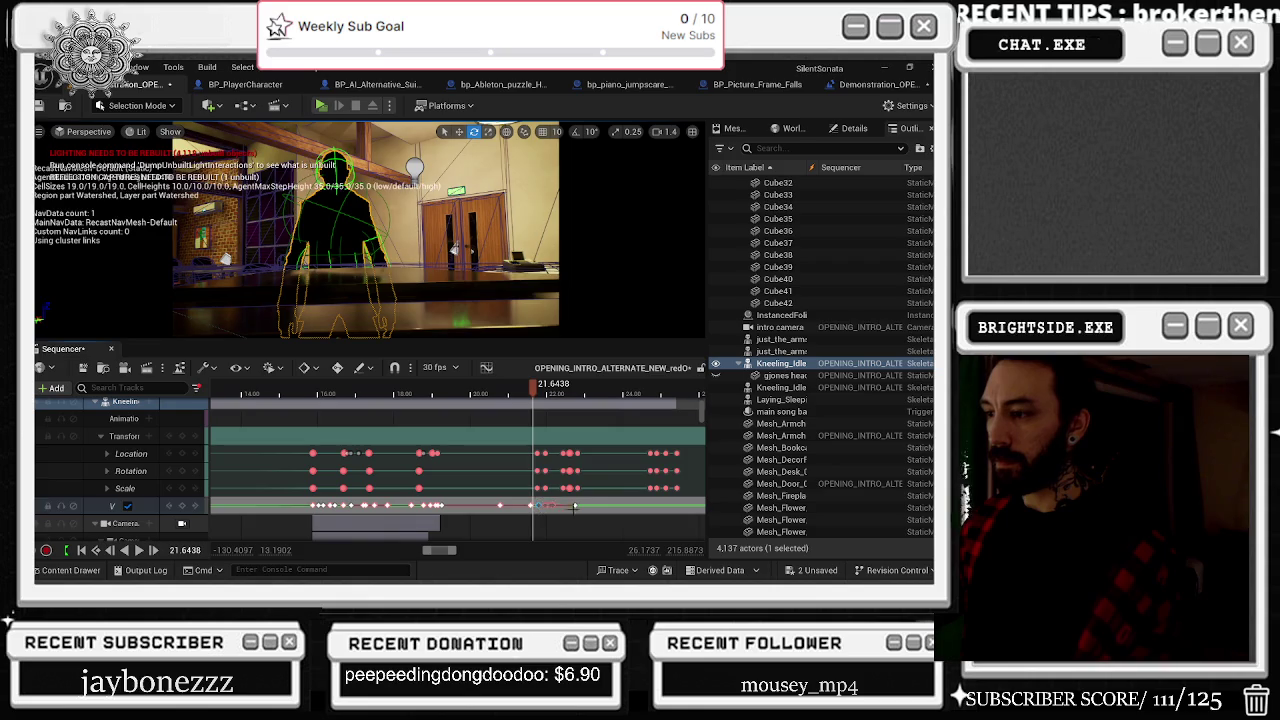
key(Delete)
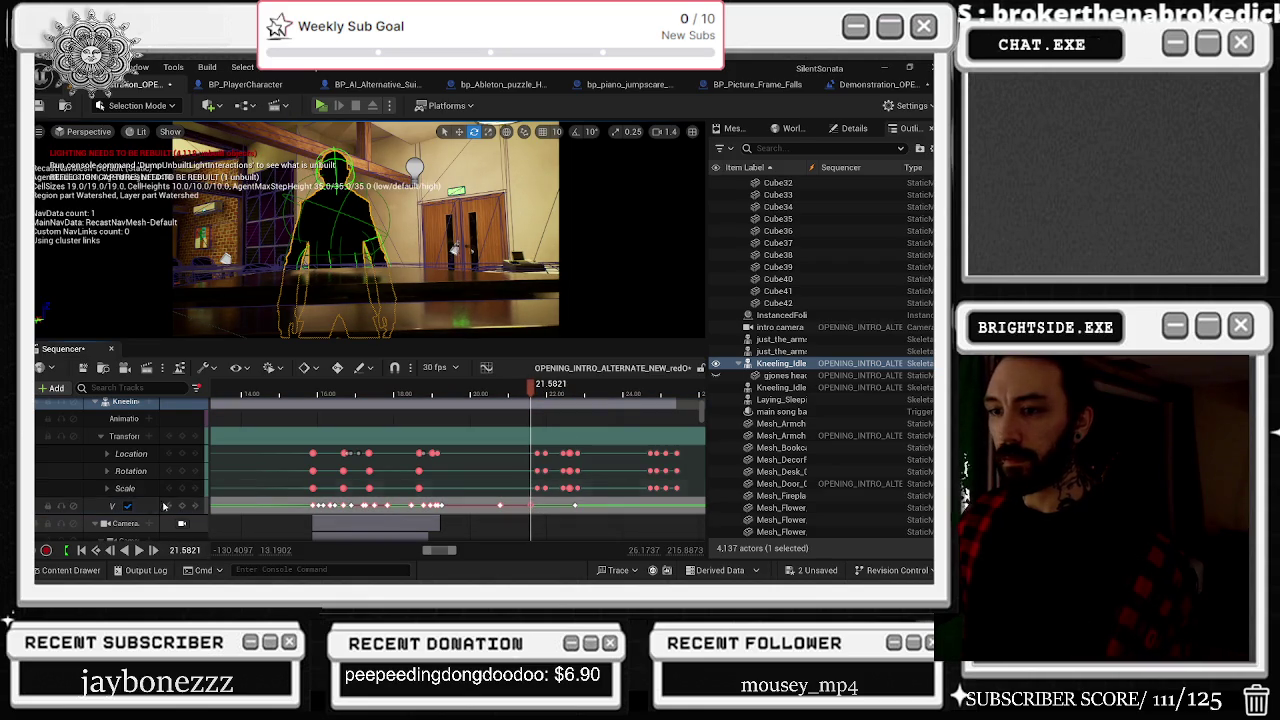
Step: Key the kneeling character as visible, then replay from the 21.60 s key
click(127, 505)
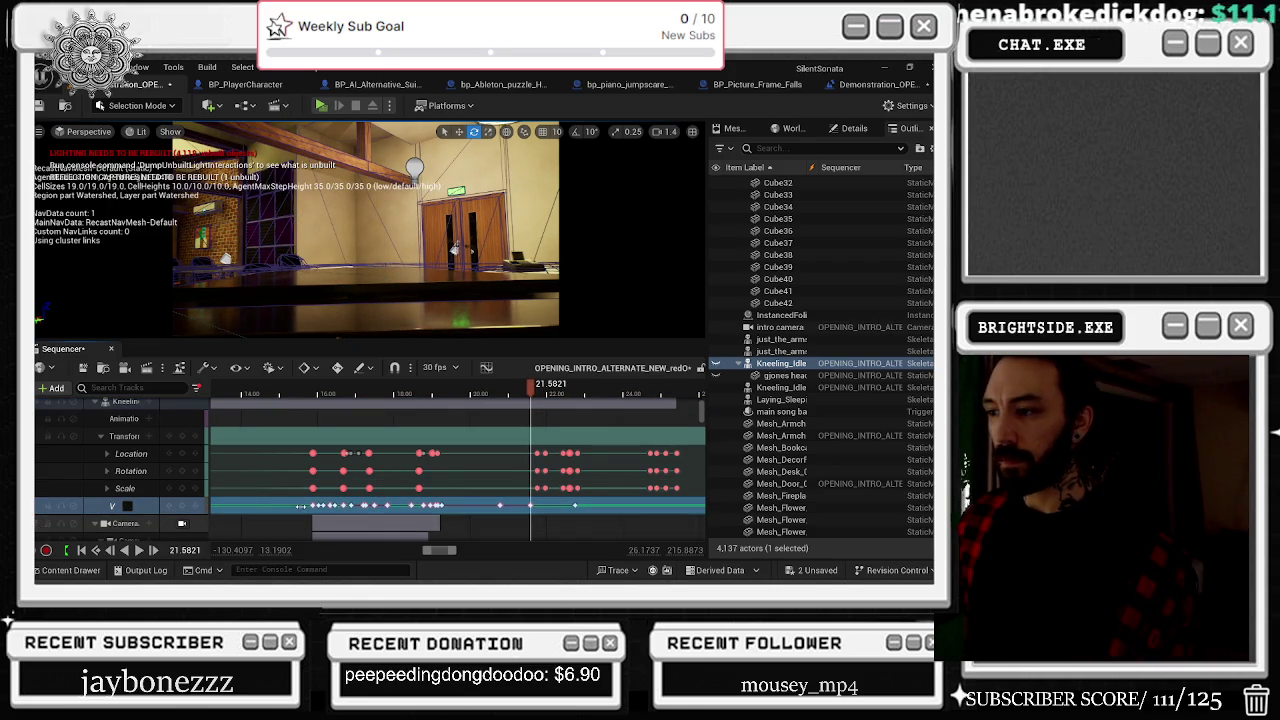
scroll(532, 507, up, 10)
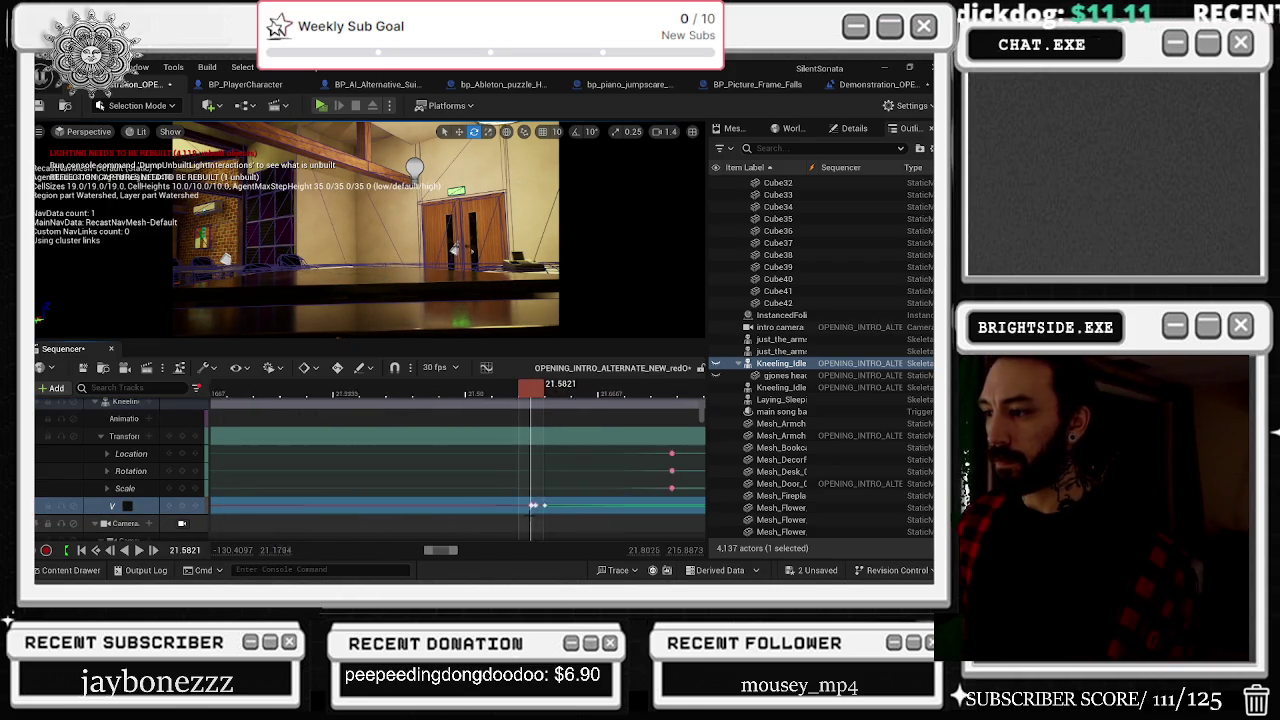
scroll(532, 507, up, 3)
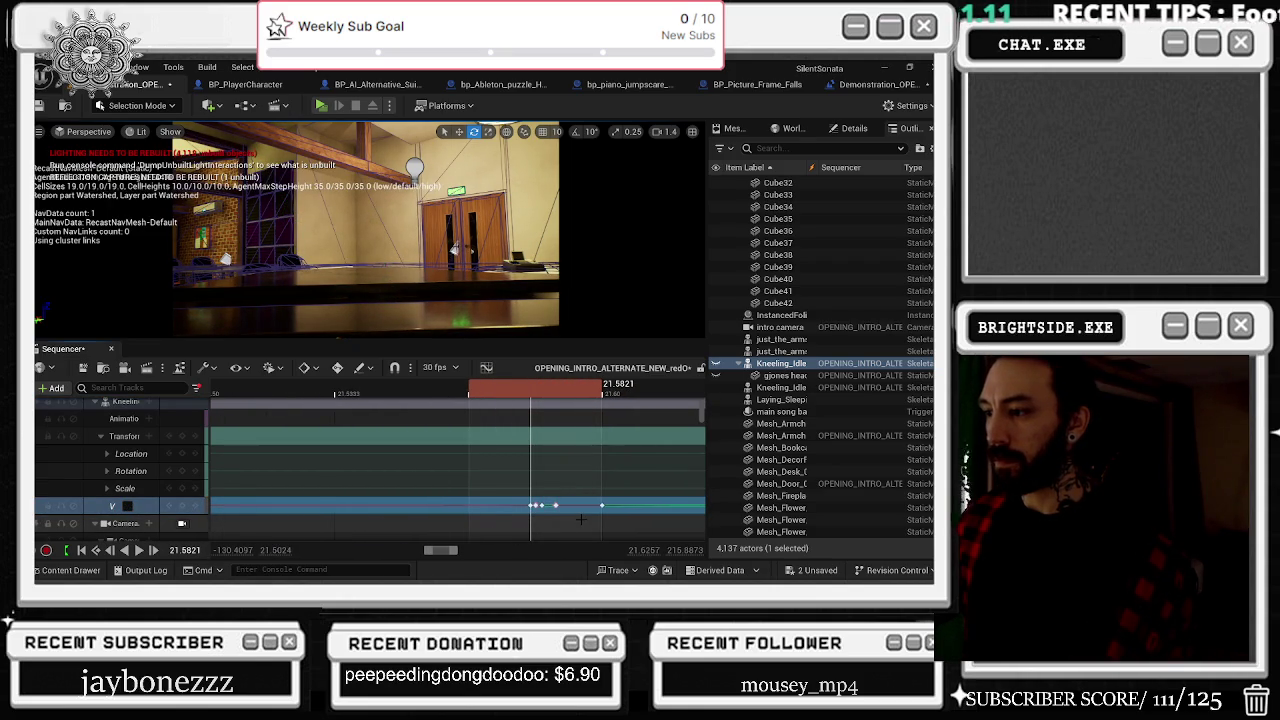
click(127, 505)
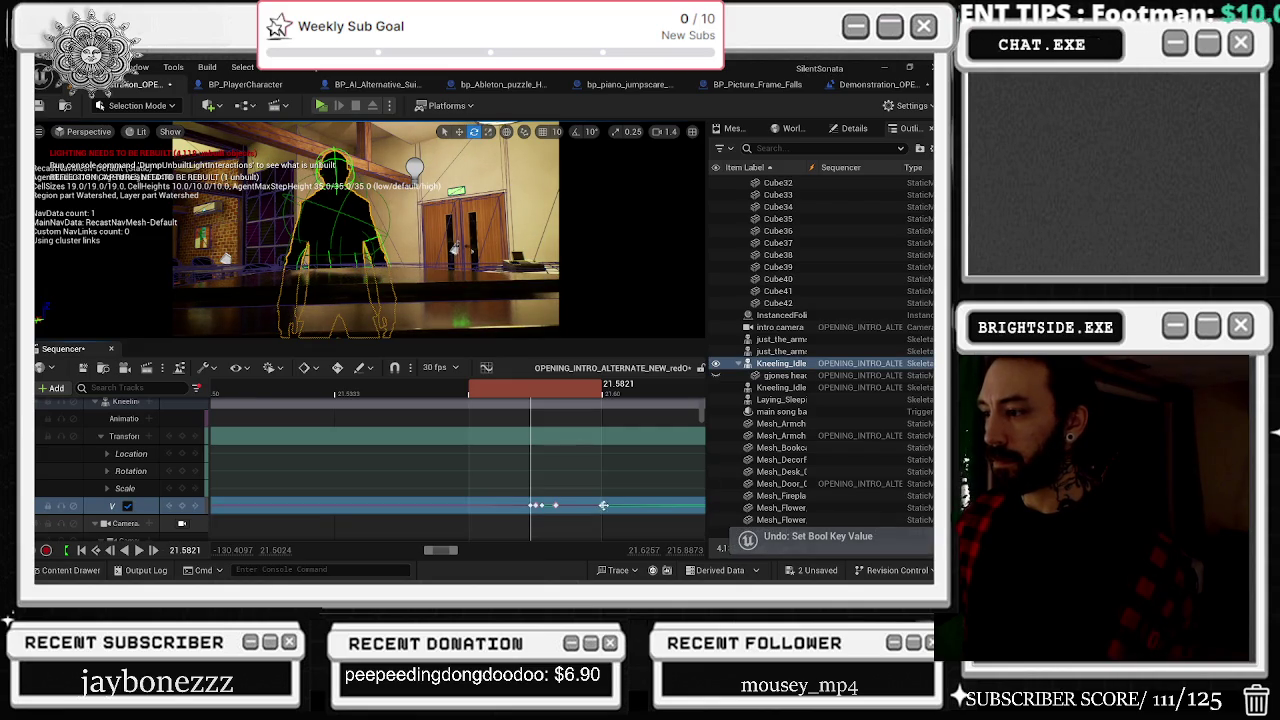
click(603, 505)
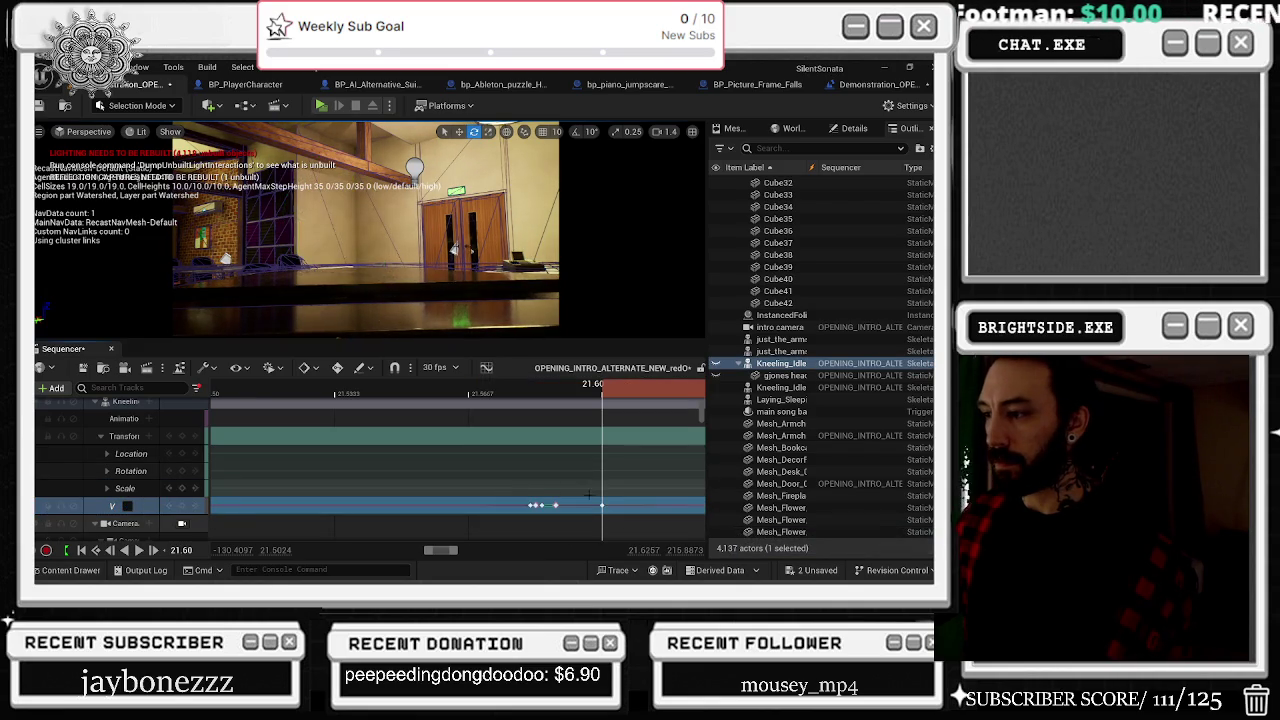
scroll(547, 440, down, 5)
key(space)
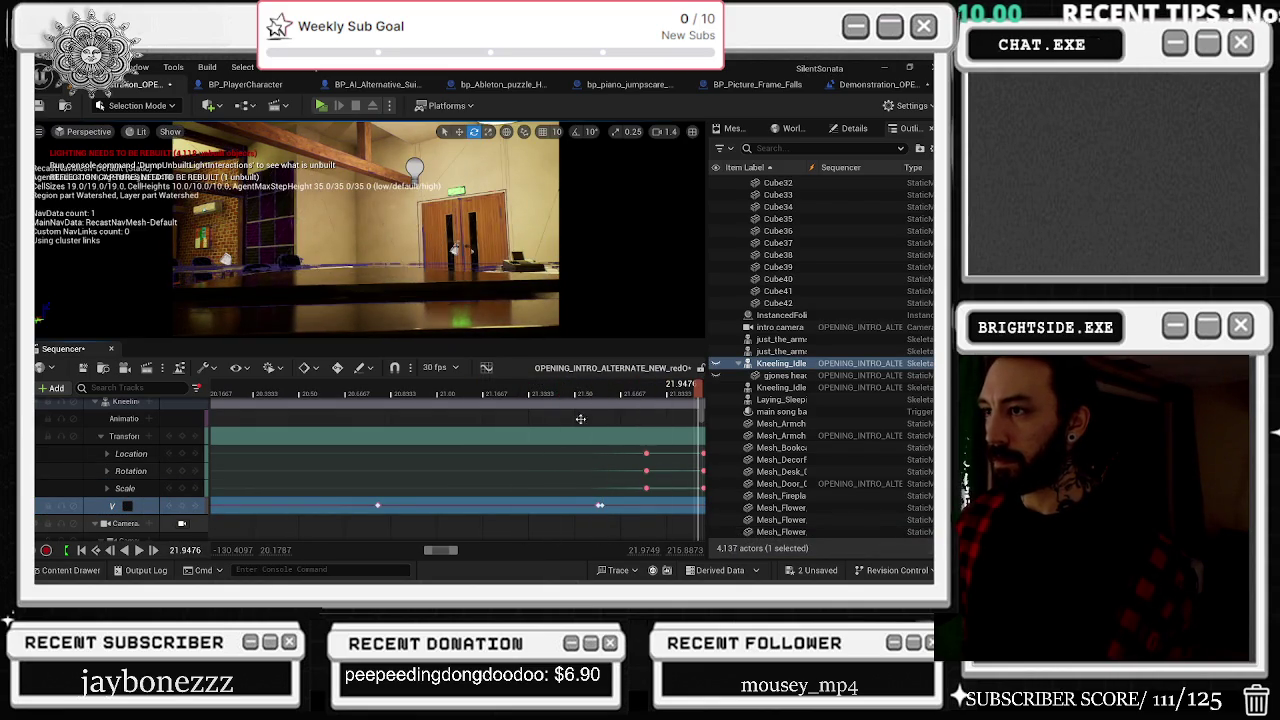
click(600, 505)
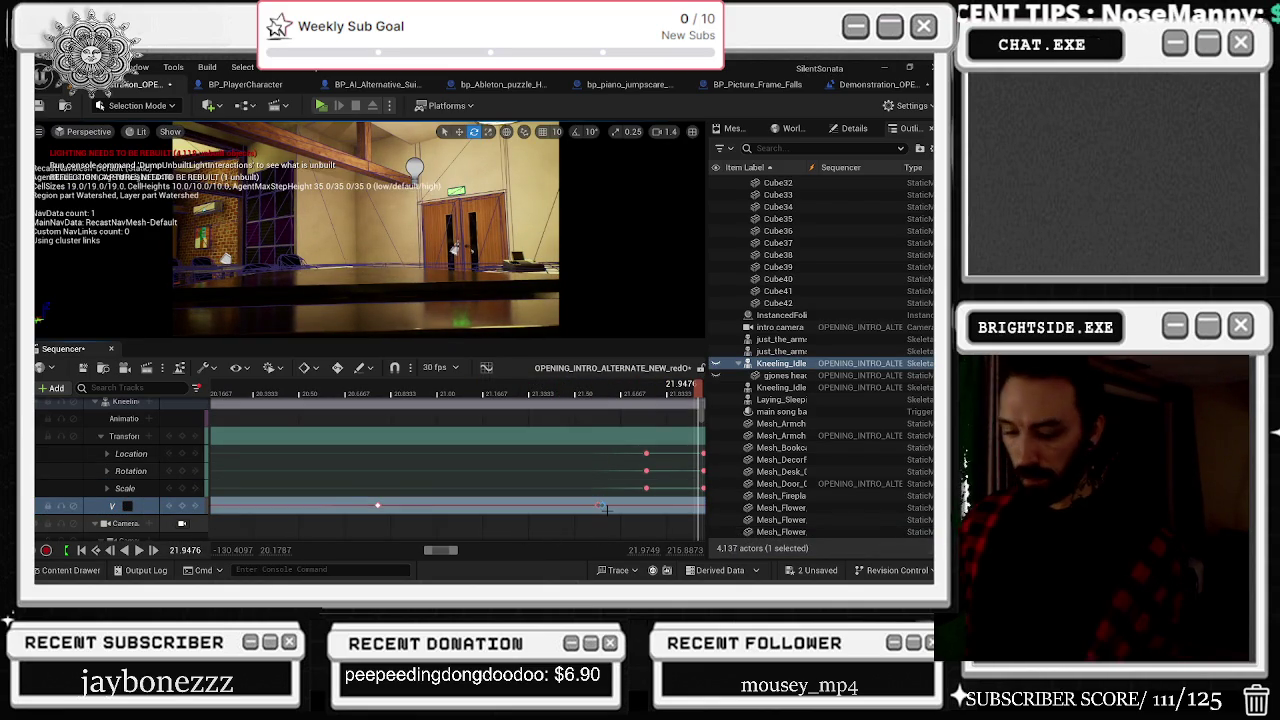
key(space)
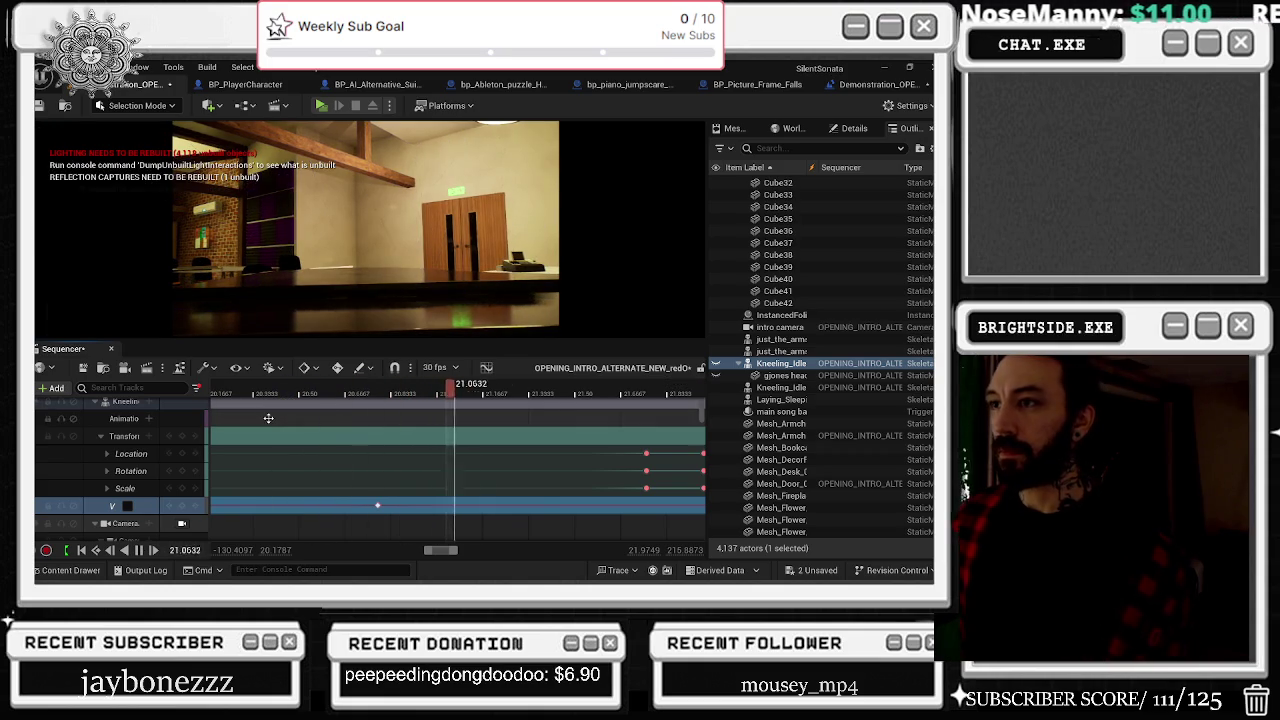
Step: Shift the visibility key a few frames later and scrub back to check timing
click(377, 505)
mouse_move(356, 398)
mouse_down()
mouse_move(420, 398)
mouse_move(214, 398)
mouse_move(425, 395)
mouse_up()
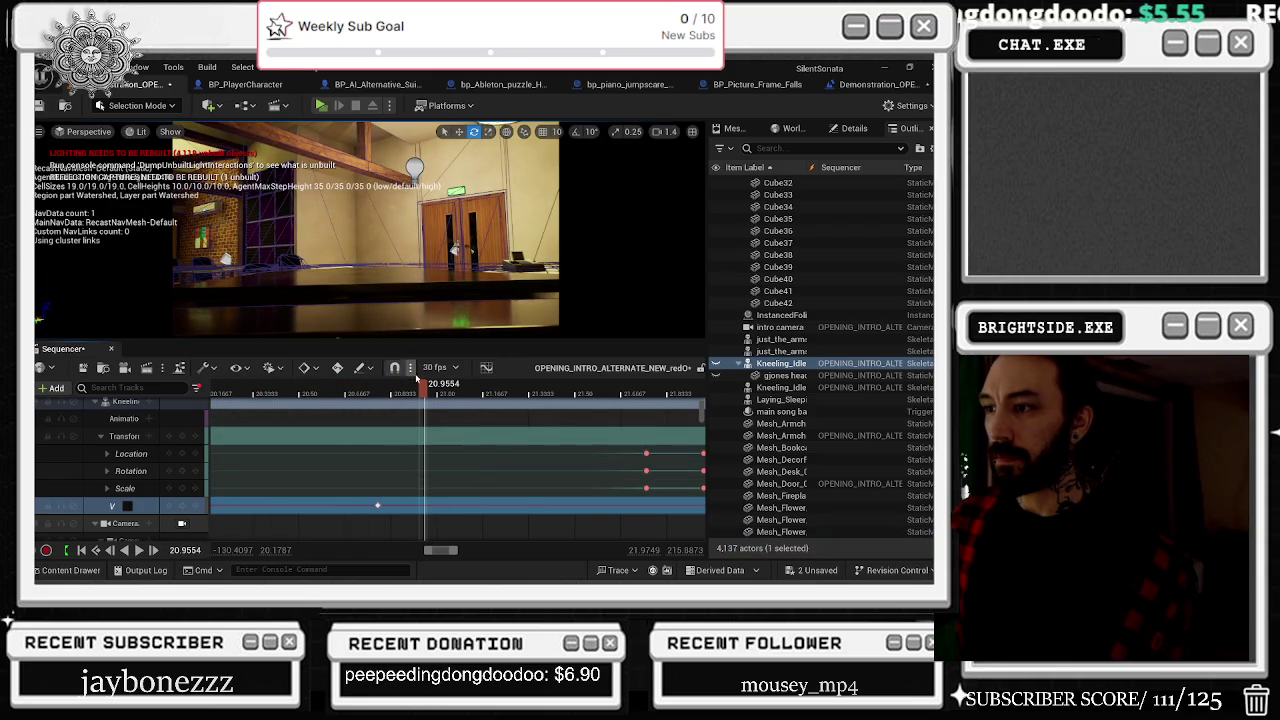
scroll(350, 498, down, 10)
scroll(351, 503, up, 10)
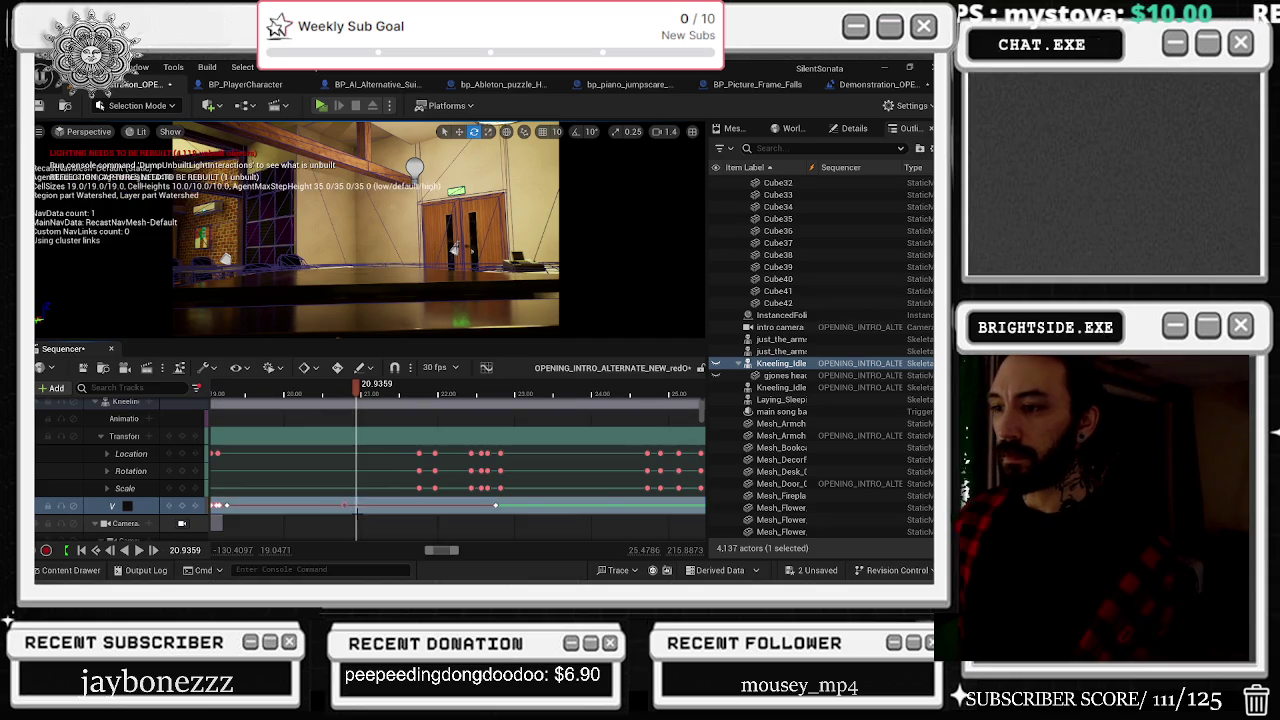
drag(357, 393, 297, 399)
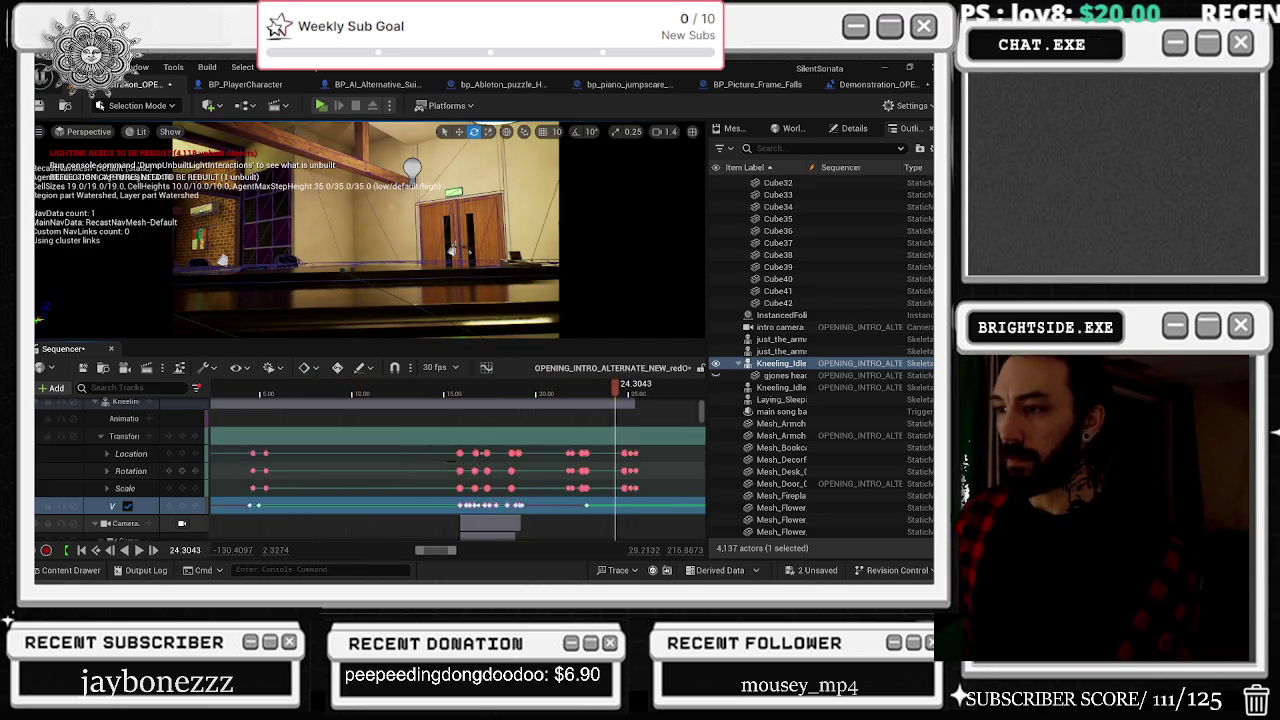
scroll(443, 441, down, 5)
click(386, 393)
drag(390, 396, 407, 393)
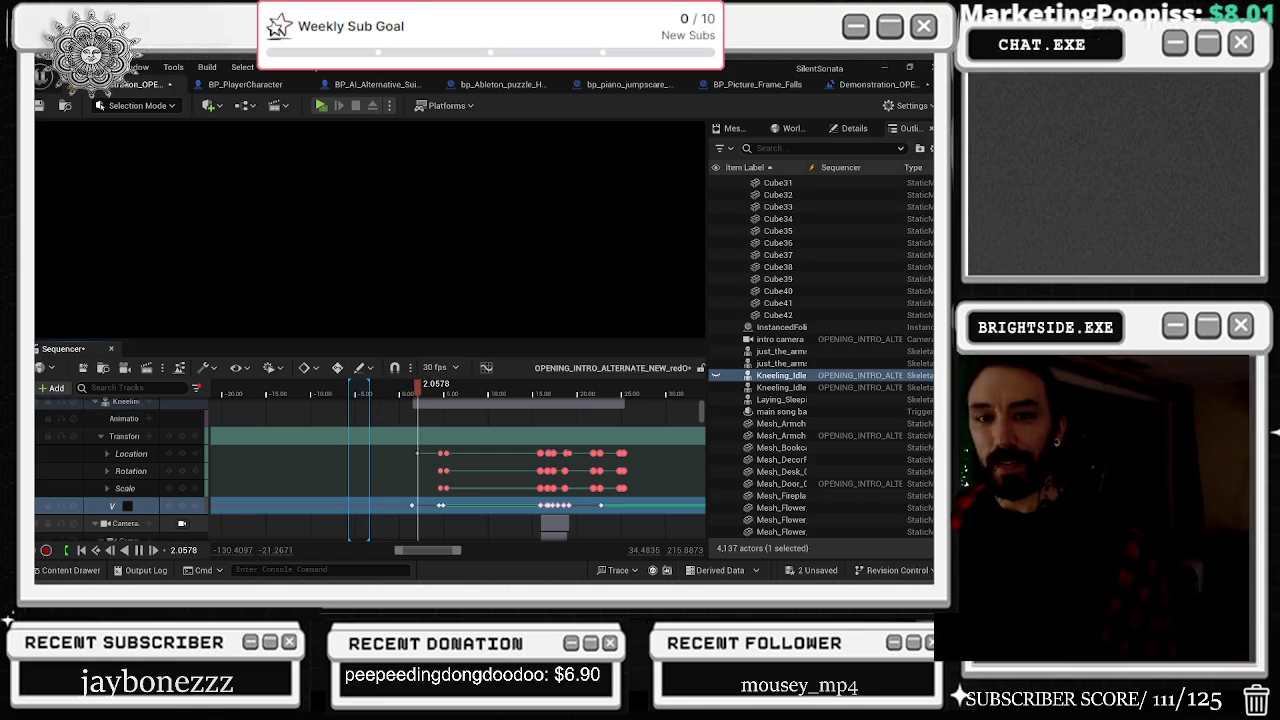
click(446, 393)
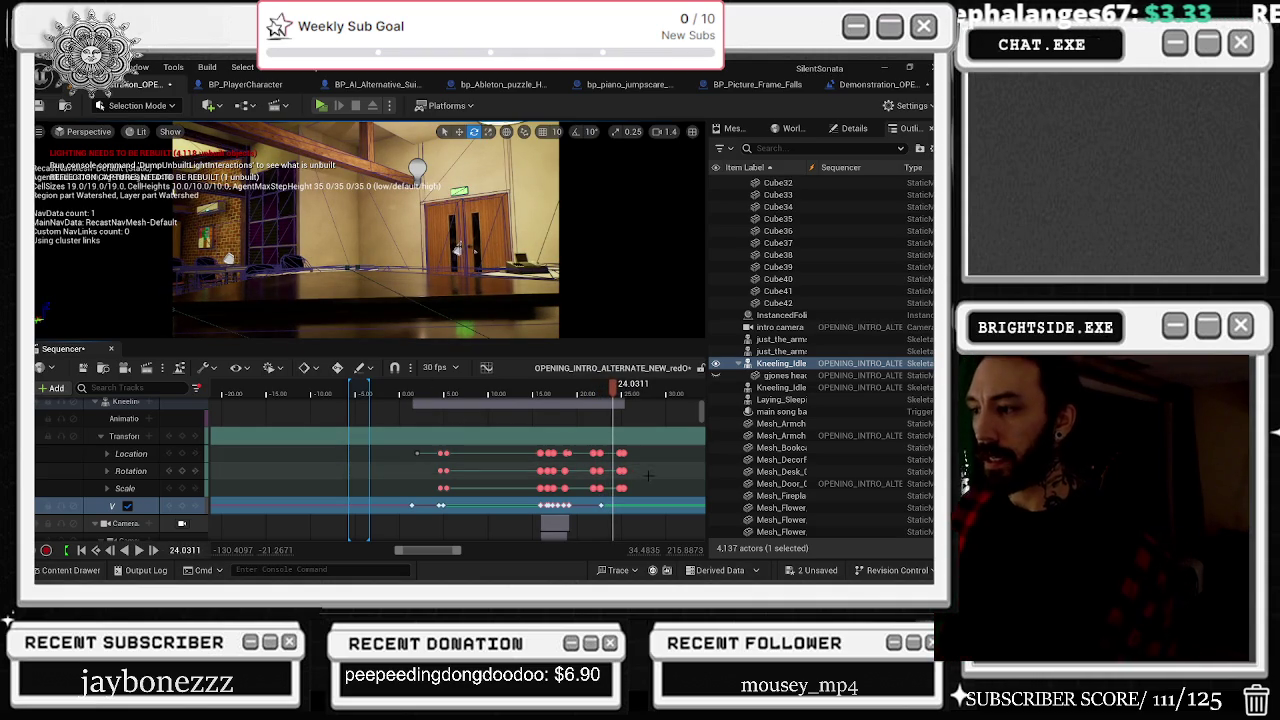
scroll(631, 478, up, 5)
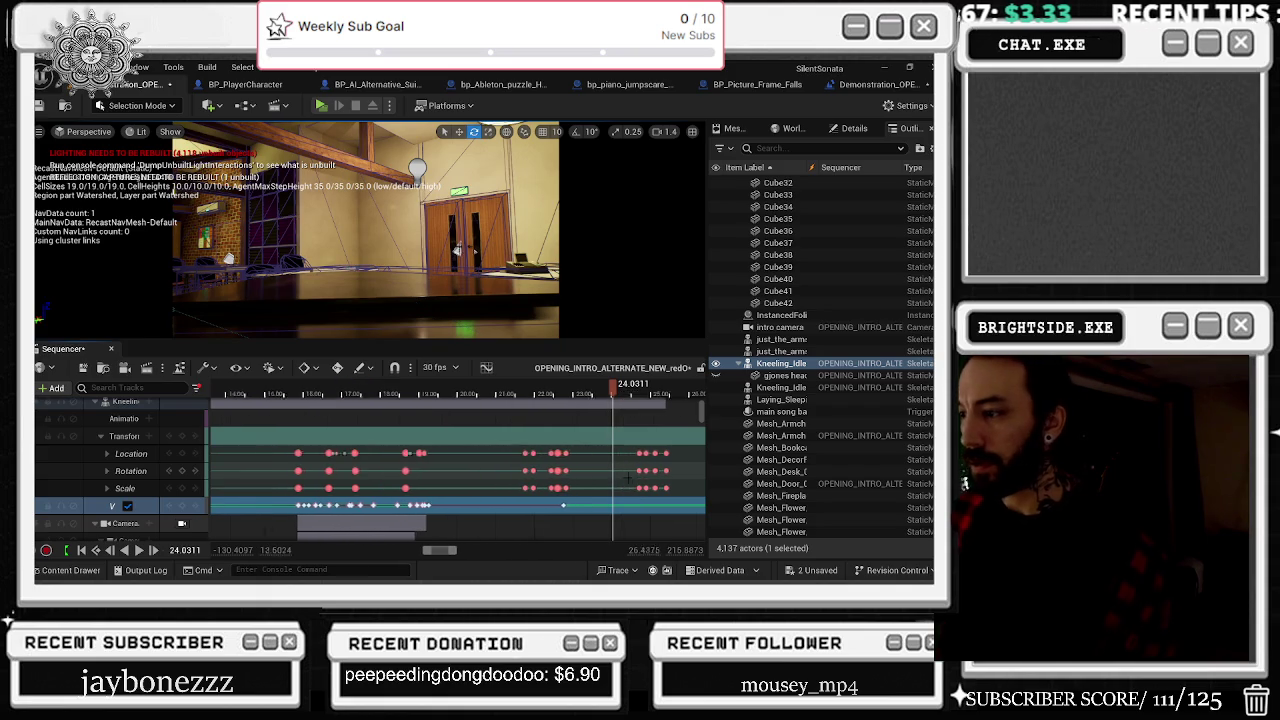
Step: Select the Location, Rotation and Scale keys and scrub to about 24.02 s
mouse_move(573, 444)
mouse_down()
mouse_move(567, 492)
mouse_move(613, 464)
mouse_up()
scroll(598, 468, up, 2)
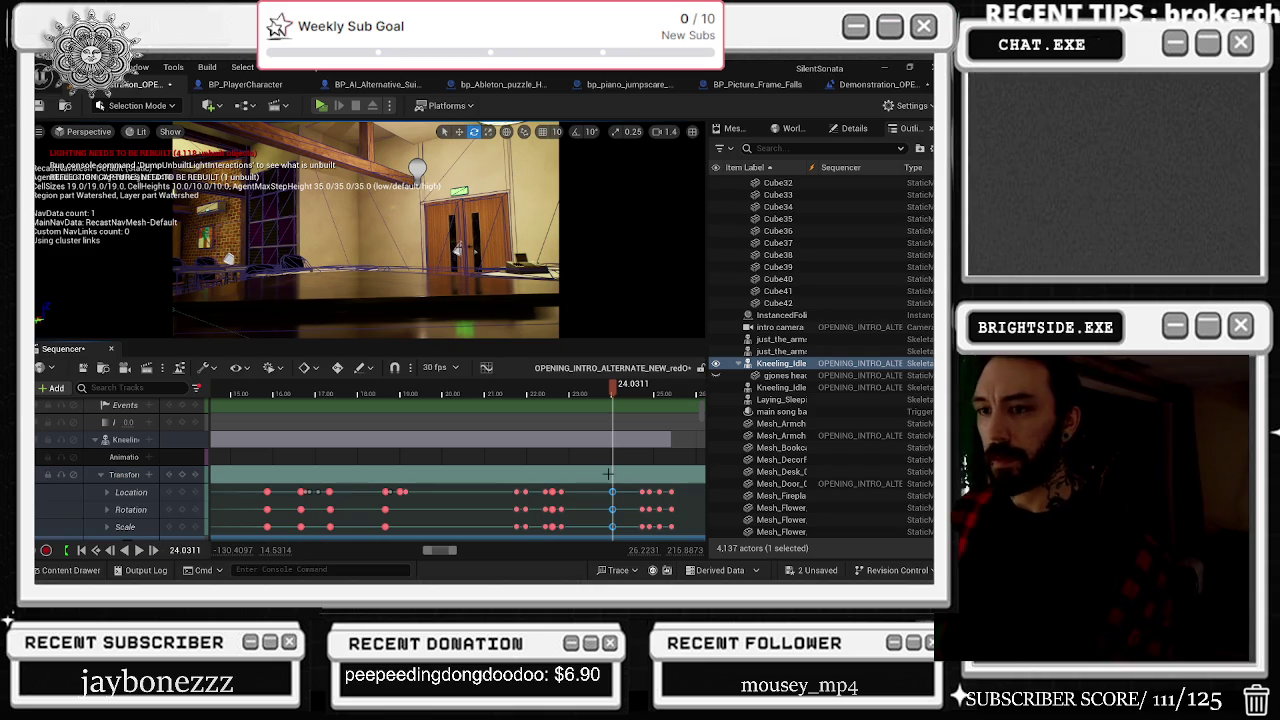
scroll(611, 476, down, 5)
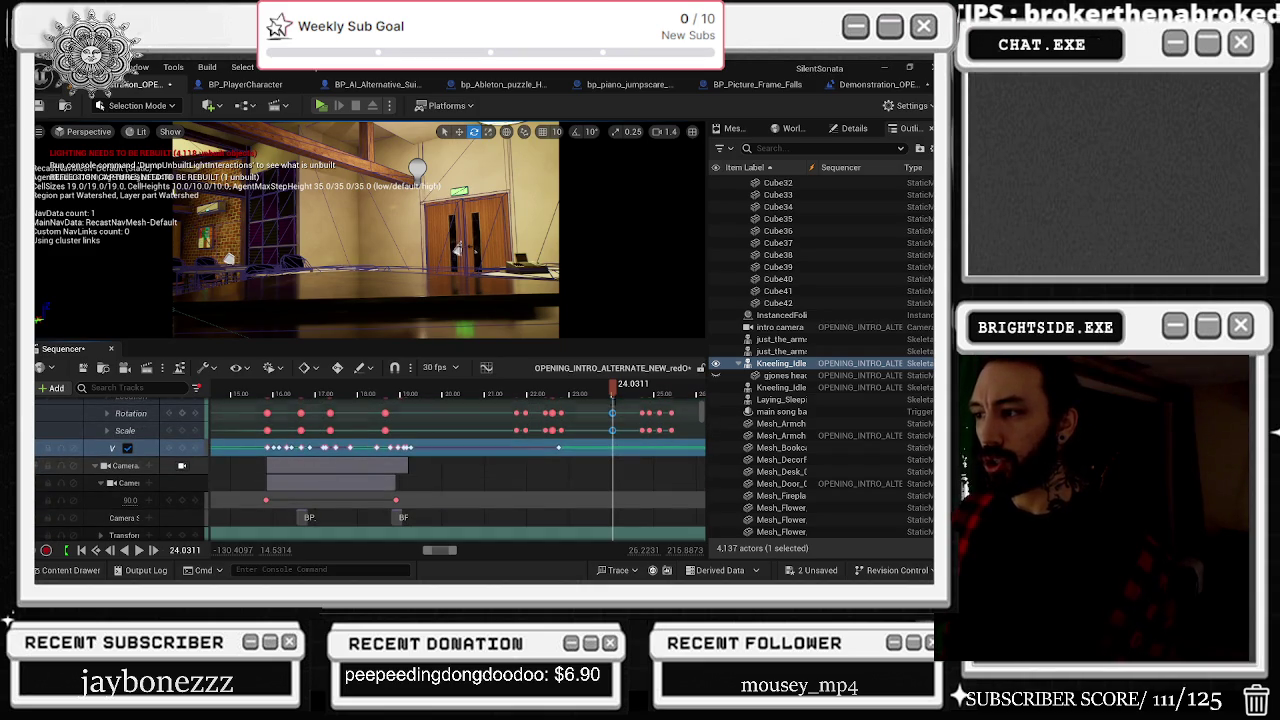
click(578, 387)
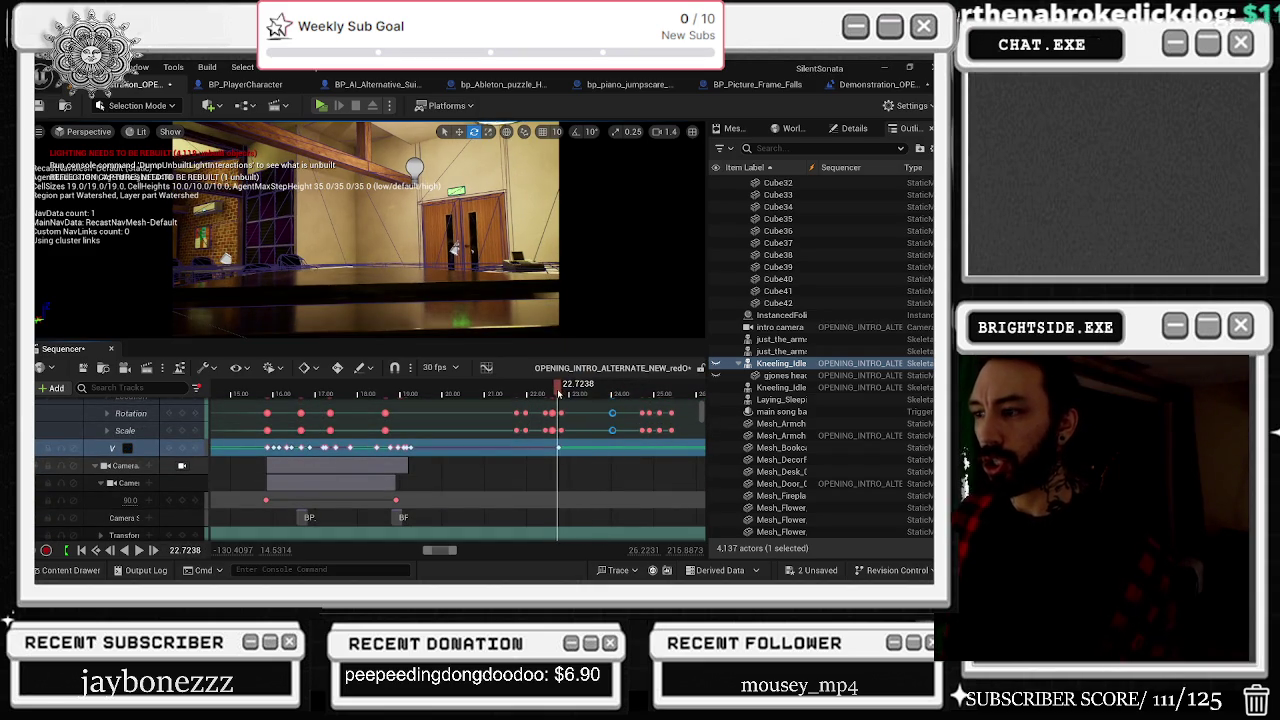
drag(578, 390, 612, 390)
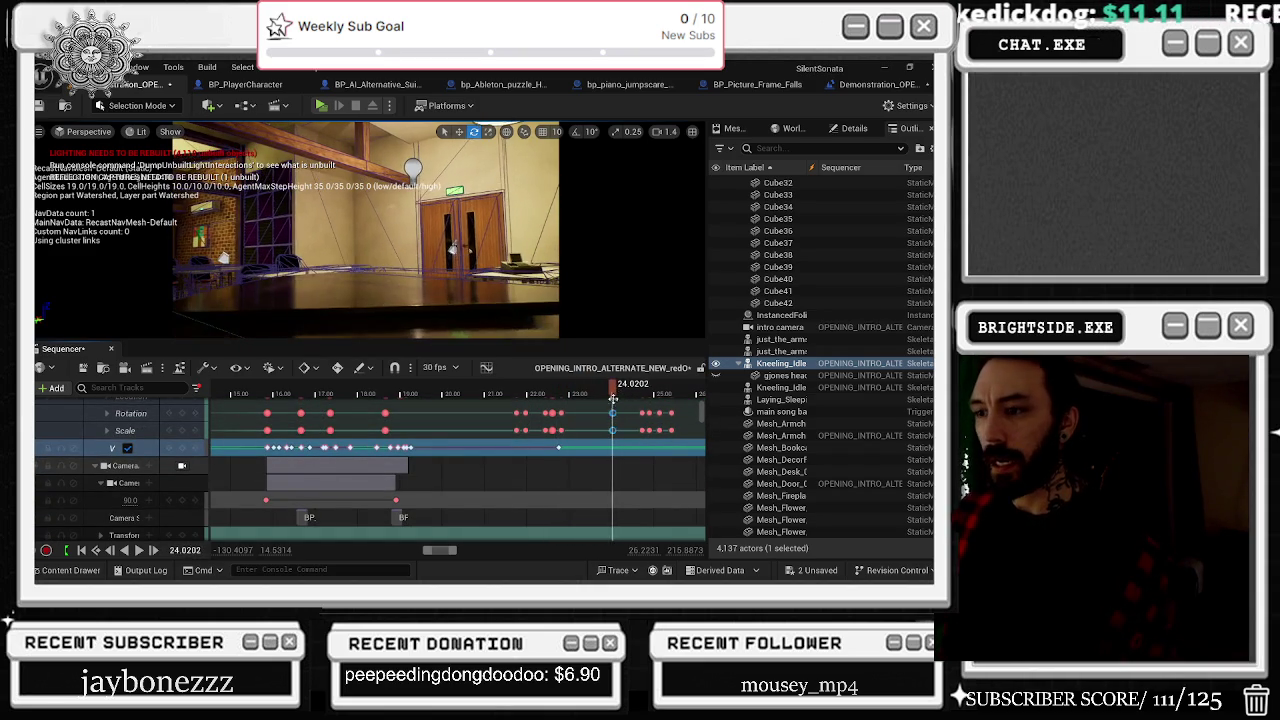
scroll(618, 437, up, 5)
scroll(618, 437, up, 2)
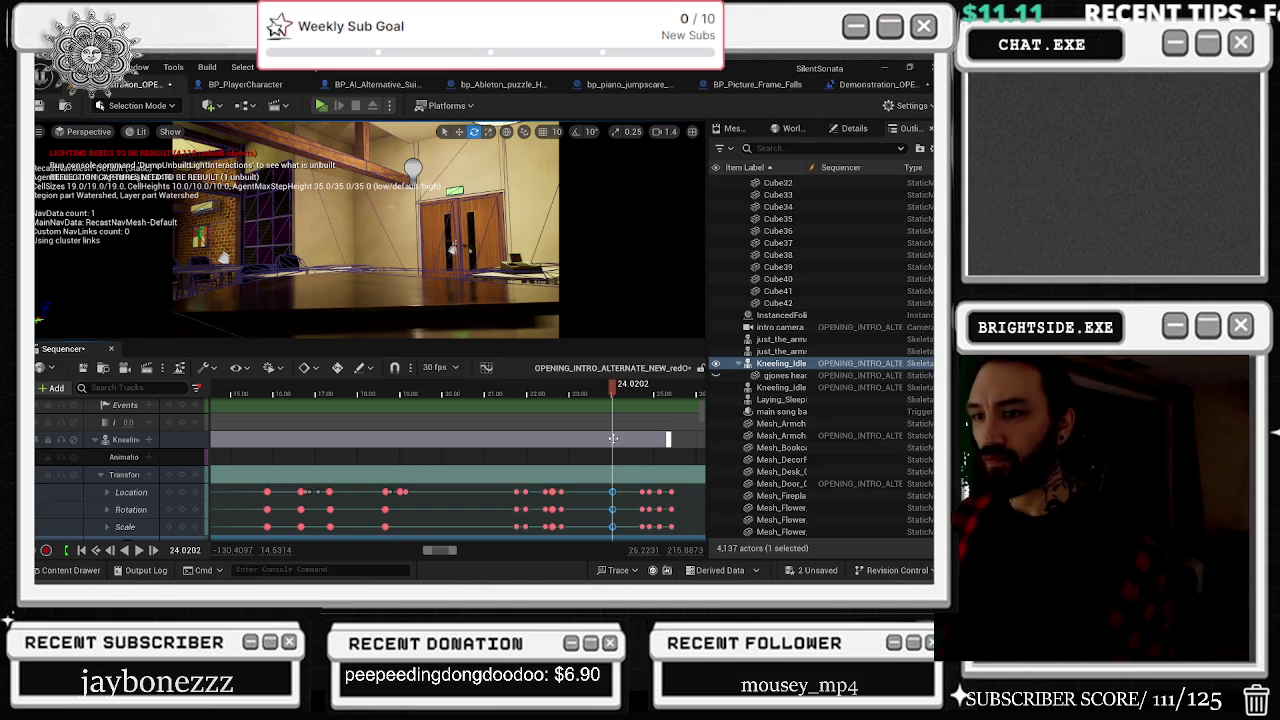
mouse_move(612, 388)
mouse_down()
mouse_move(422, 410)
mouse_move(380, 405)
mouse_move(390, 400)
mouse_up()
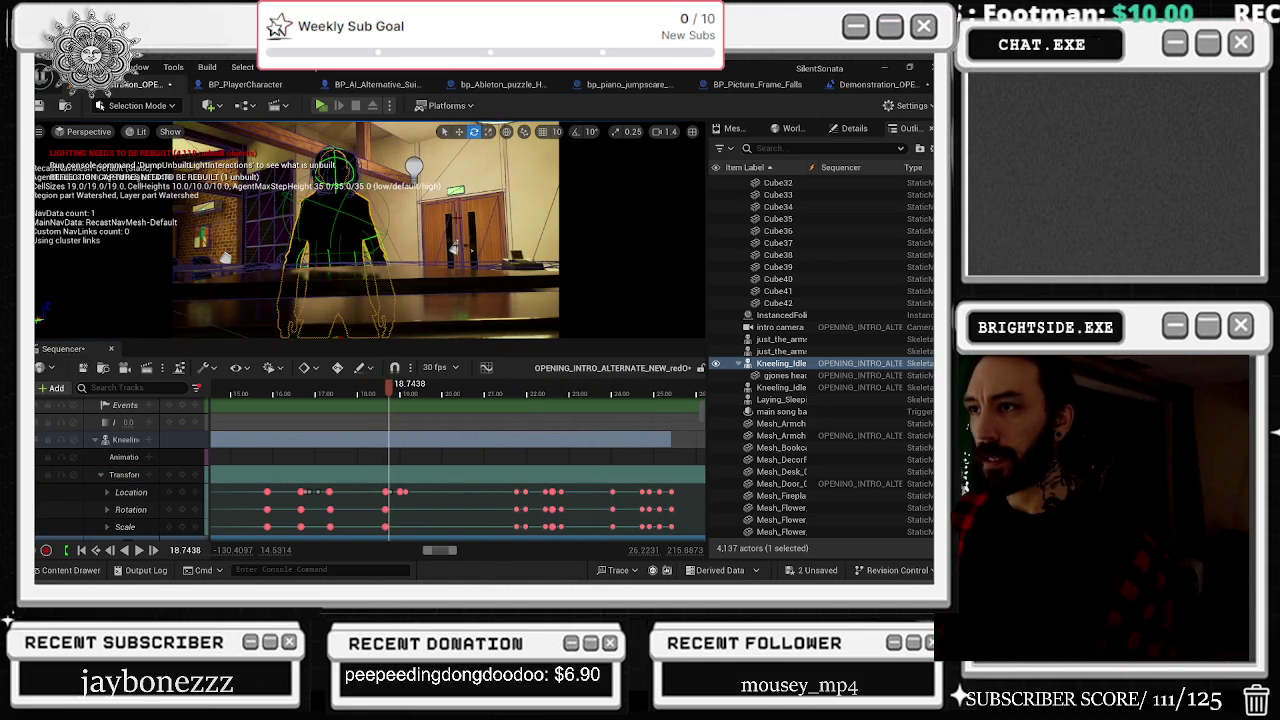
Step: Play the Kneeling track from about 15.7 s and park the playhead on the 24.03 key
click(395, 439)
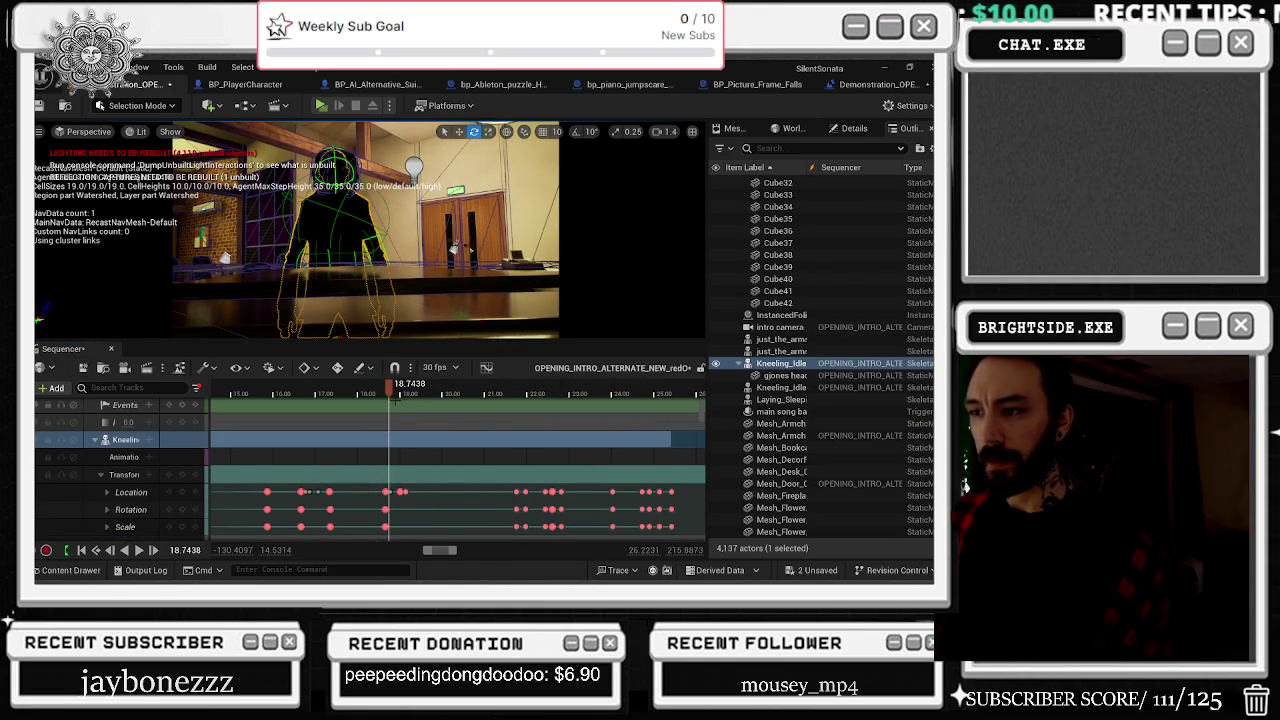
click(527, 397)
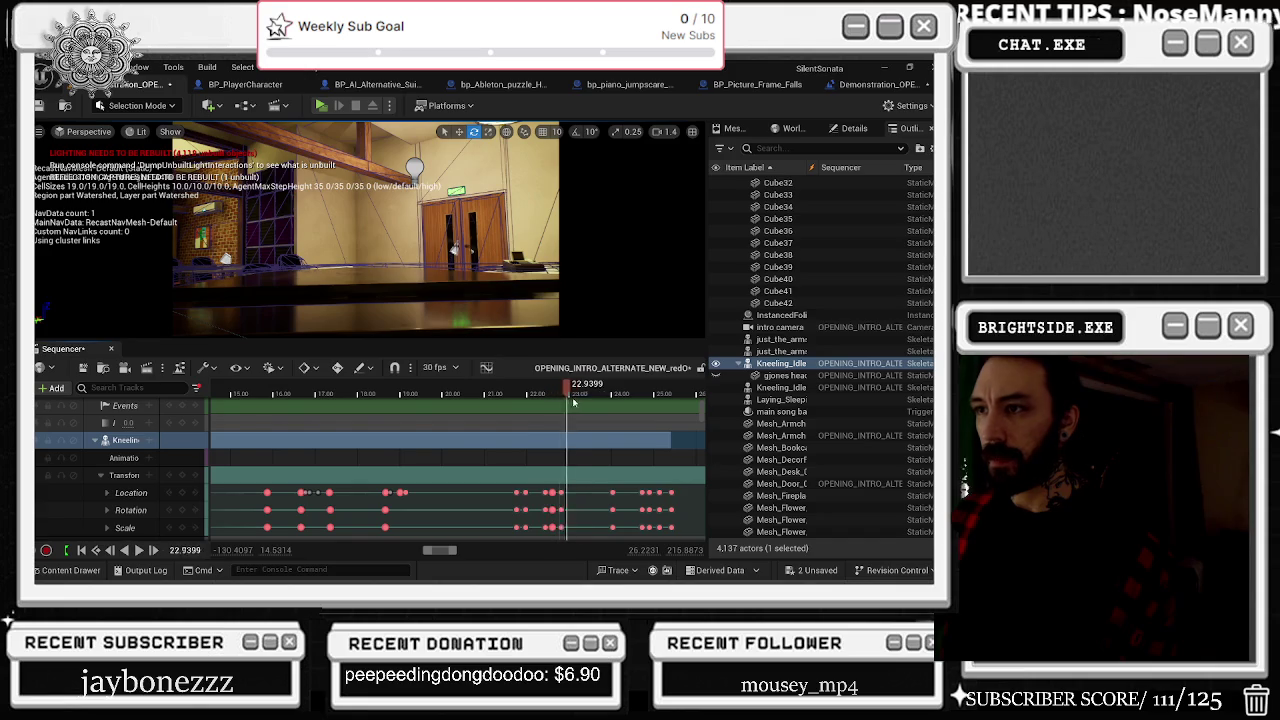
scroll(596, 438, down, 4)
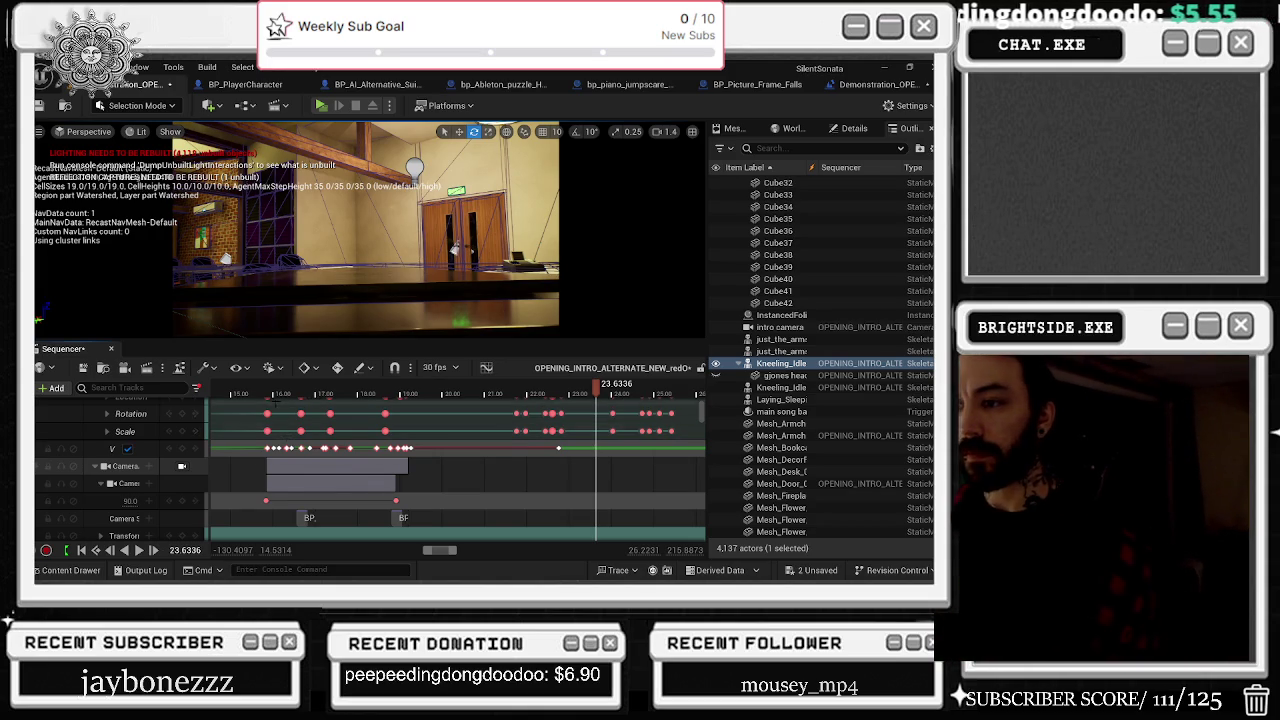
click(268, 392)
key(space)
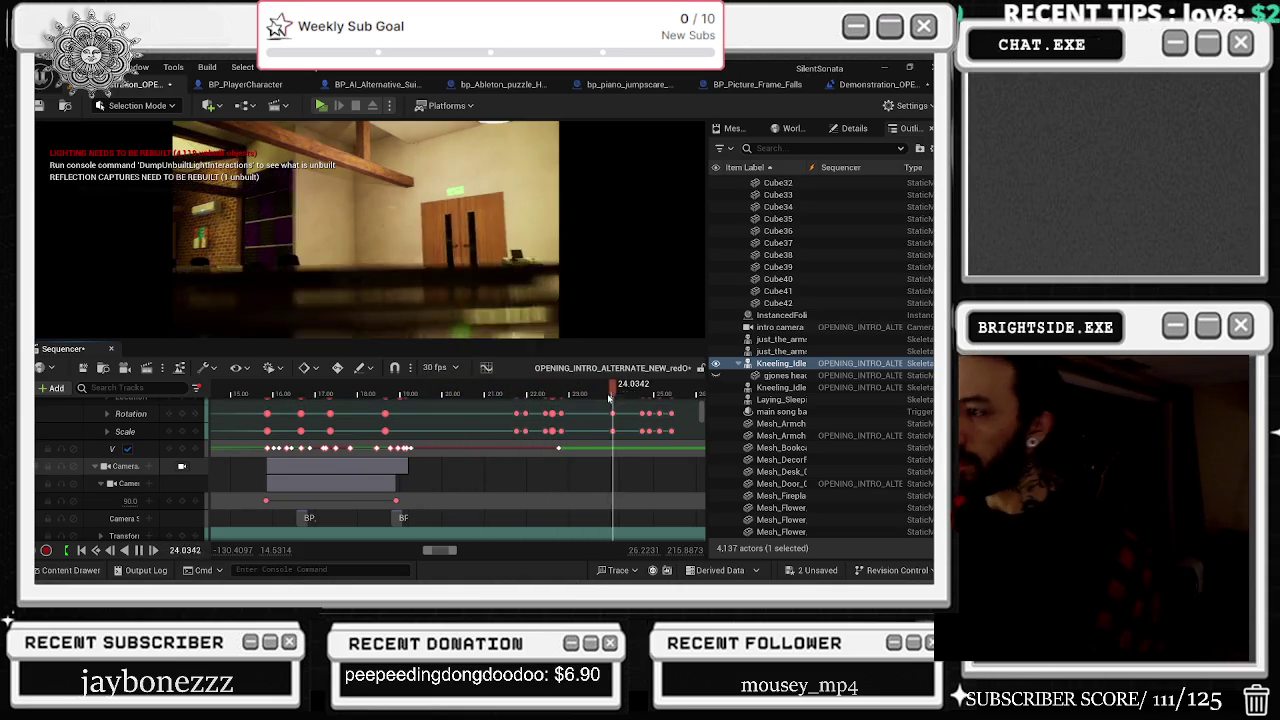
scroll(626, 428, up, 1)
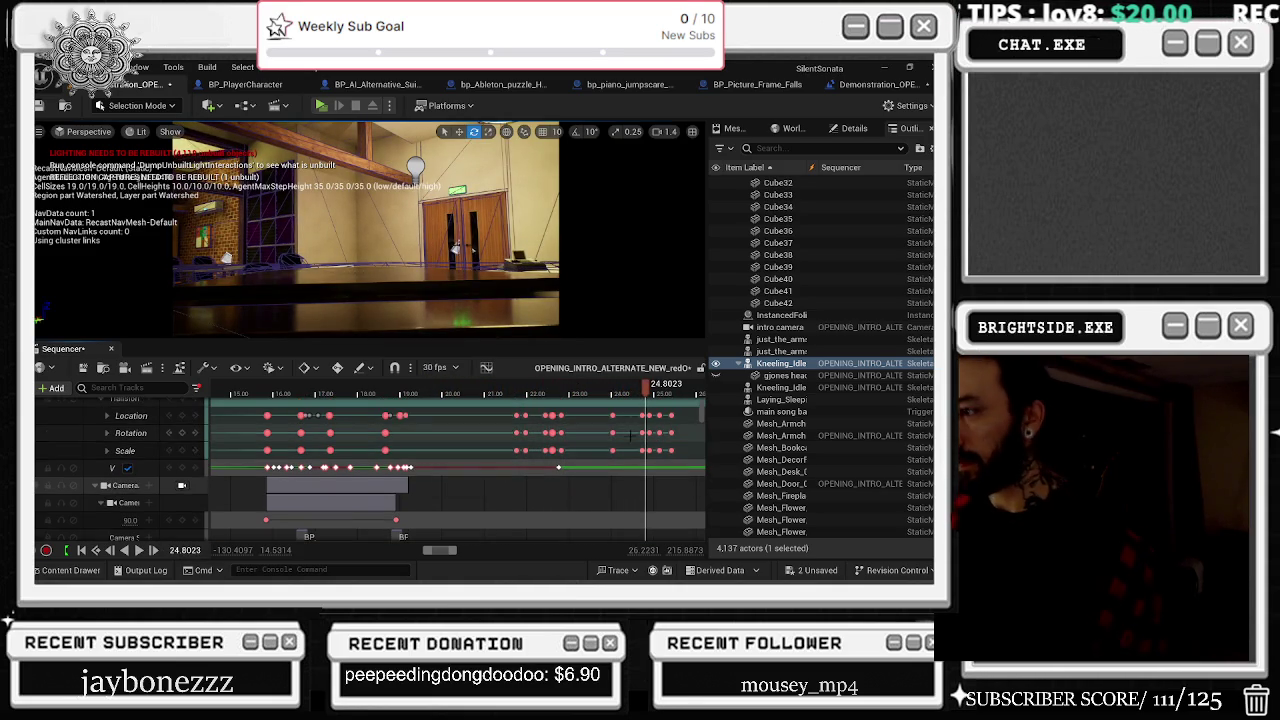
scroll(627, 424, up, 3)
scroll(622, 447, down, 1)
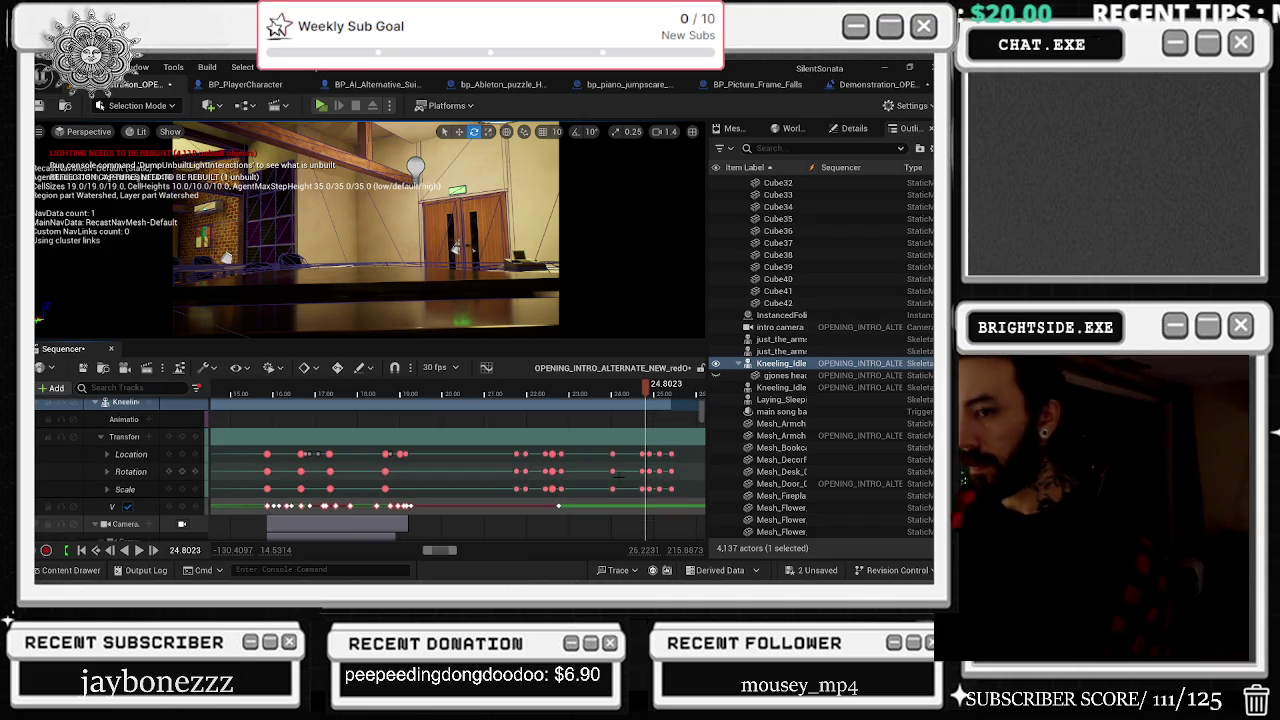
click(613, 454)
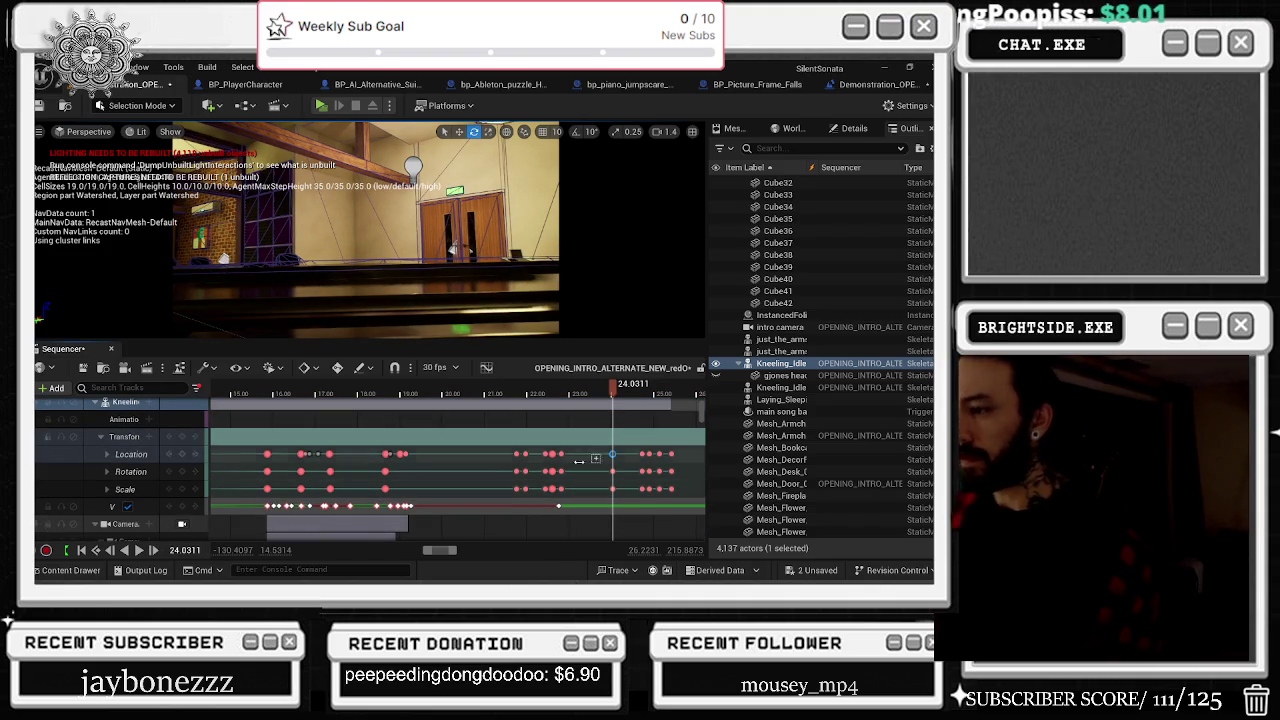
Step: Box-select the Location and Rotation keys, review from about 18.8 s, then deselect them
scroll(573, 462, up, 2)
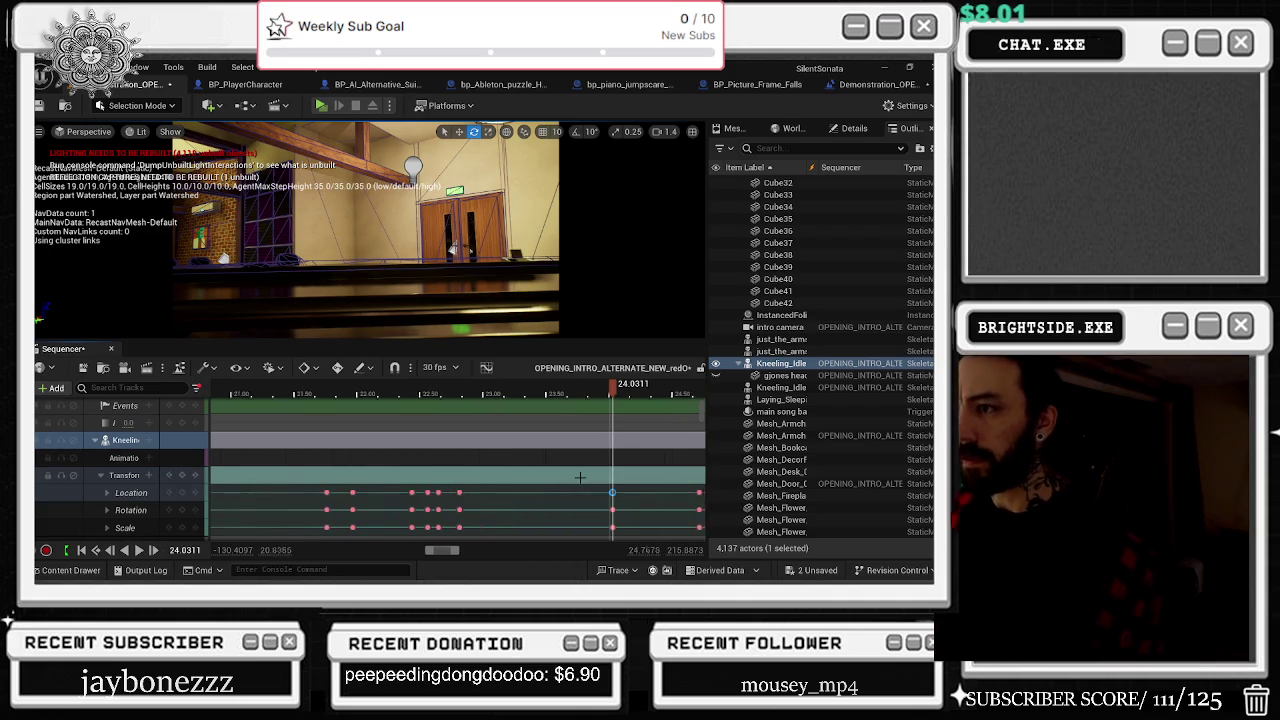
scroll(540, 495, down, 1)
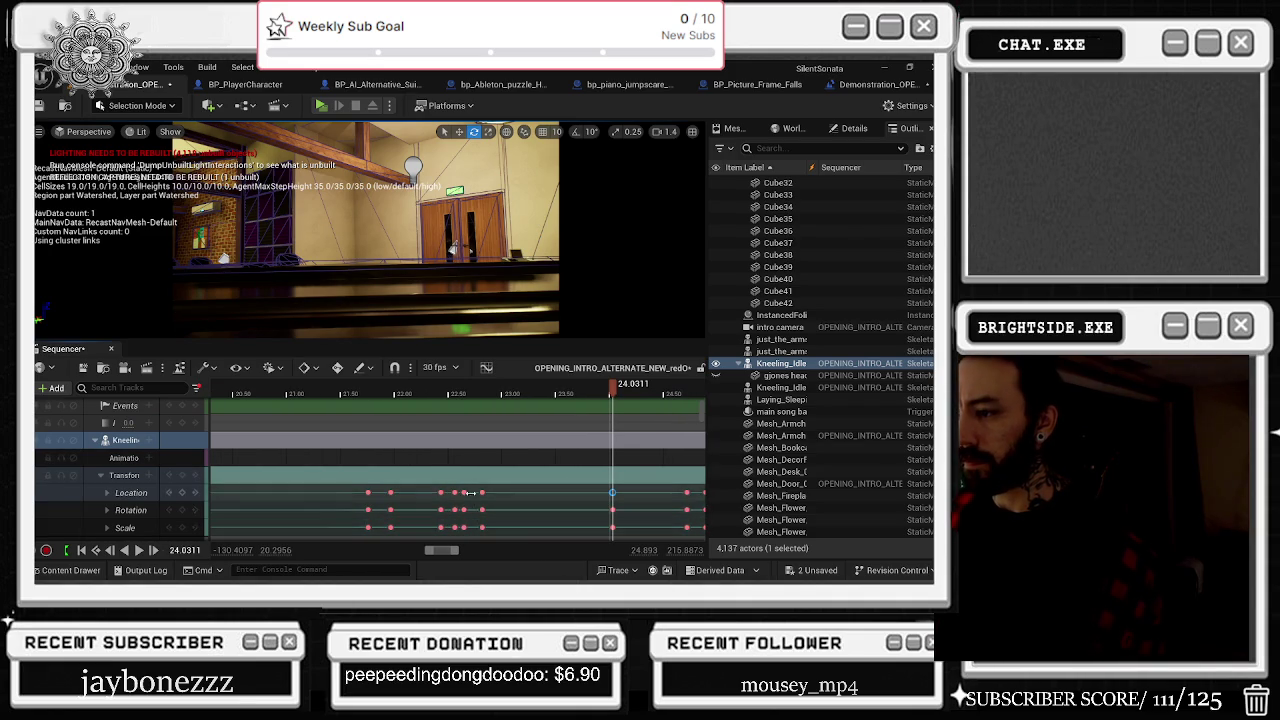
drag(462, 487, 467, 521)
click(446, 398)
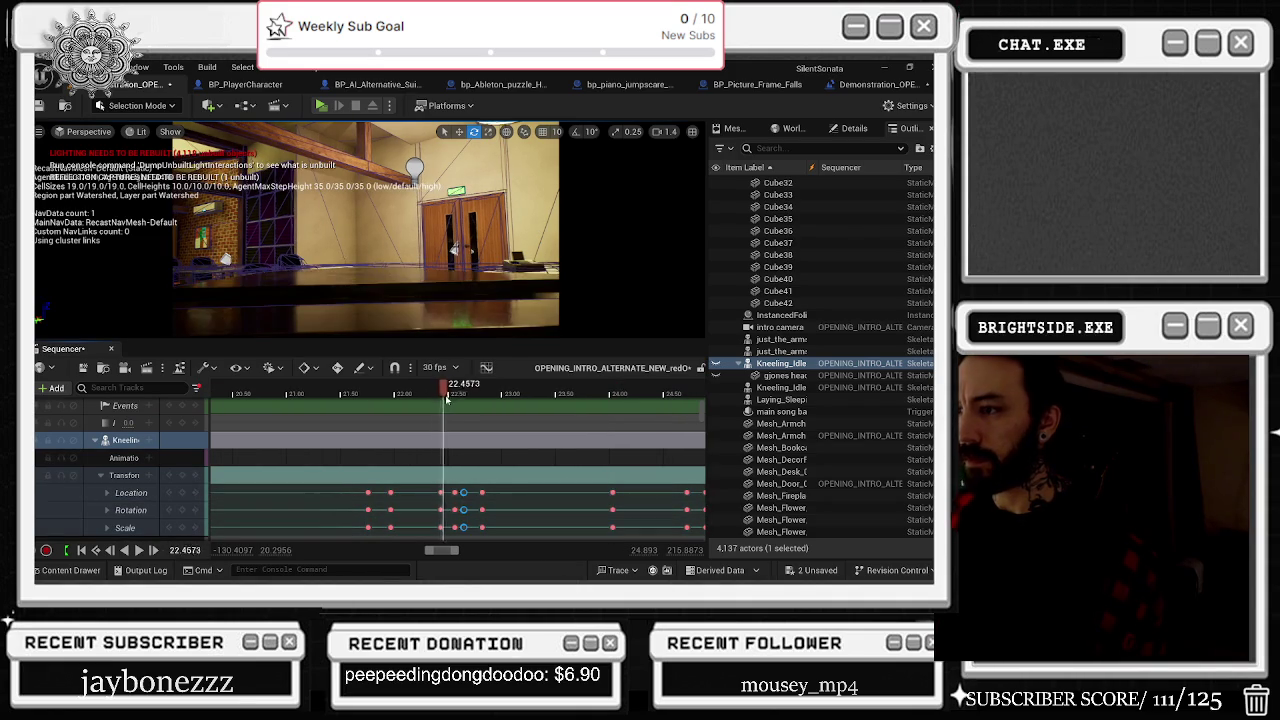
mouse_move(216, 420)
mouse_down()
mouse_move(210, 404)
mouse_move(331, 404)
mouse_up()
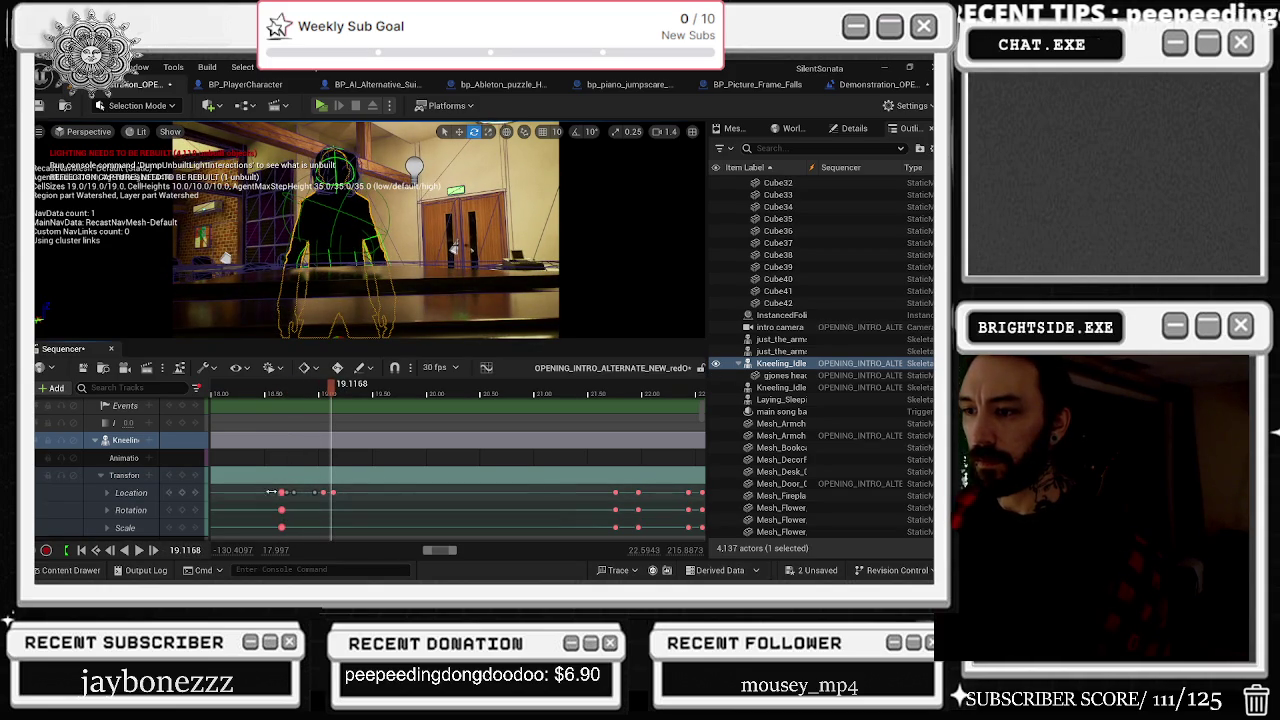
click(537, 469)
Step: Preview the motion around the 24.03 s transform key
scroll(537, 469, right, 5)
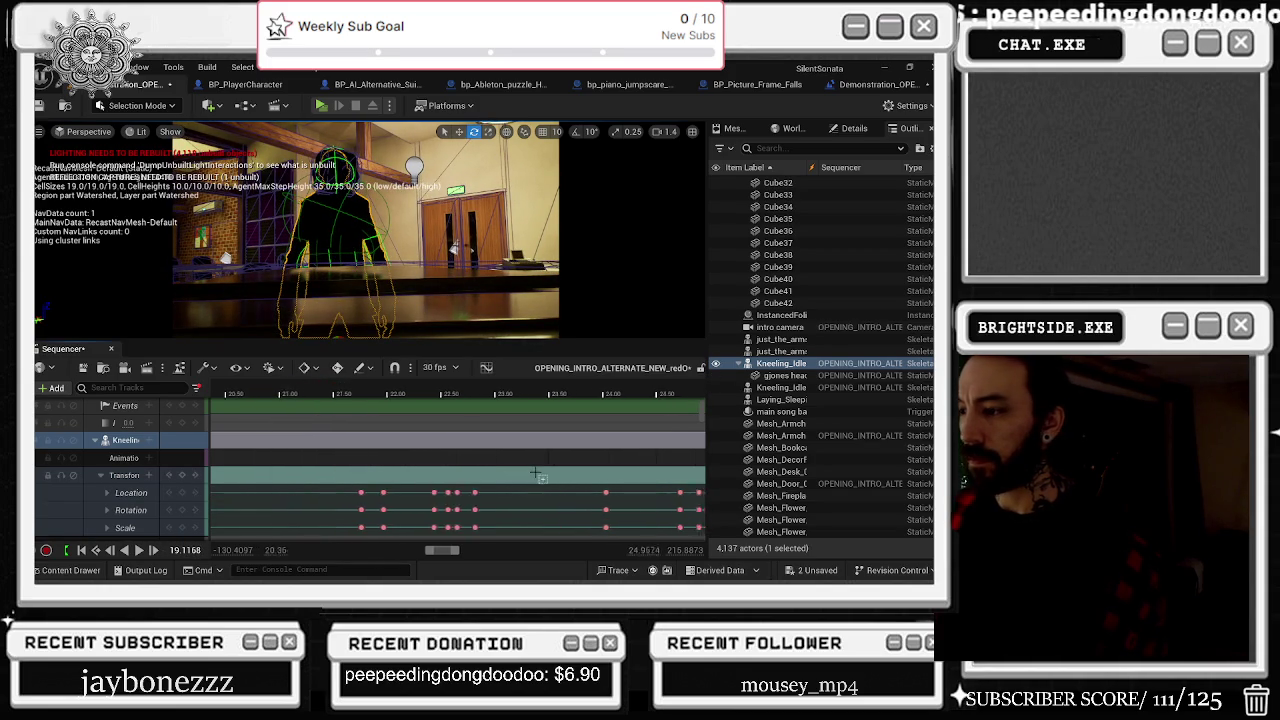
click(462, 493)
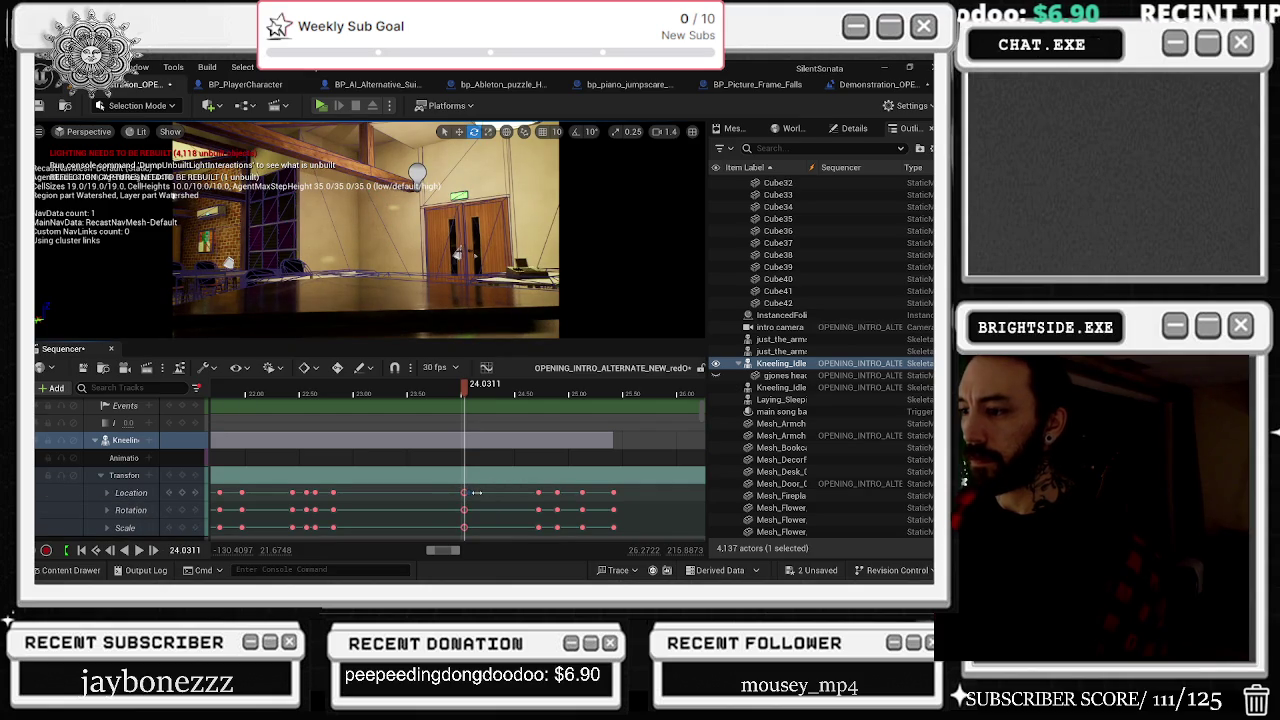
key(space)
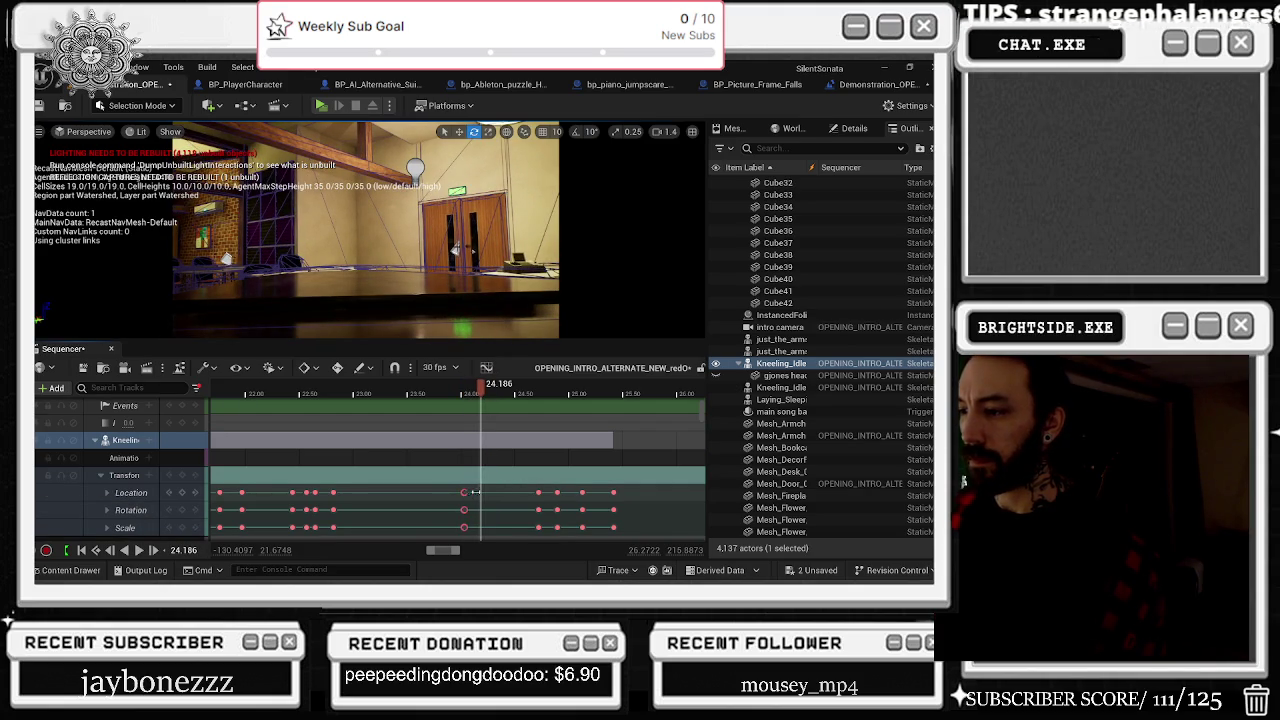
click(434, 395)
key(space)
key(space)
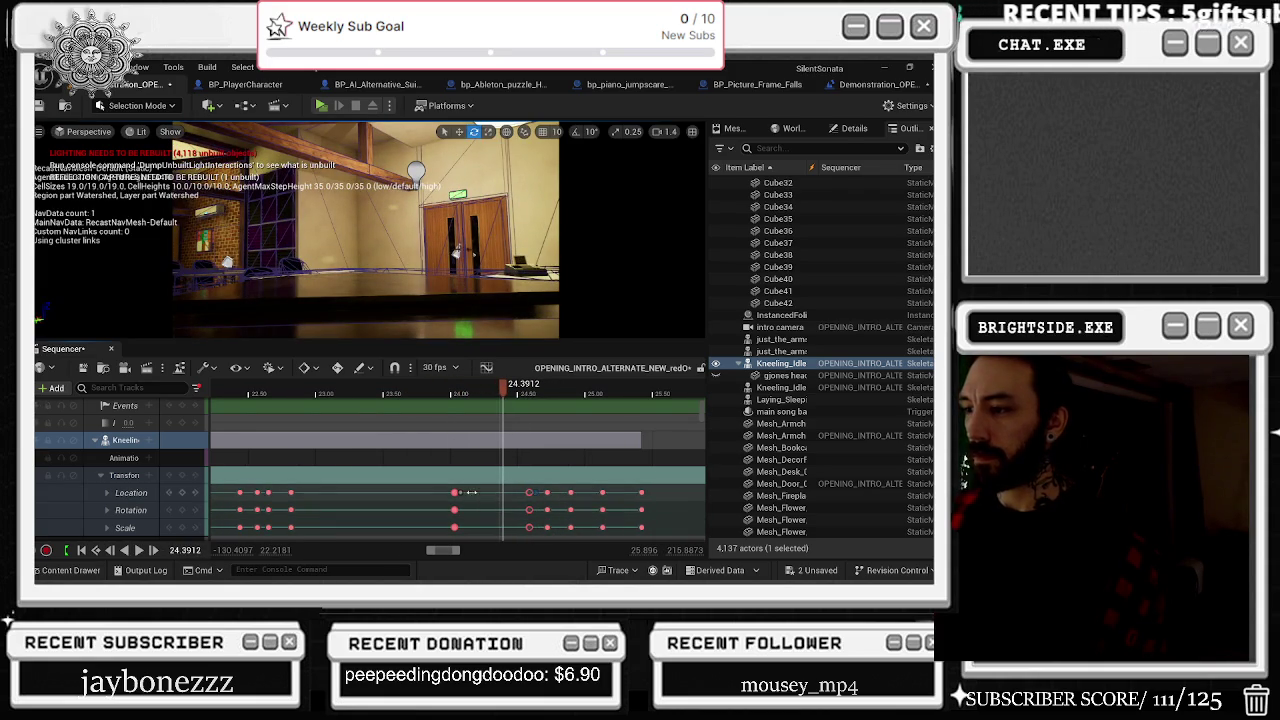
drag(466, 492, 463, 493)
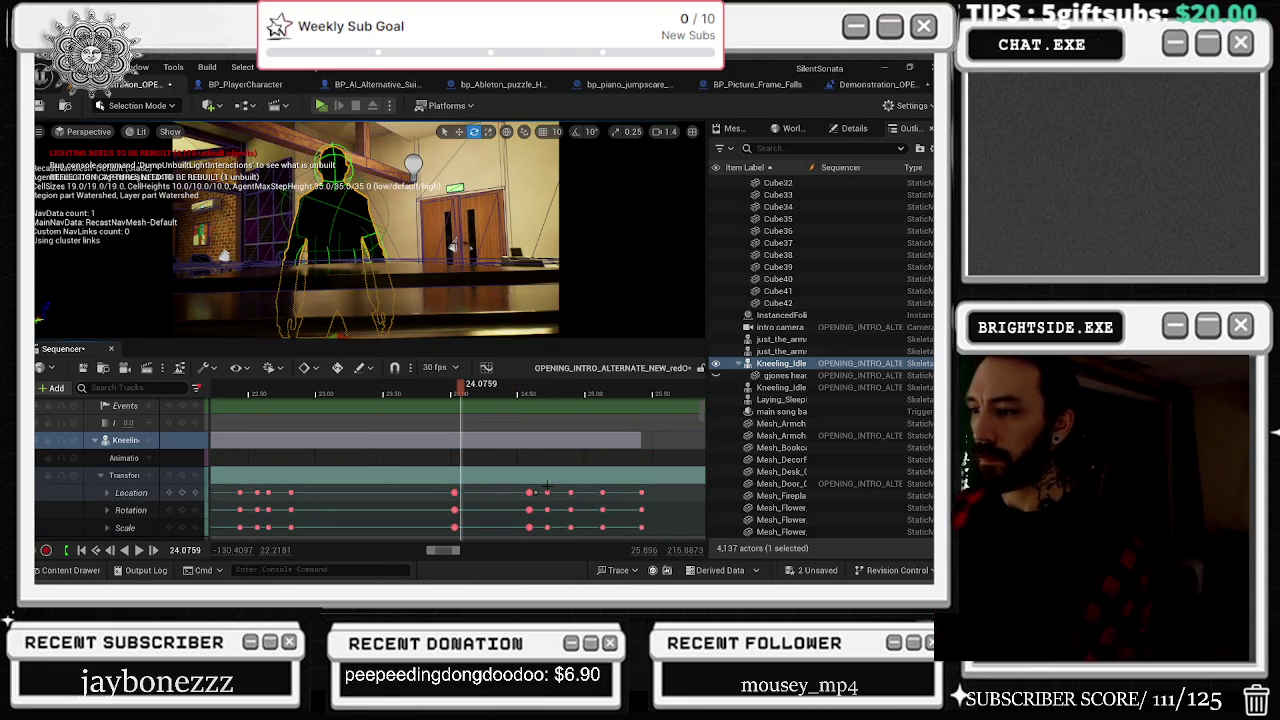
key(space)
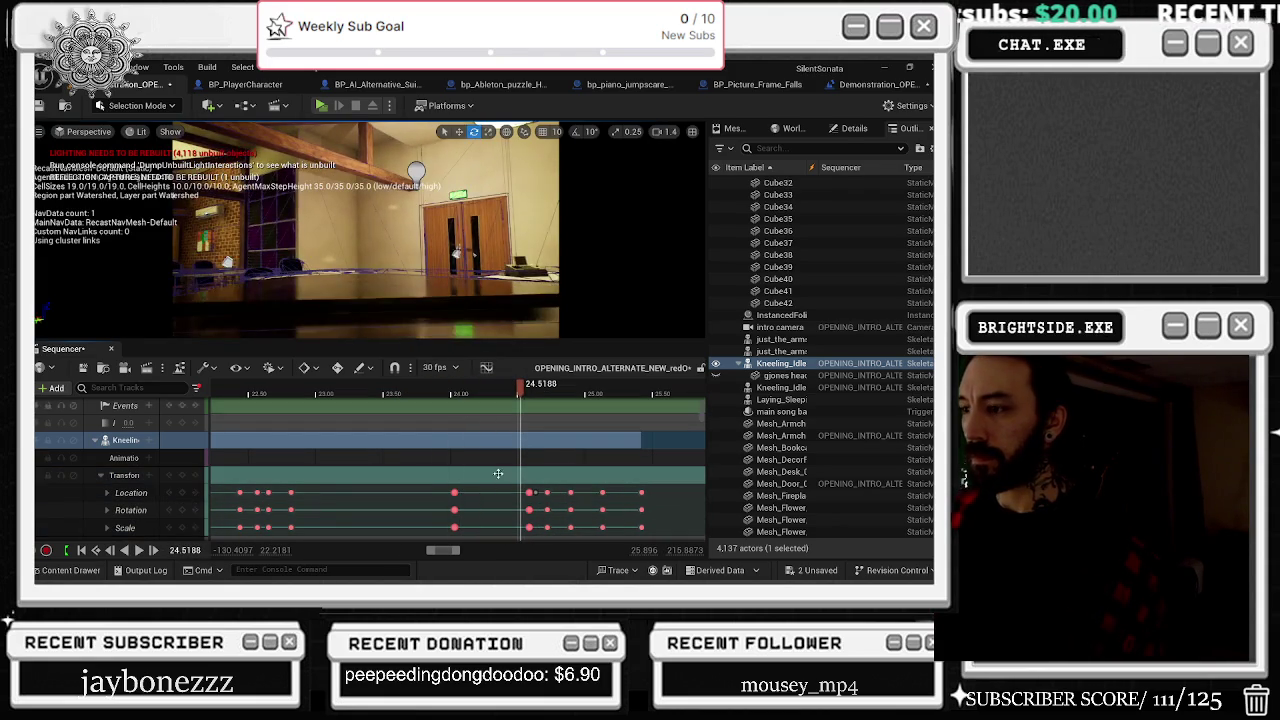
Step: Undo a trial key move, delete the transform keys near 24 s, and play back
drag(529, 492, 538, 492)
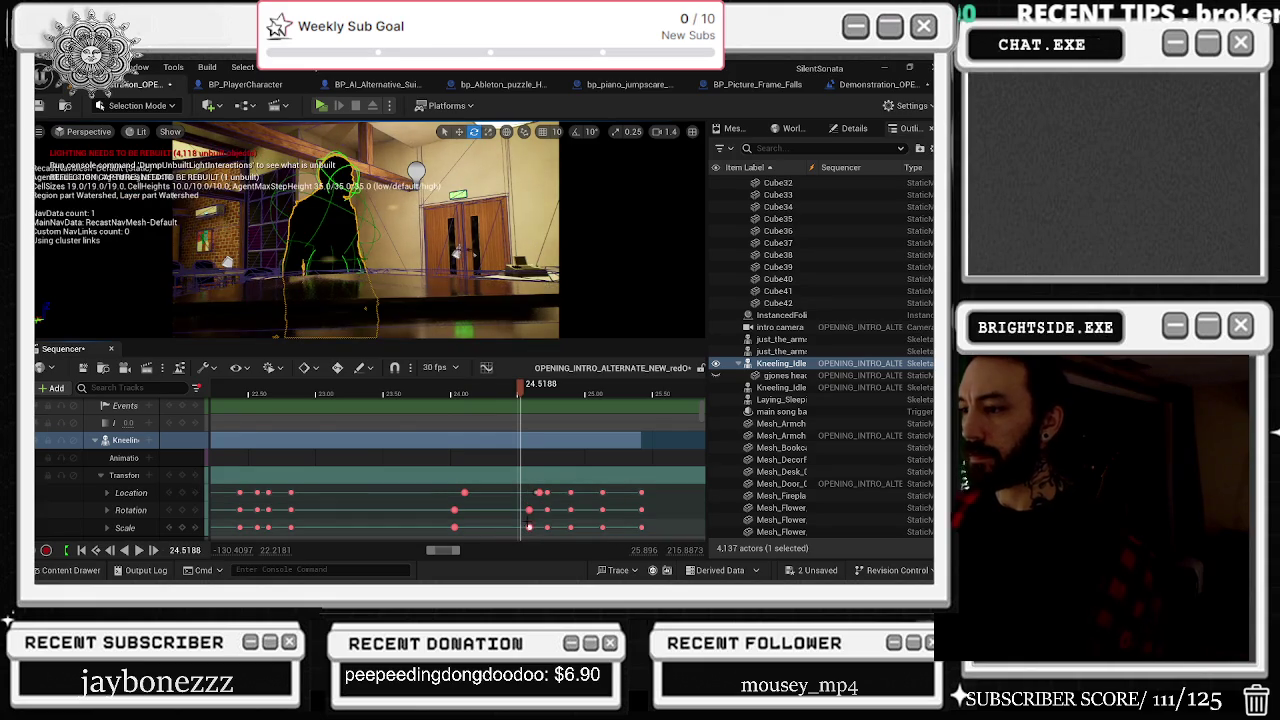
key(ctrl+z)
drag(446, 488, 463, 533)
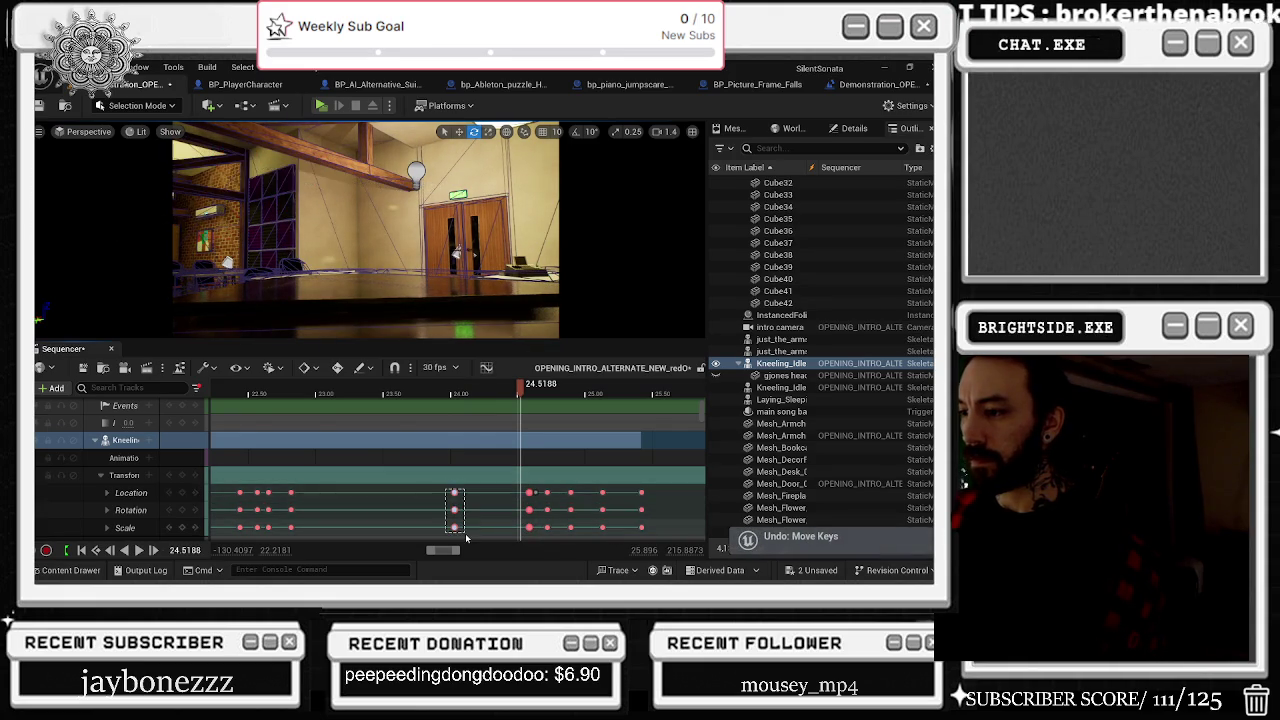
key(Delete)
click(332, 386)
key(space)
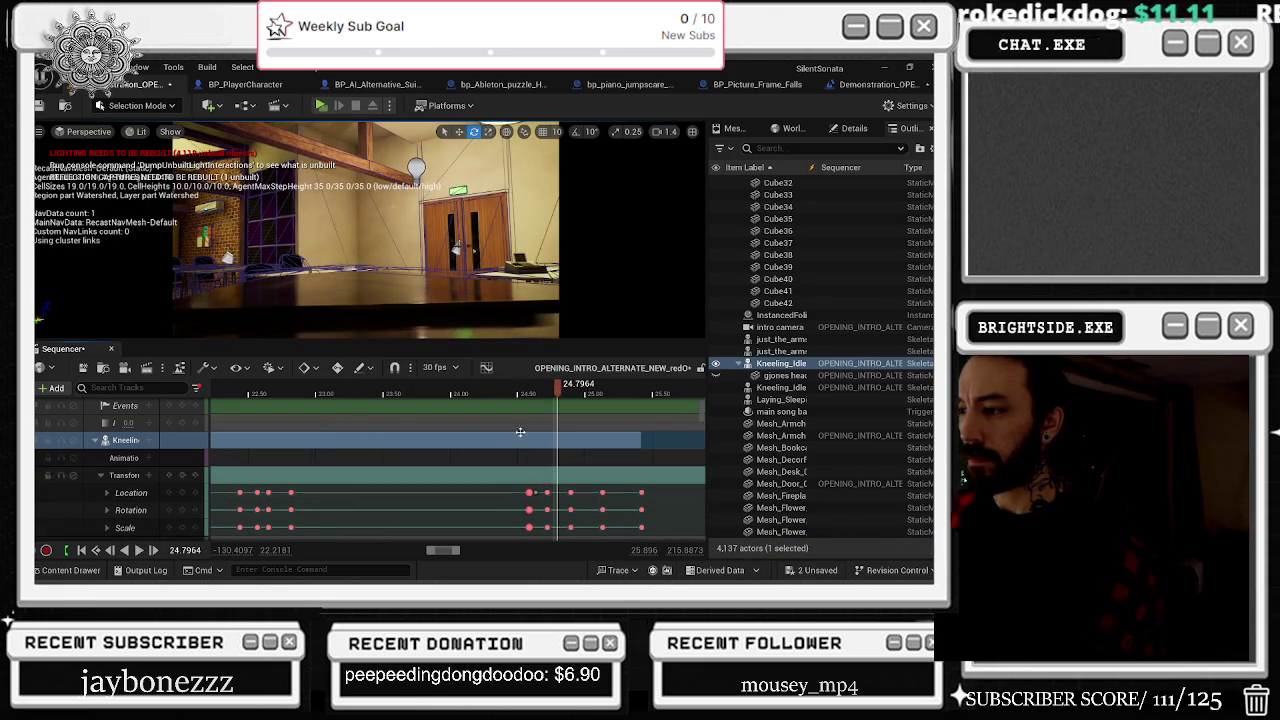
Step: Move the later Location, Rotation and Scale keys back to about 24 s and preview the pose
drag(529, 492, 456, 492)
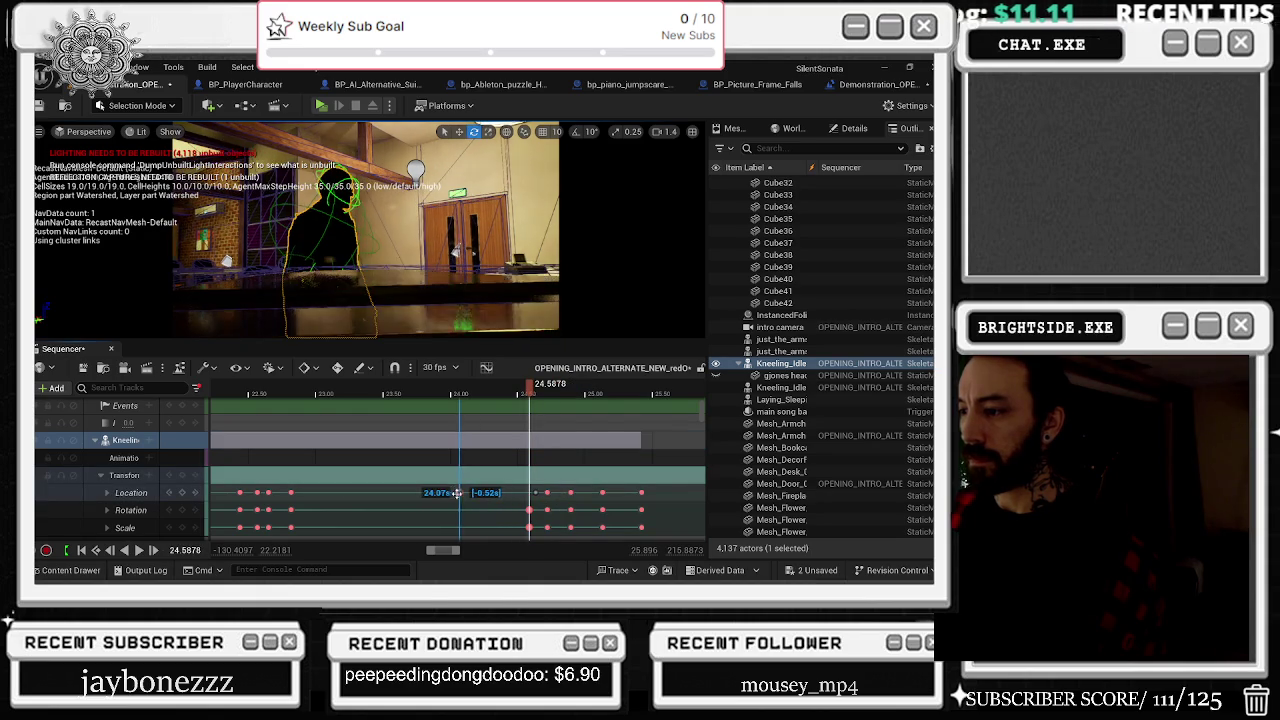
drag(529, 510, 459, 510)
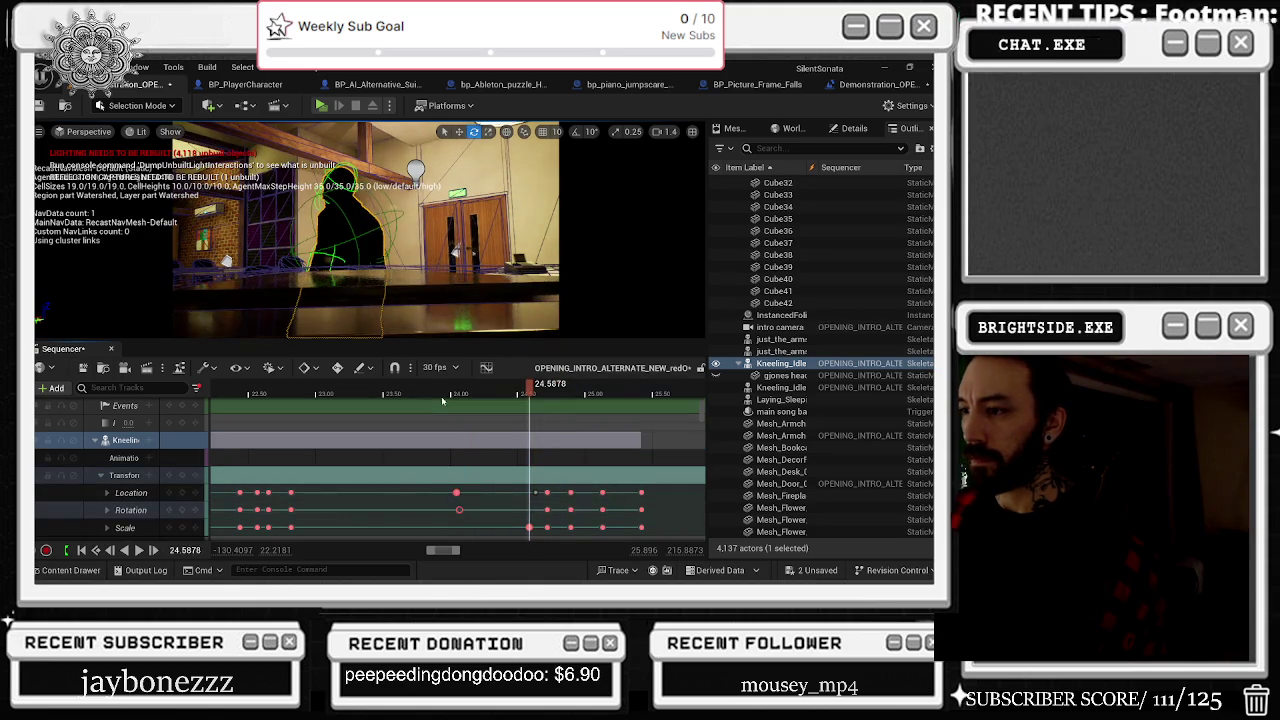
click(404, 386)
key(space)
key(space)
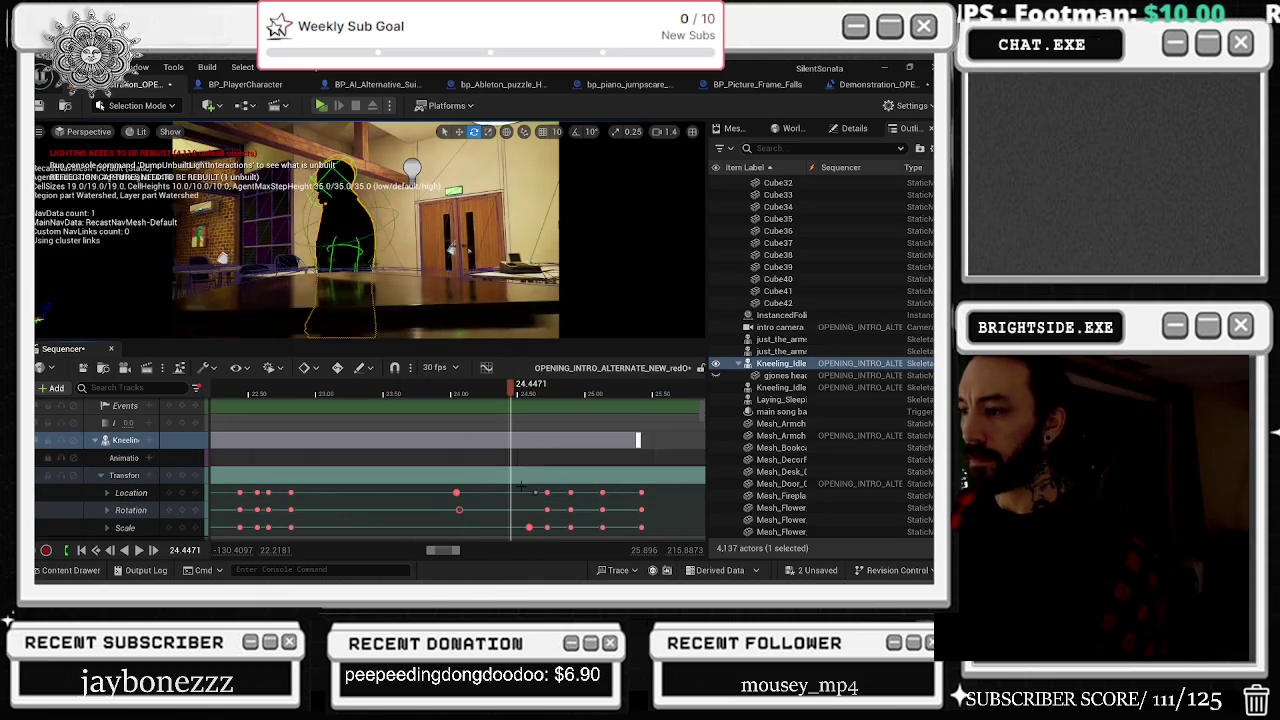
drag(529, 527, 454, 527)
click(459, 387)
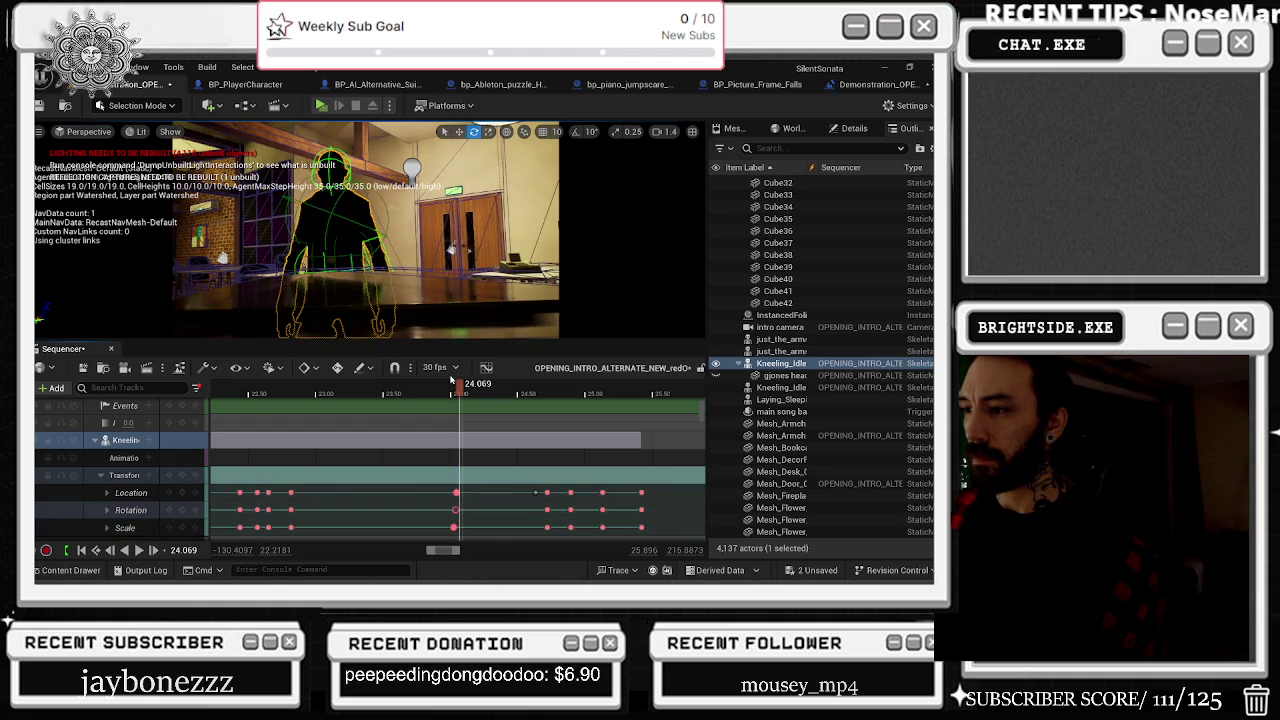
drag(455, 392, 496, 390)
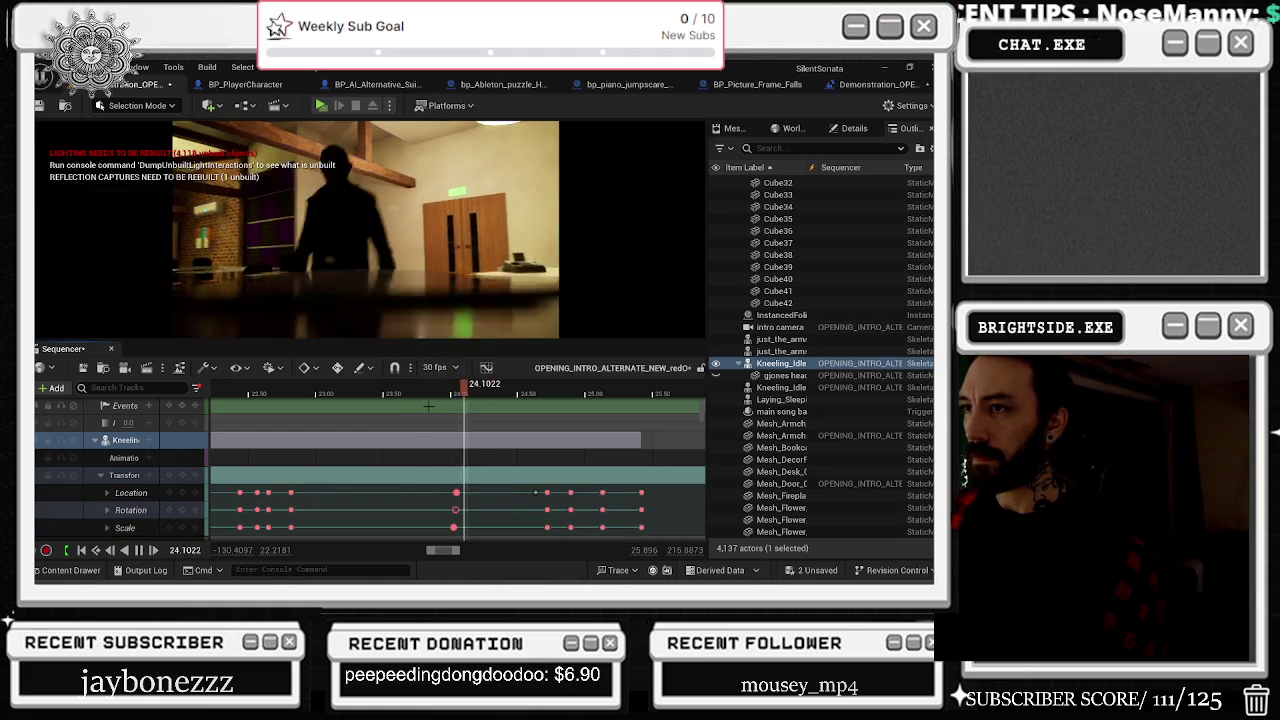
Step: Undo the deletion, reselect the transform keys at about 24 s, delete them, and replay
click(536, 492)
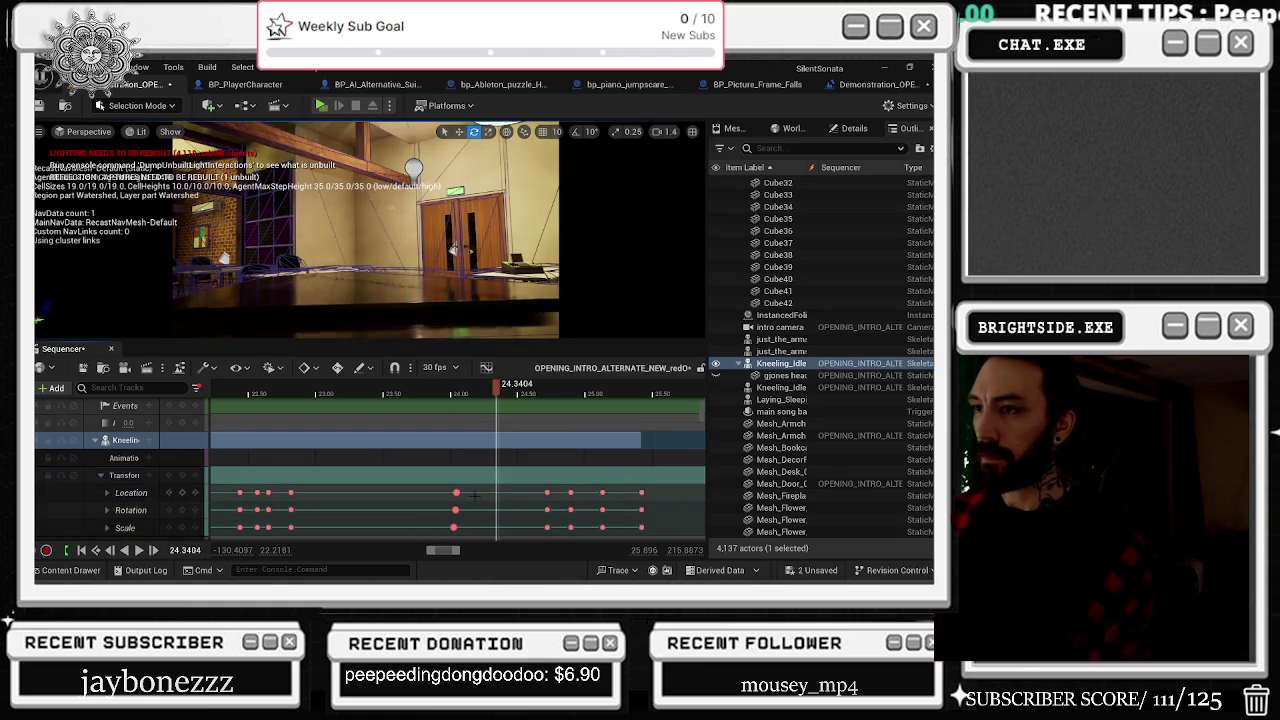
key(ctrl+z)
drag(480, 488, 451, 544)
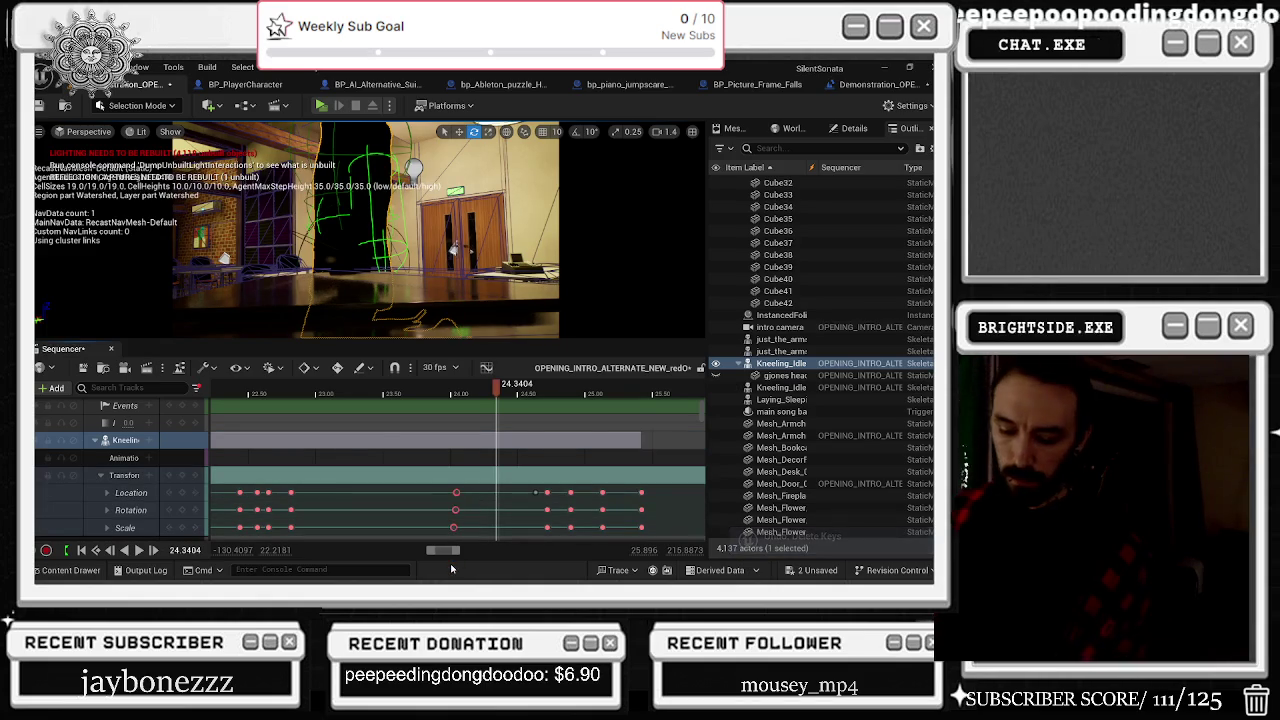
key(Delete)
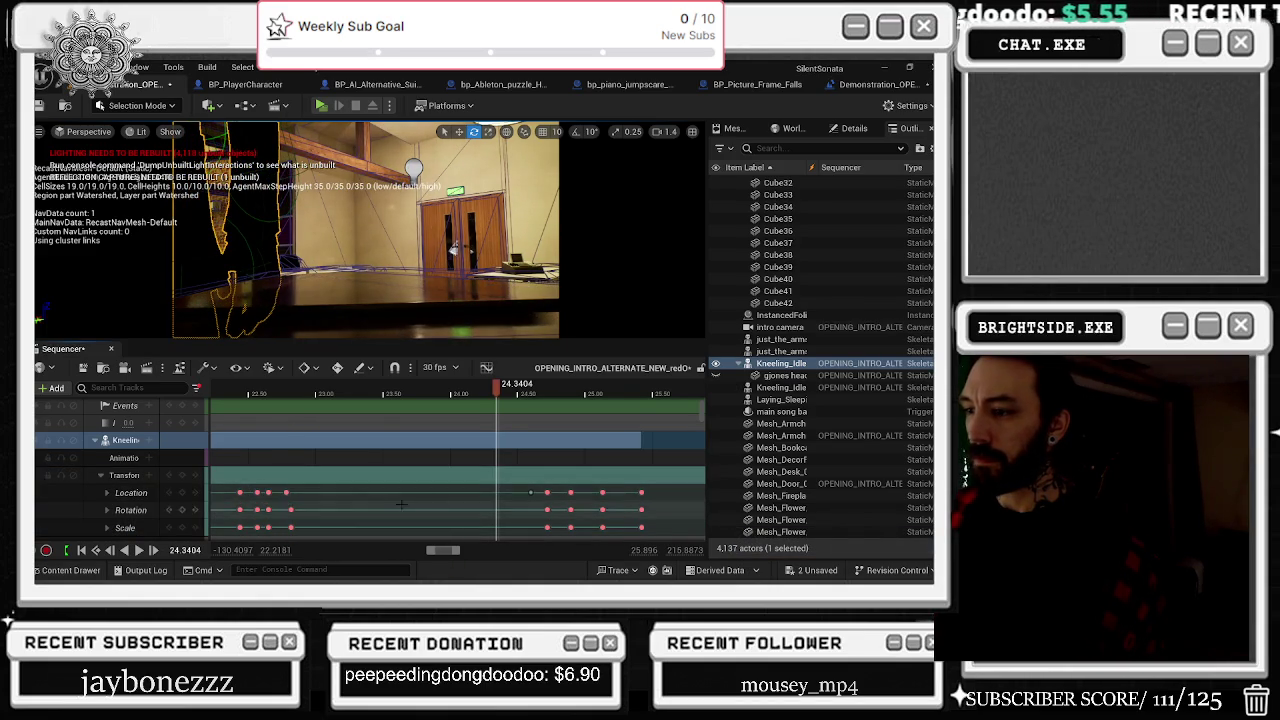
key(Delete)
key(space)
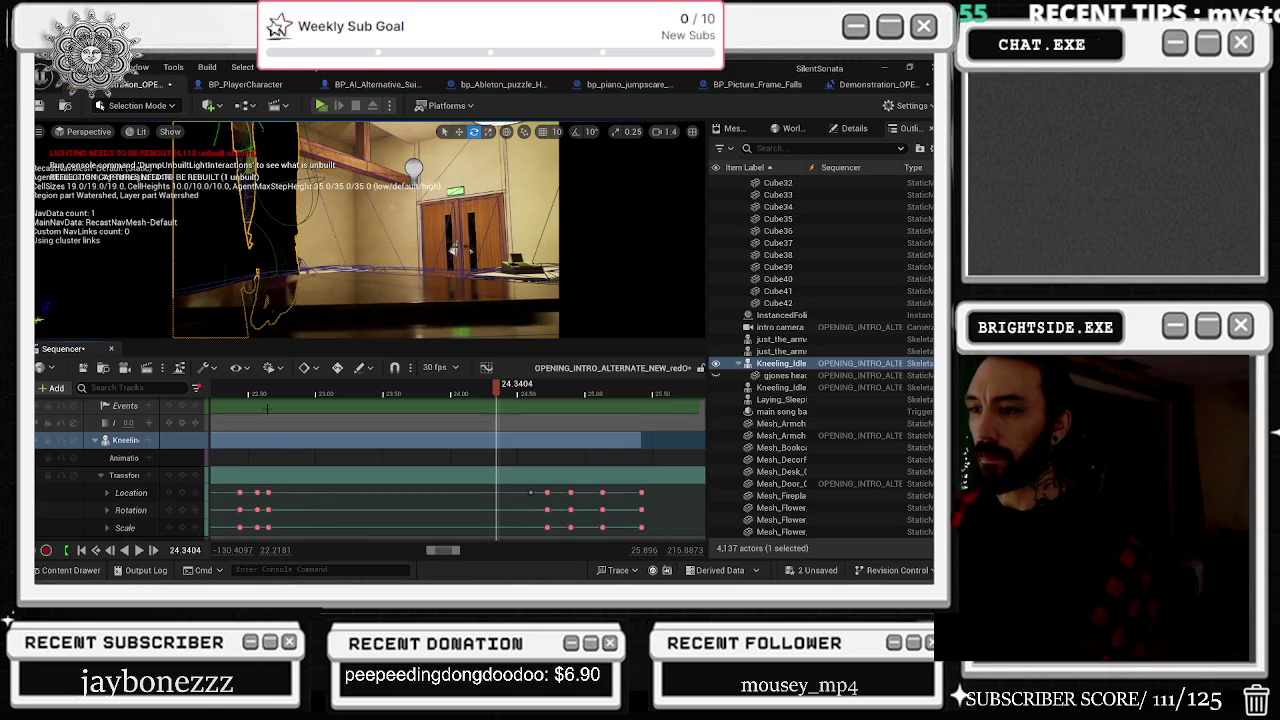
scroll(300, 415, left, 3)
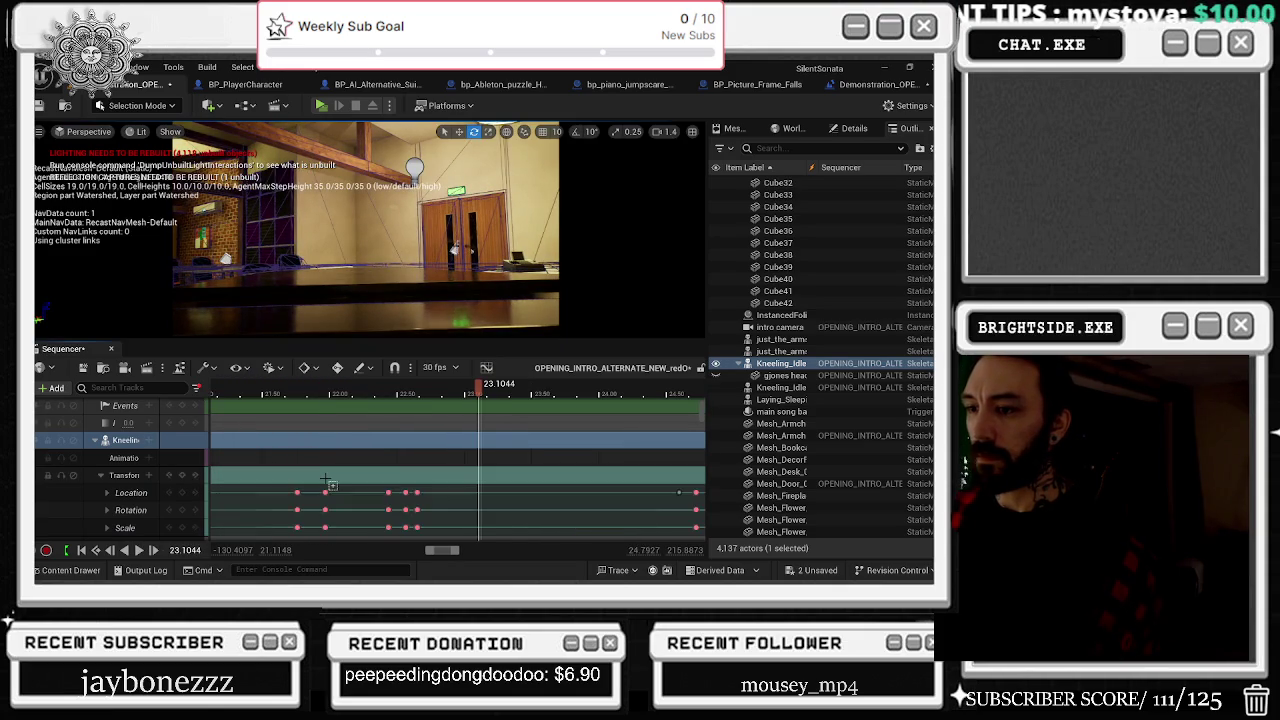
Step: Play back the kneeling character's motion from around 15 s
scroll(353, 399, down, 1)
click(245, 394)
key(space)
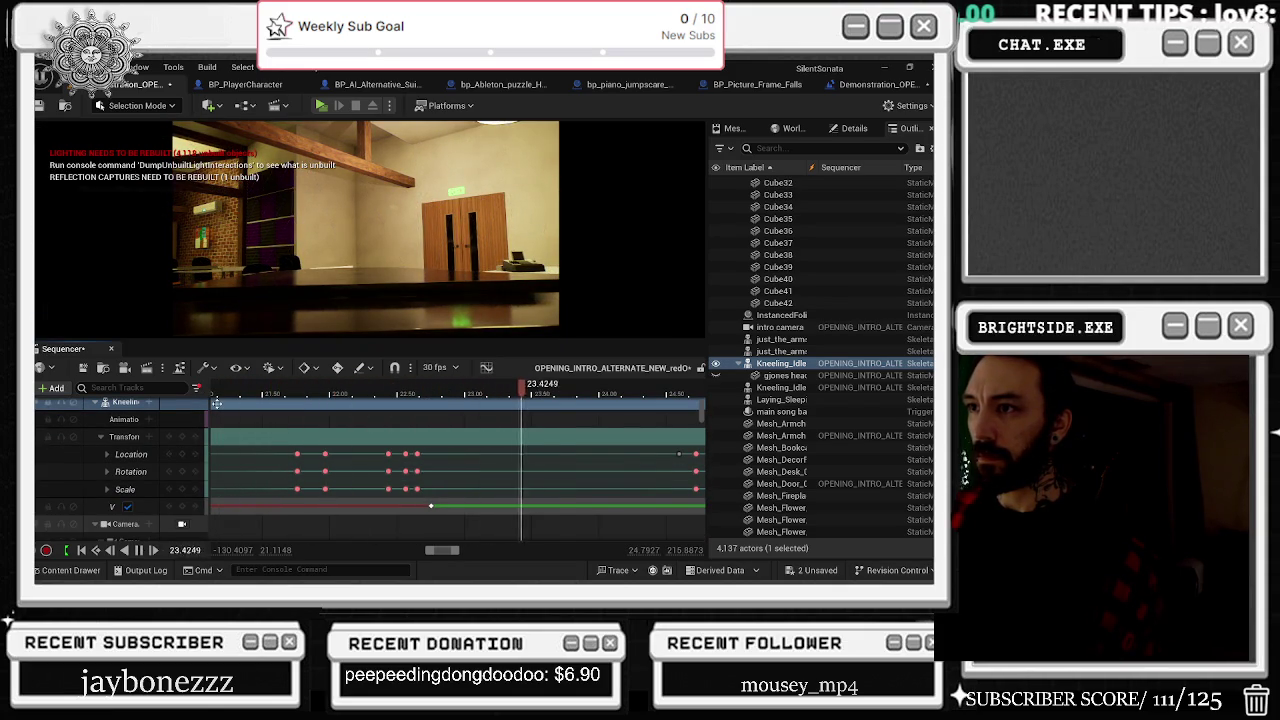
key(space)
scroll(450, 450, down, 3)
scroll(339, 420, down, 2)
click(339, 394)
key(space)
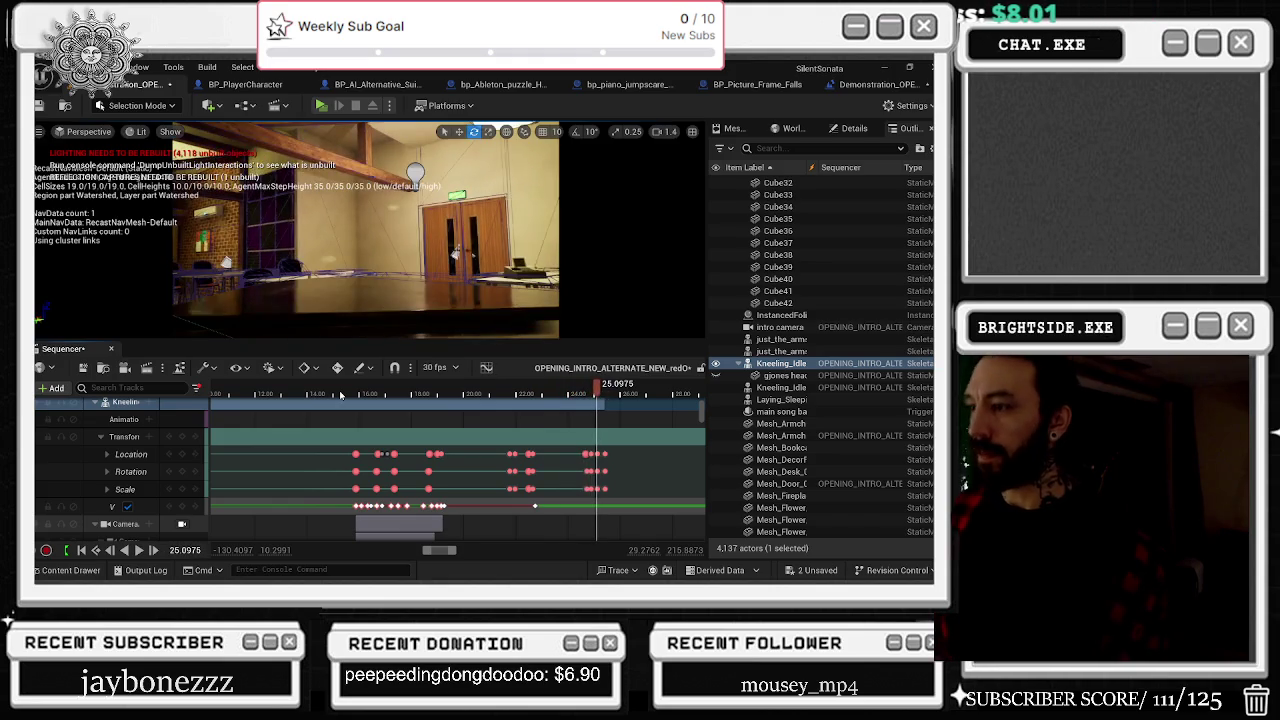
Step: Delete the later run of transform keys, then undo and redo the deletion from the Edit menu
drag(630, 448, 487, 494)
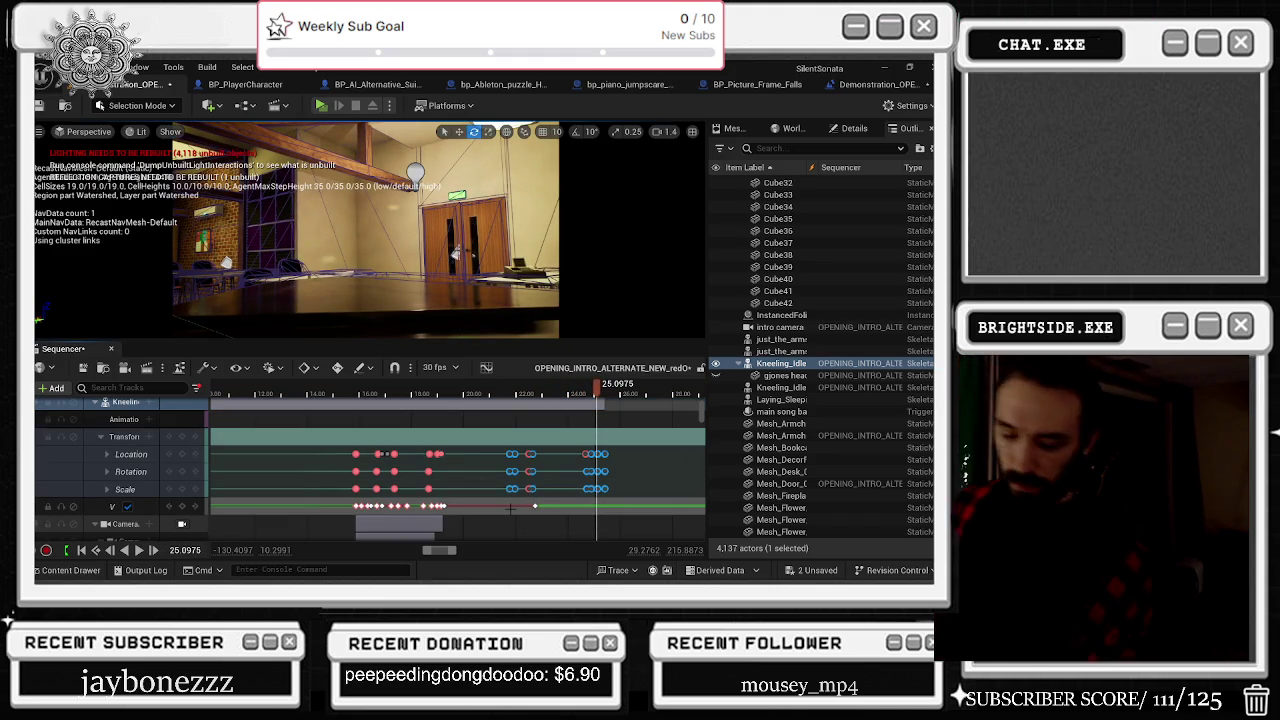
key(Delete)
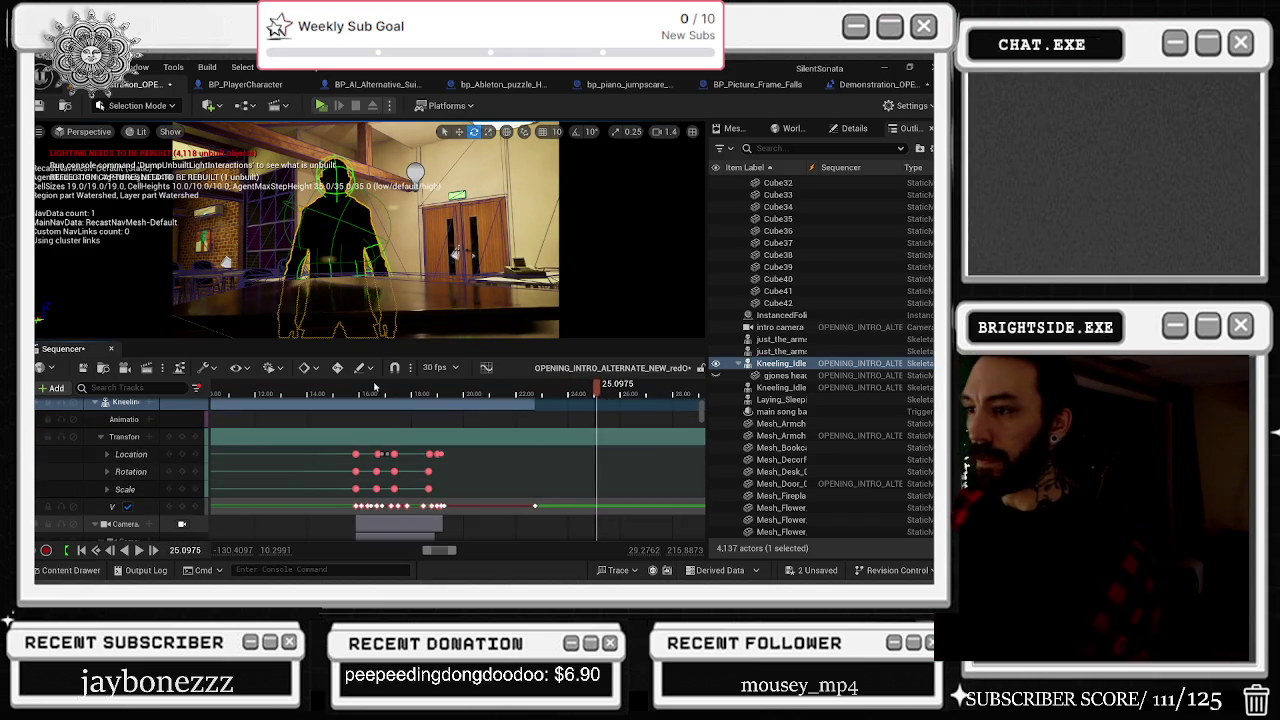
click(335, 396)
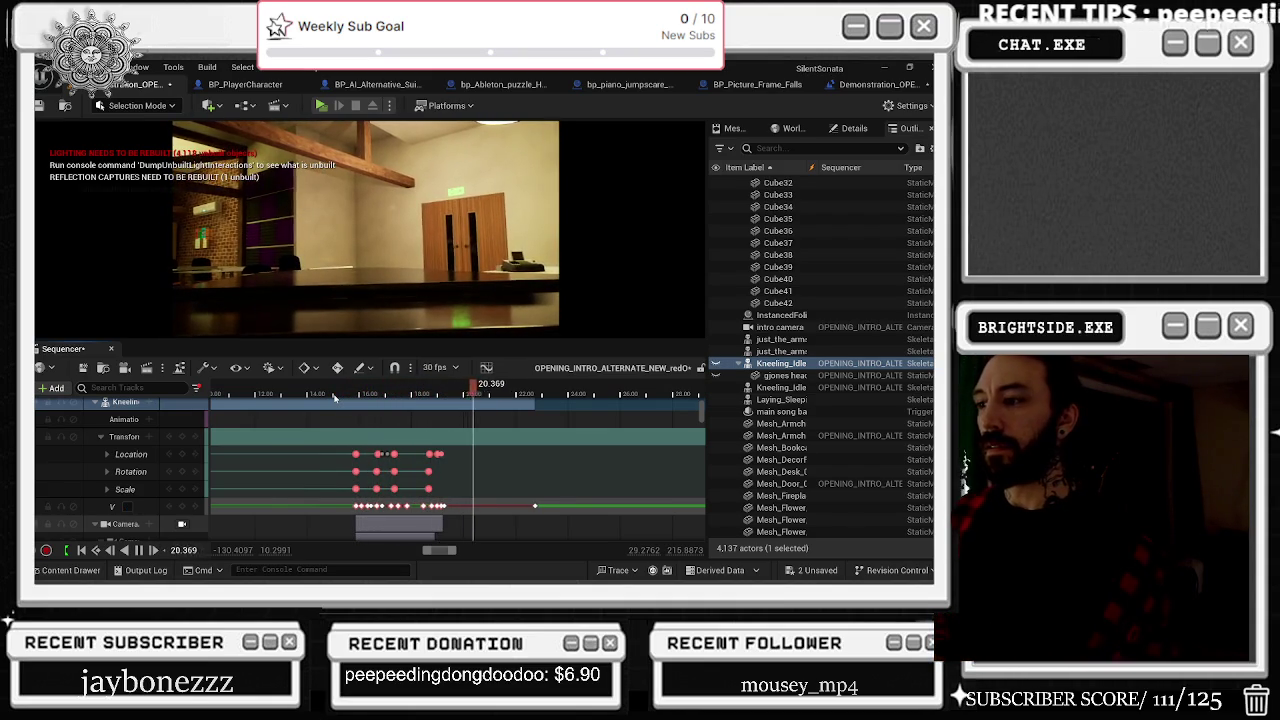
key(space)
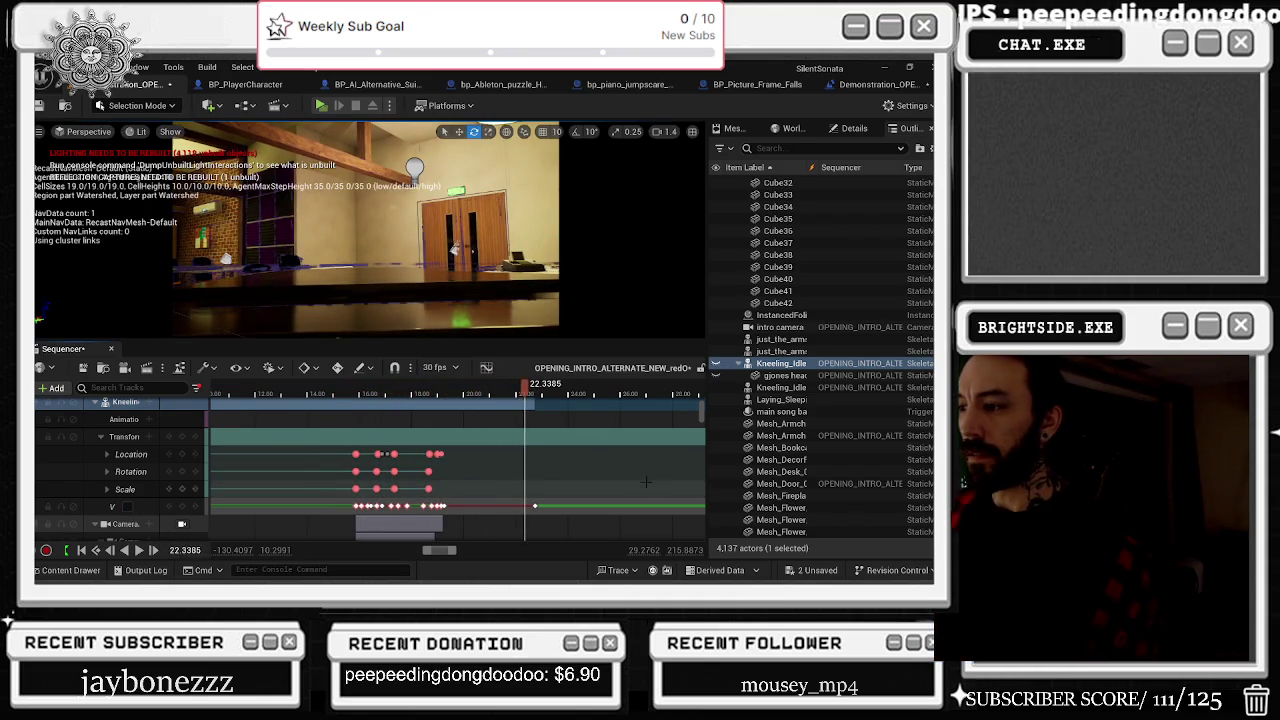
scroll(588, 447, down, 5)
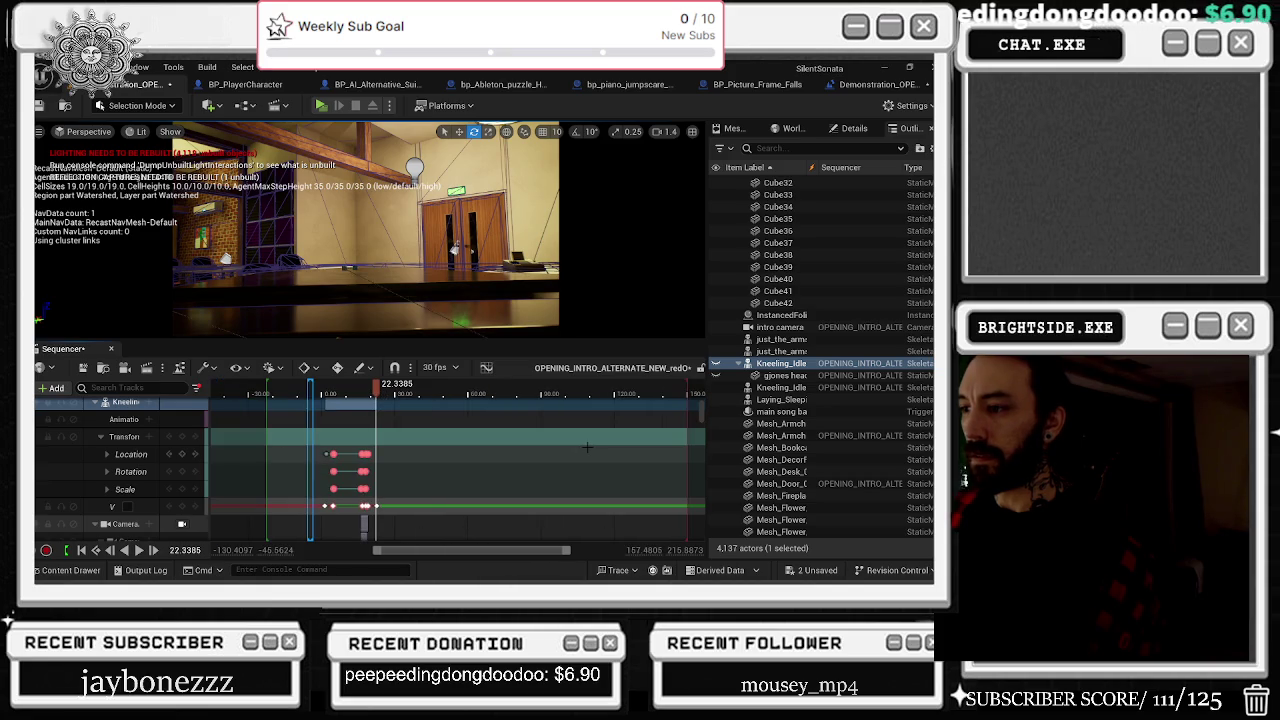
key(ctrl+z)
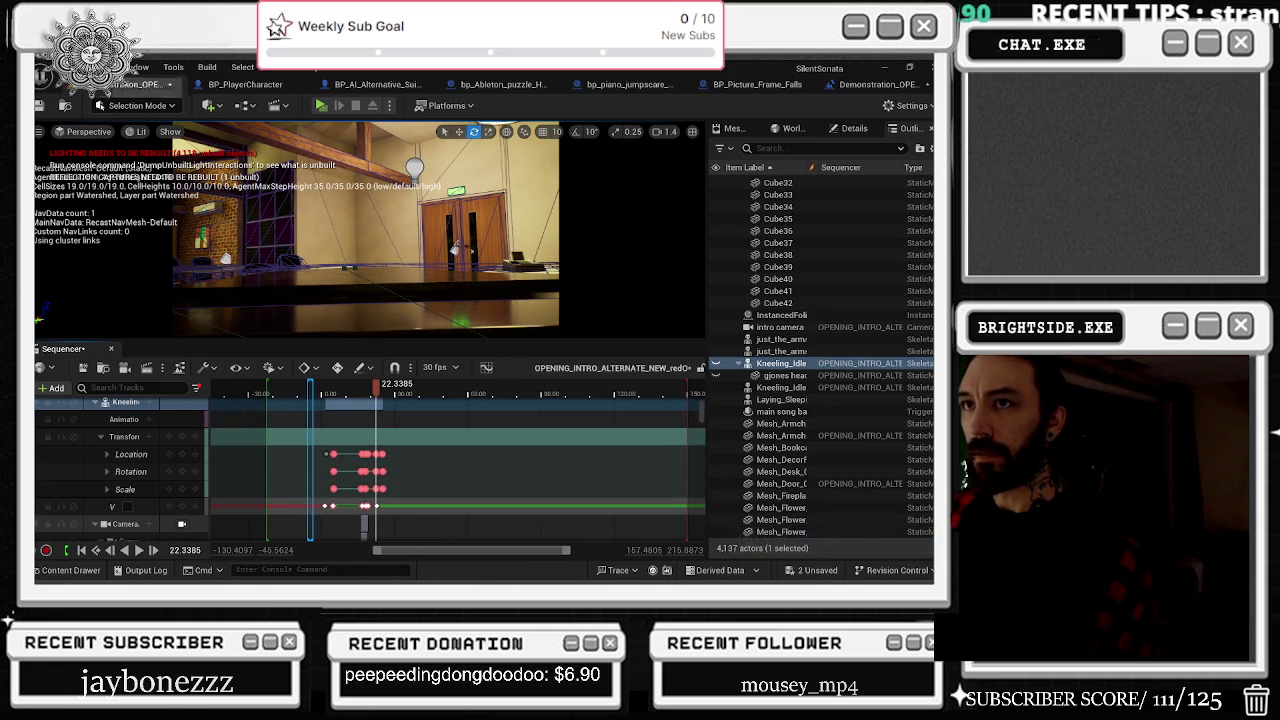
click(105, 67)
click(105, 128)
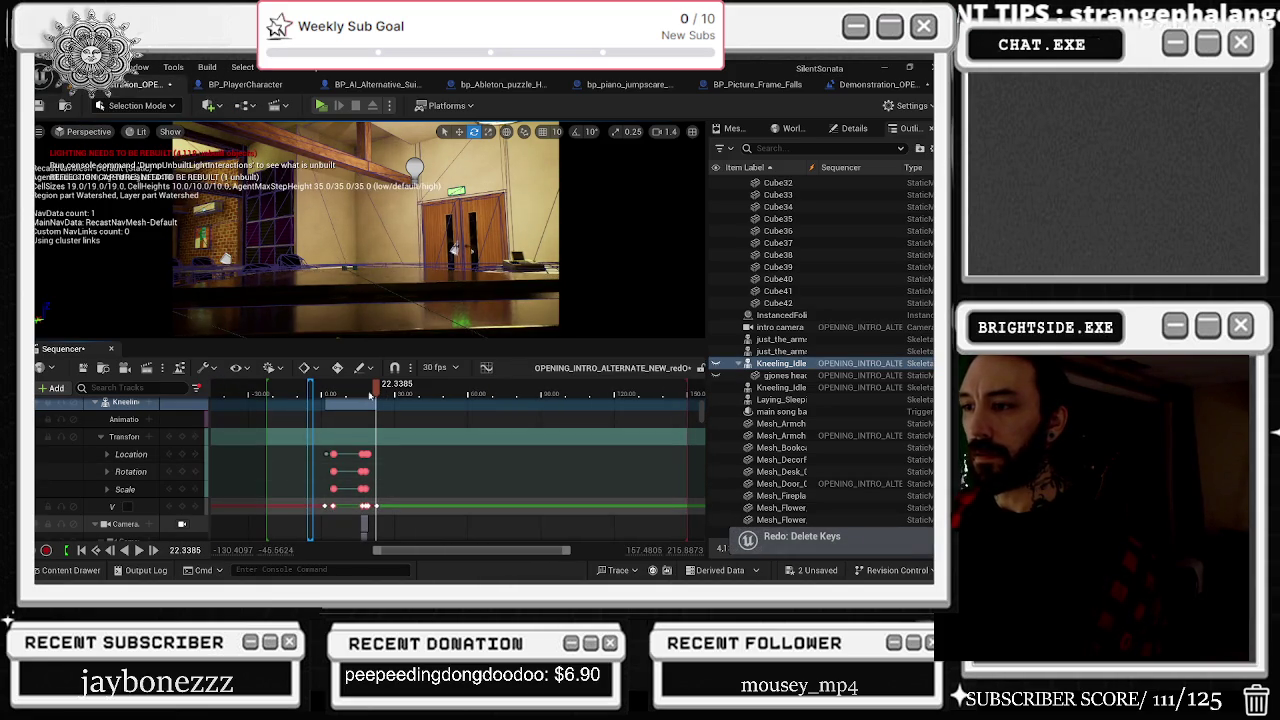
Step: Replay from about 16.5 s and set the playhead to 22.7532
click(363, 395)
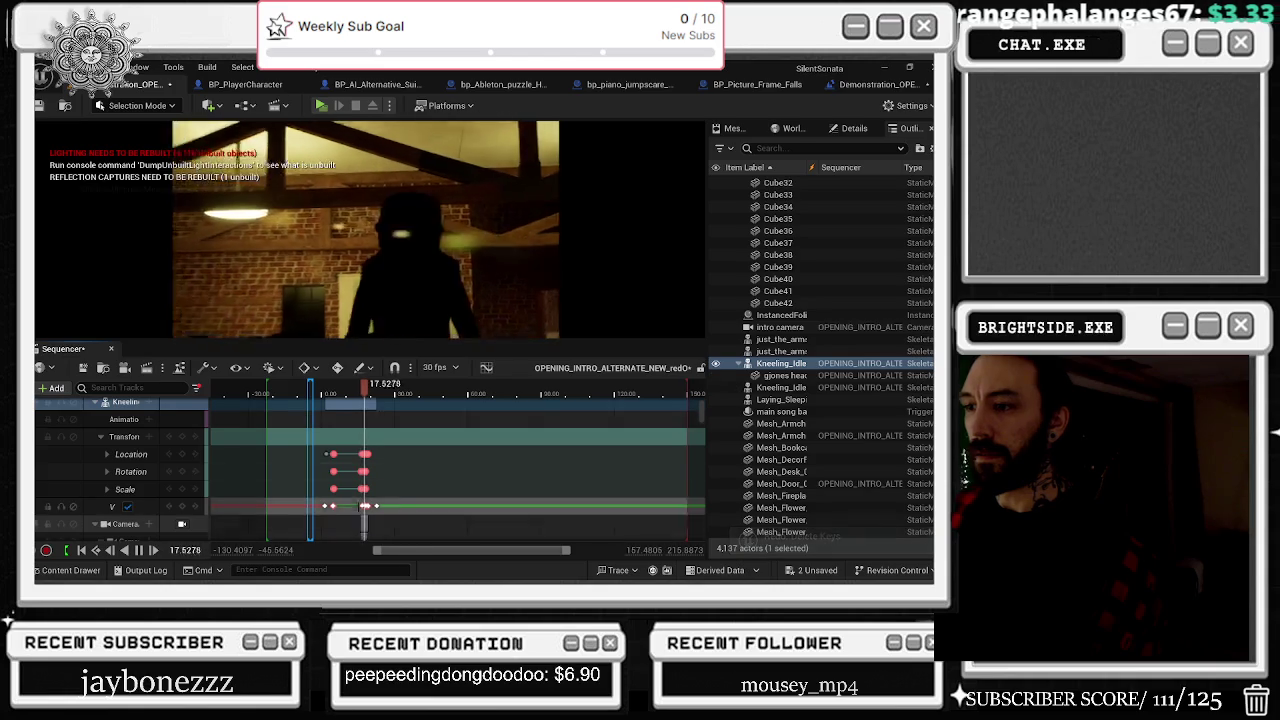
scroll(400, 460, up, 5)
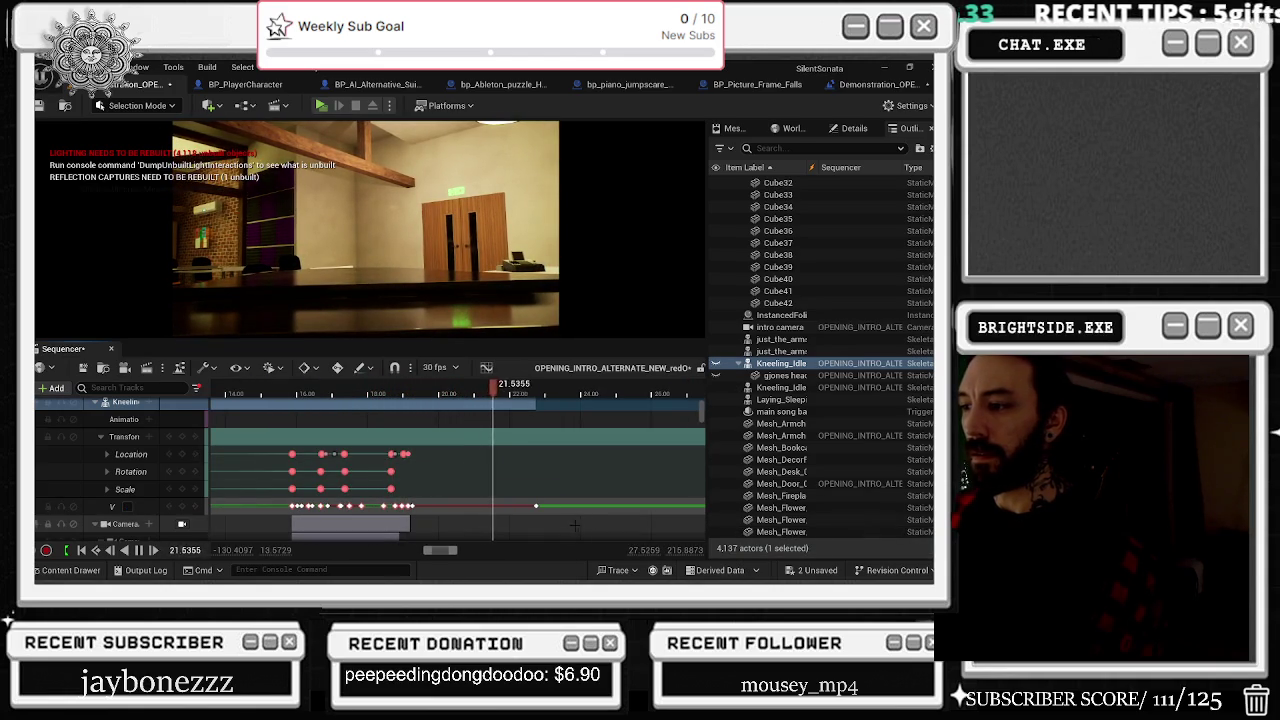
key(space)
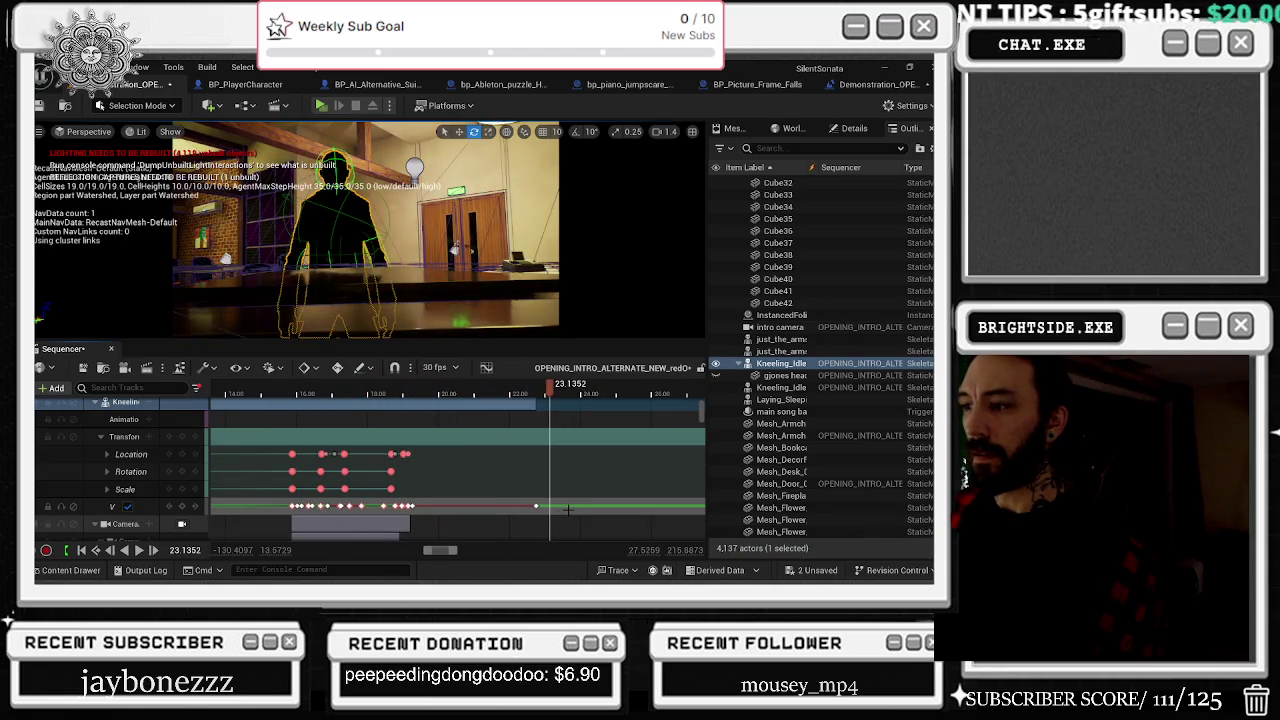
scroll(542, 503, up, 5)
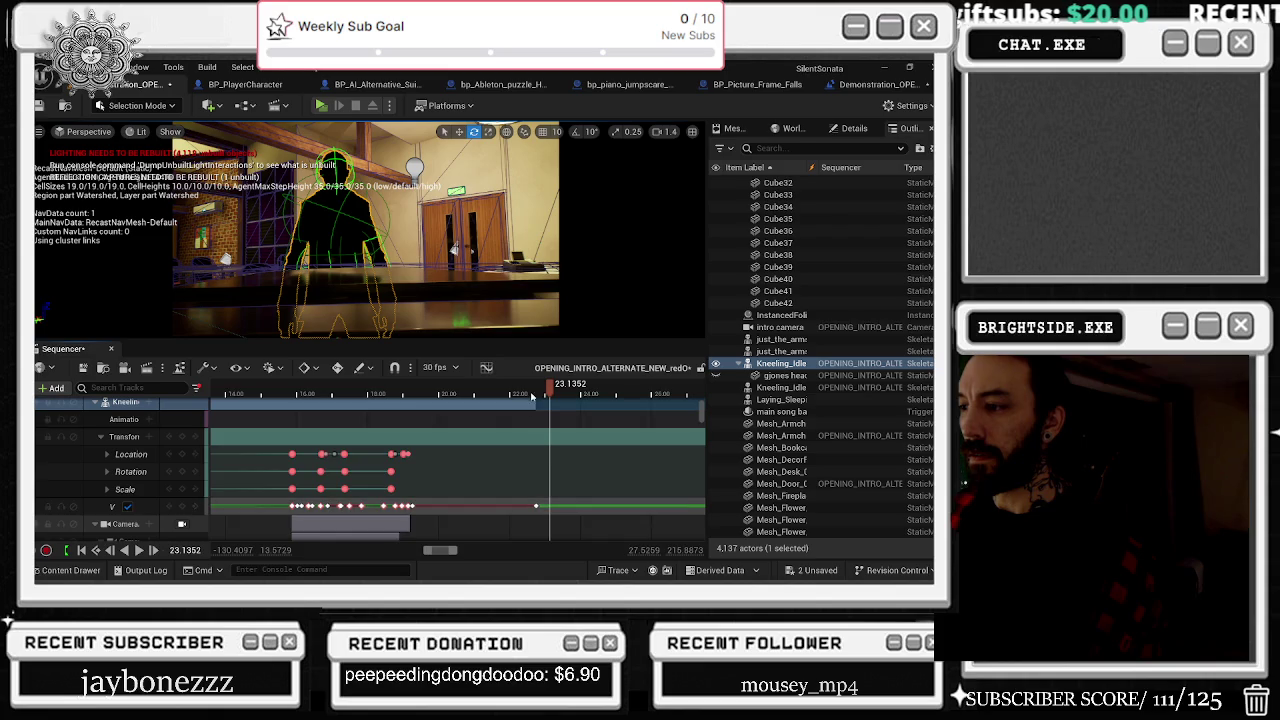
scroll(553, 465, up, 3)
click(498, 508)
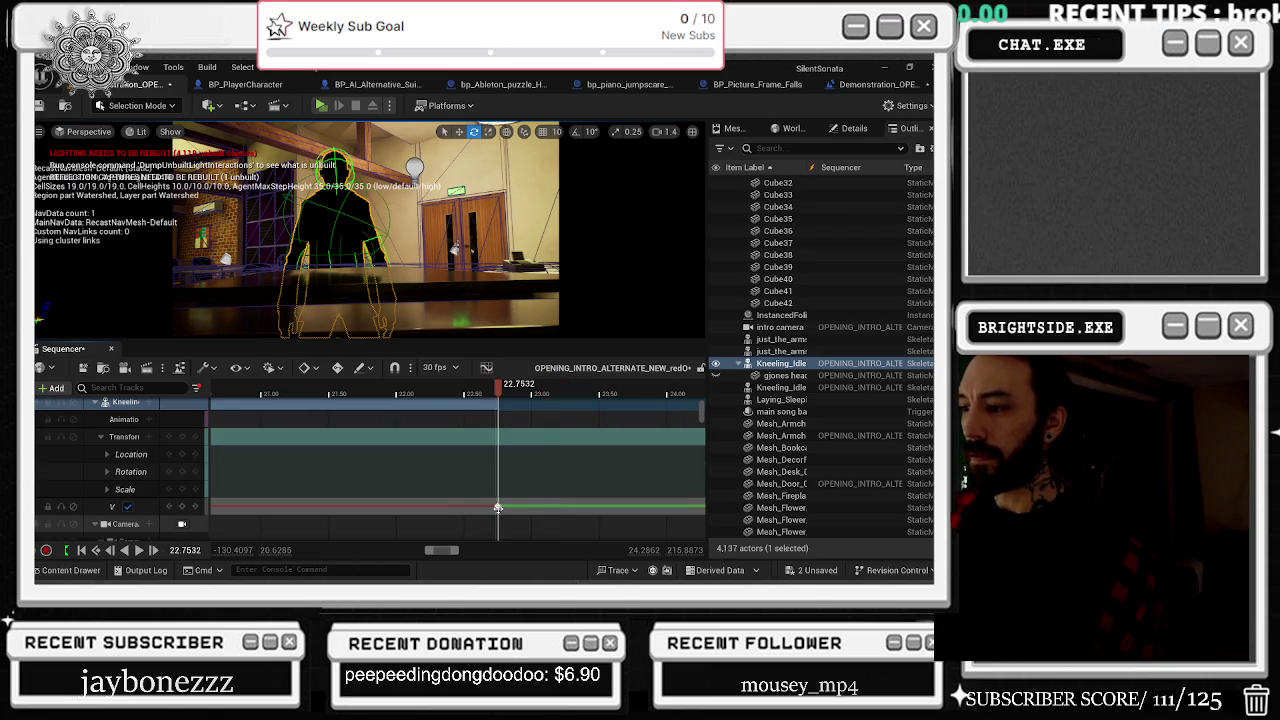
scroll(498, 508, down, 5)
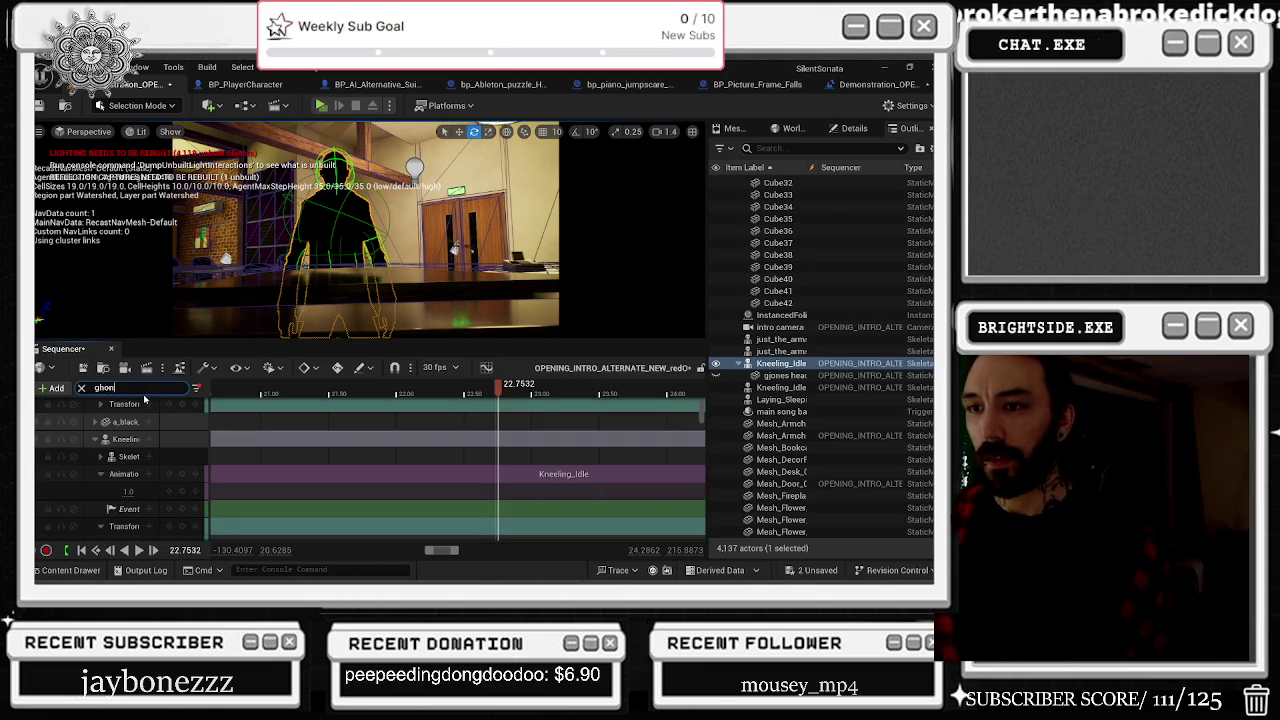
key(BackSpace)
key(BackSpace)
key(BackSpace)
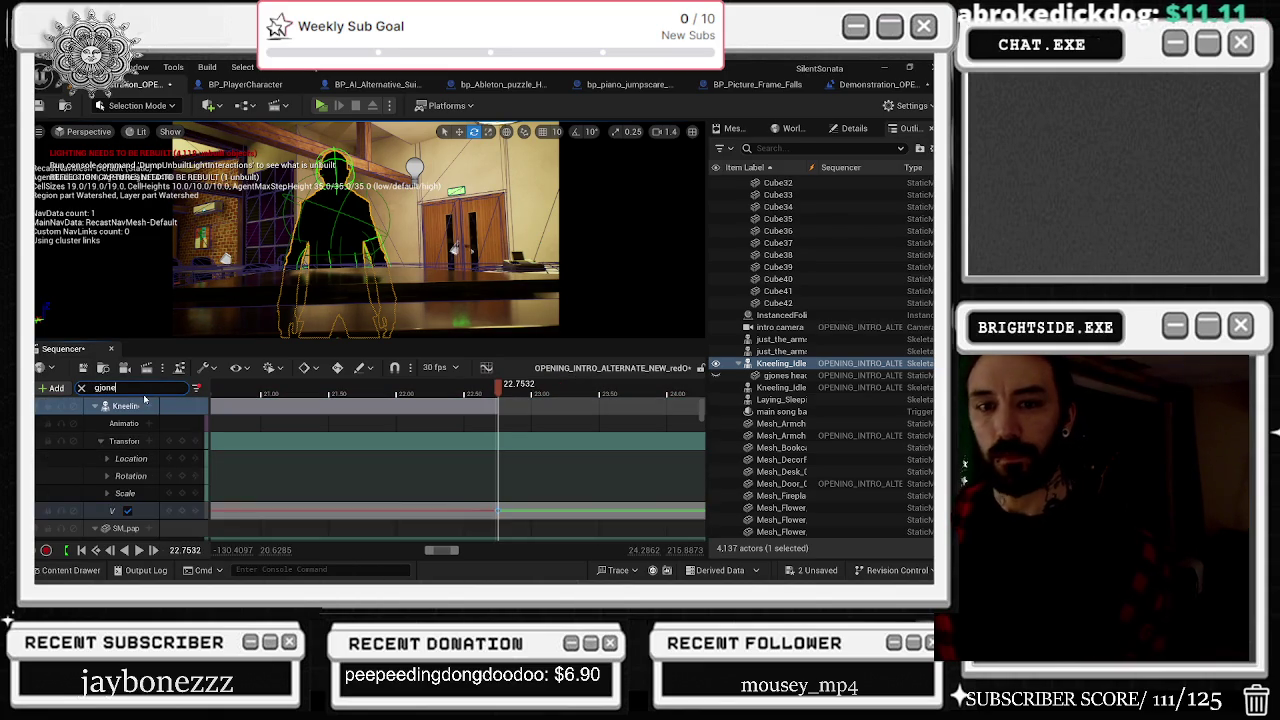
text(e)
click(131, 406)
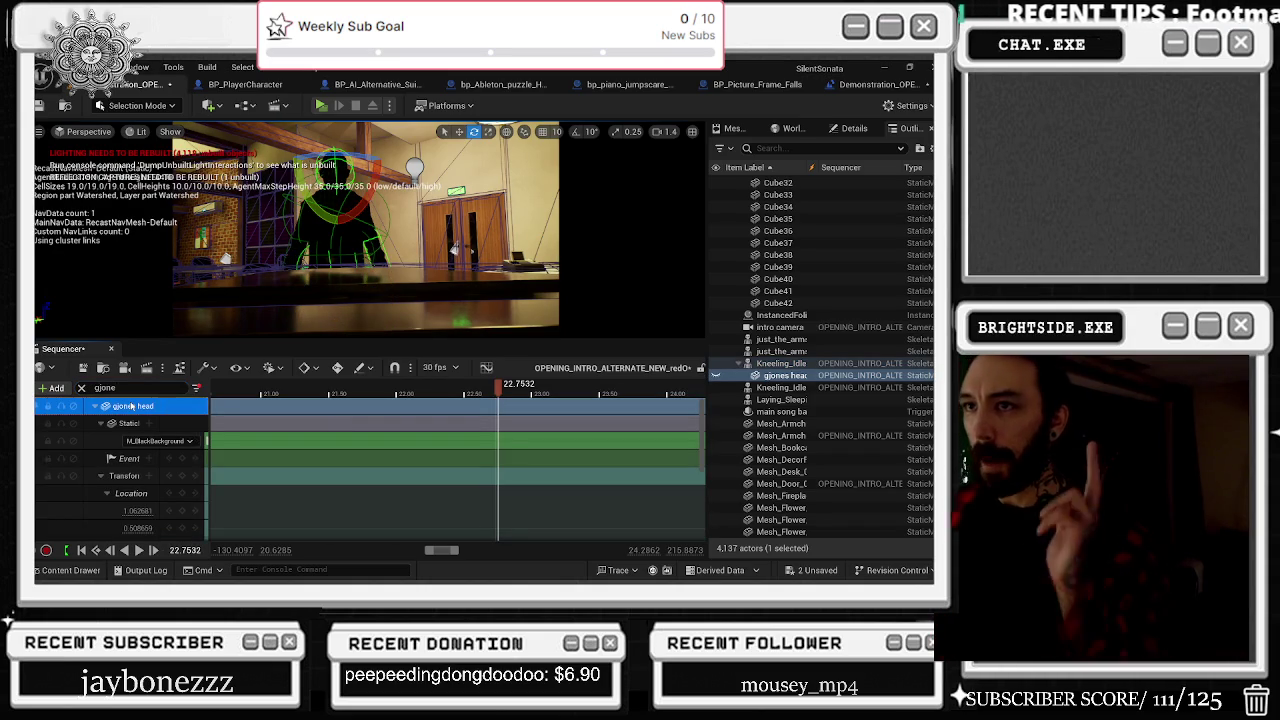
double_click(131, 406)
scroll(131, 497, down, 5)
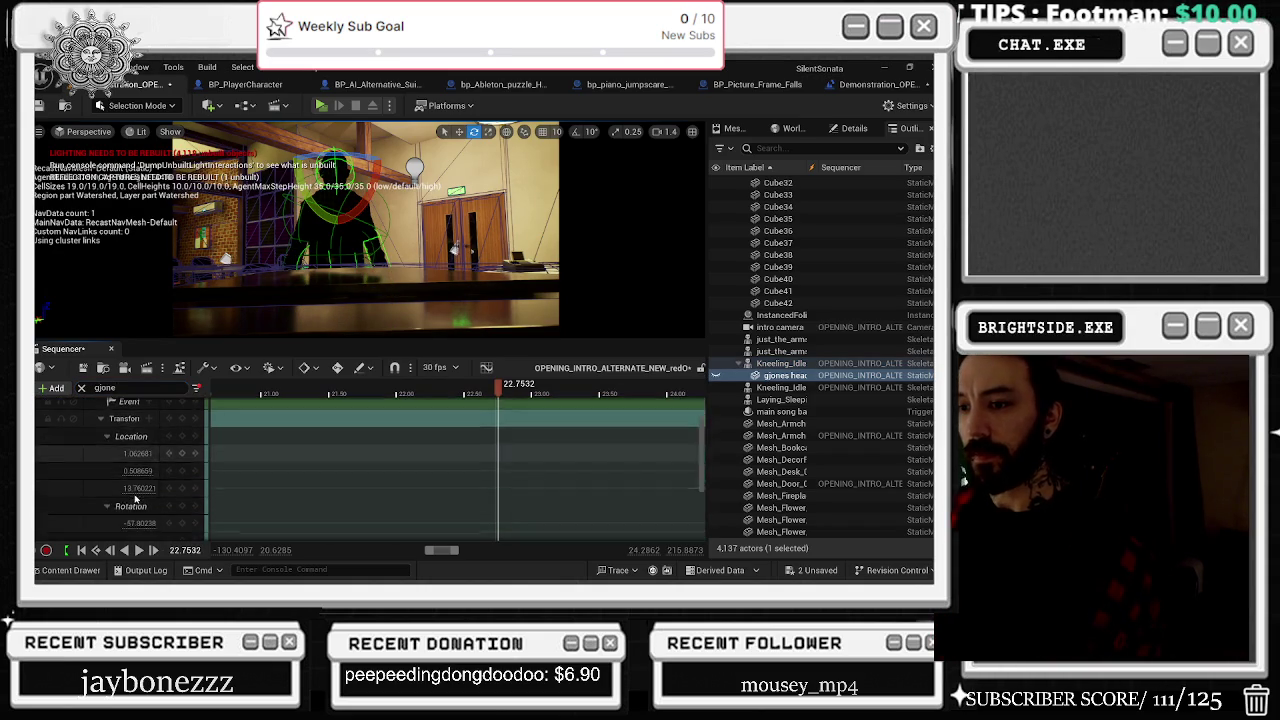
scroll(135, 496, down, 1)
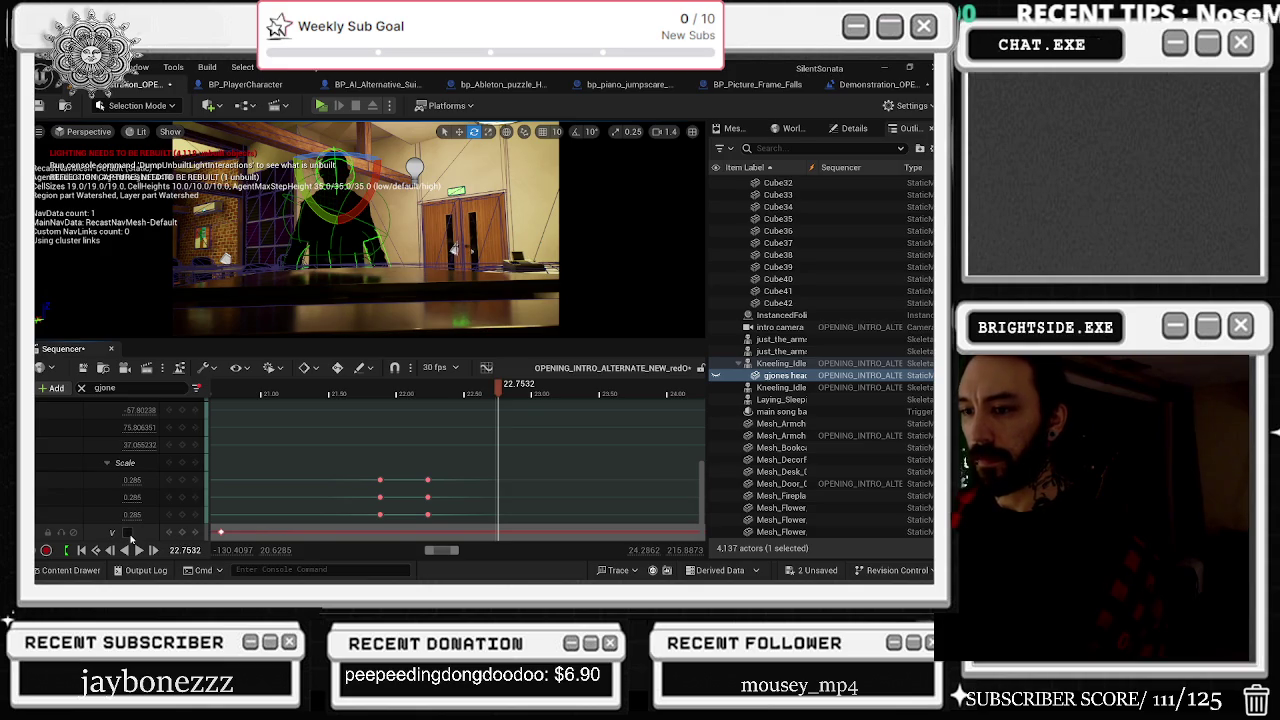
click(183, 532)
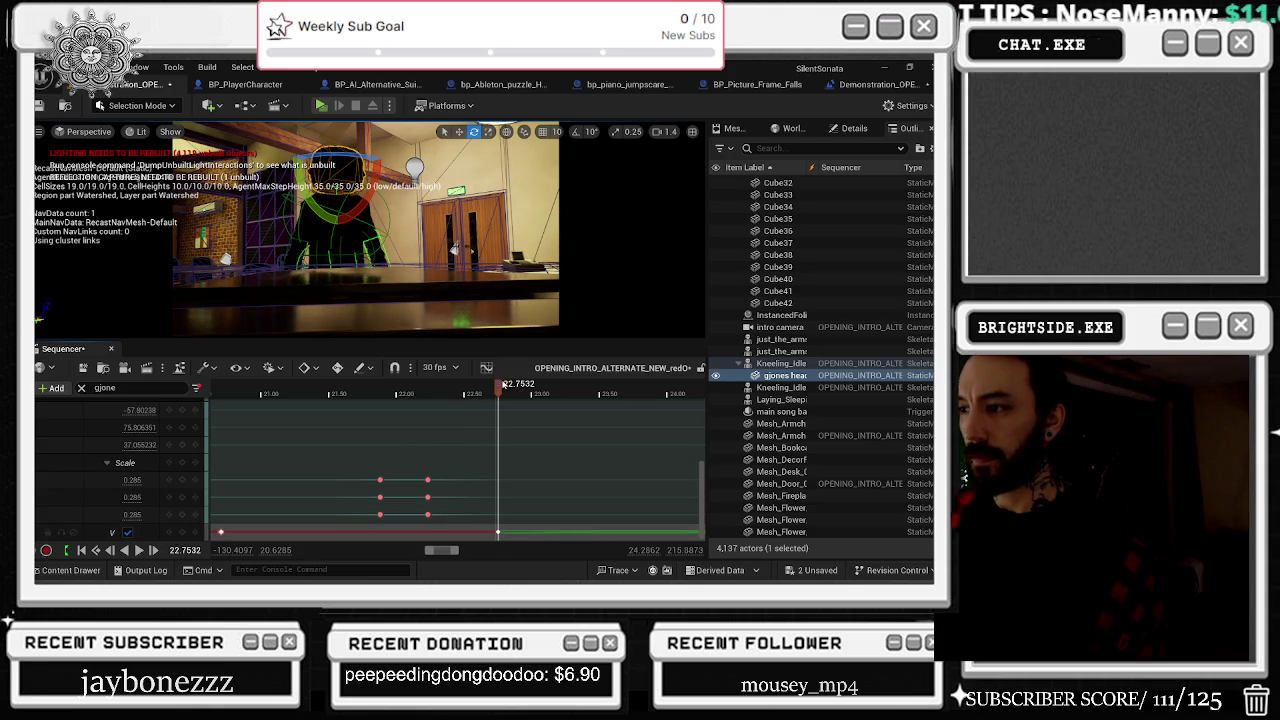
click(265, 395)
key(space)
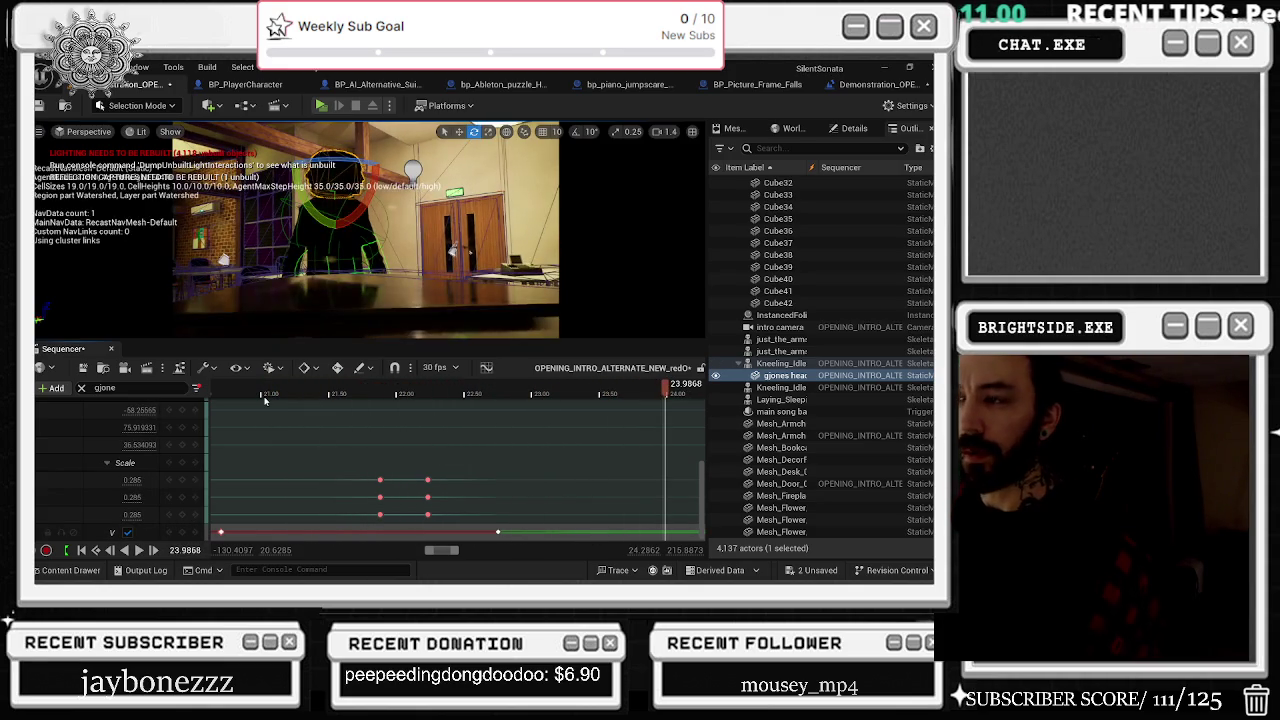
key(space)
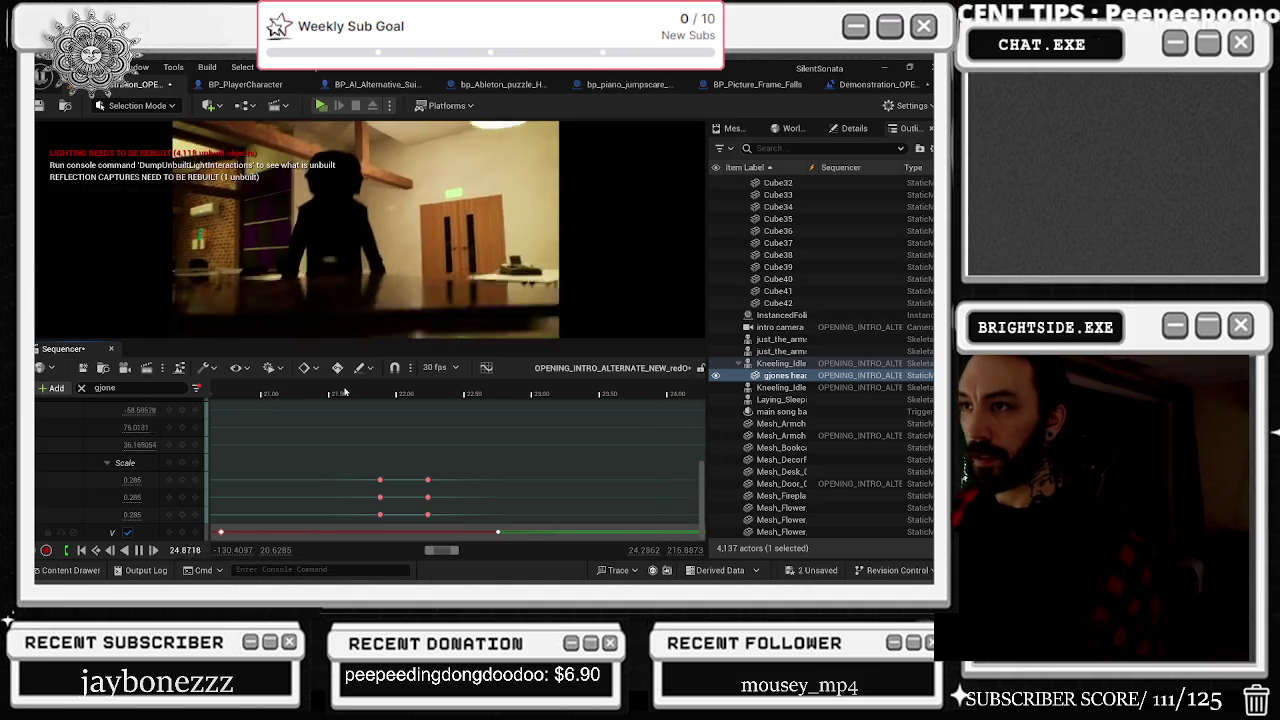
scroll(465, 444, down, 5)
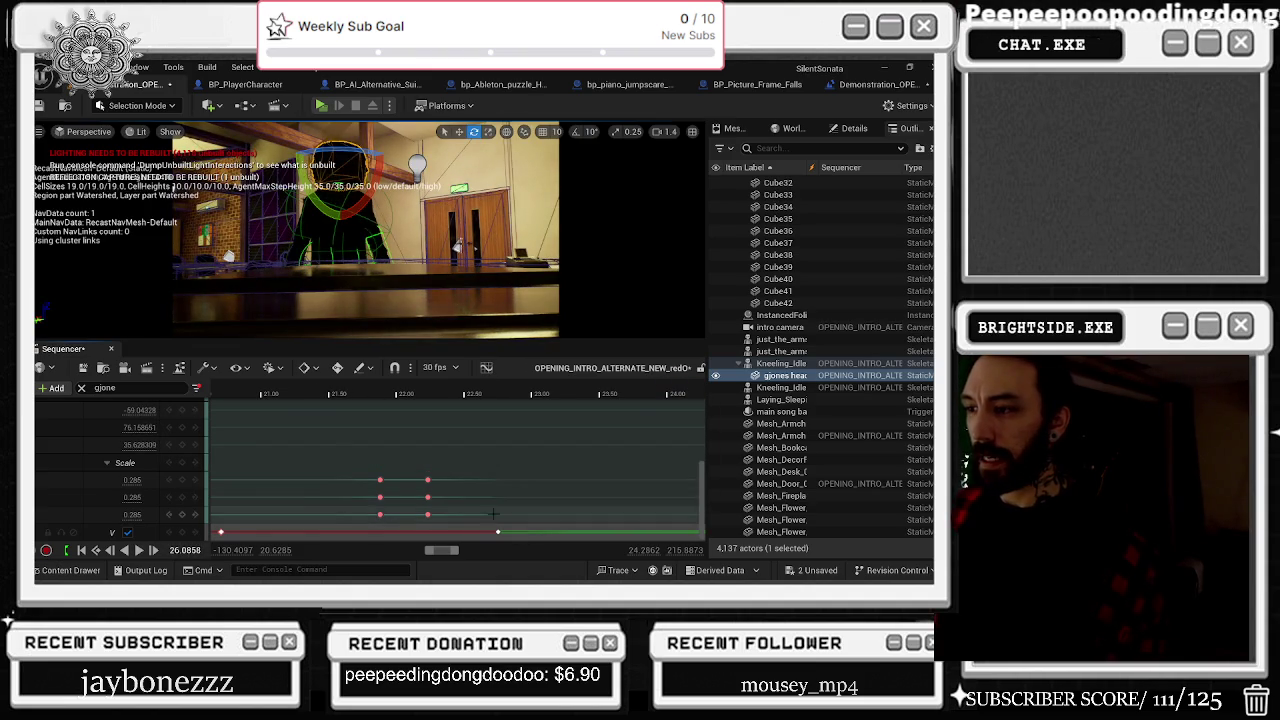
click(460, 394)
key(space)
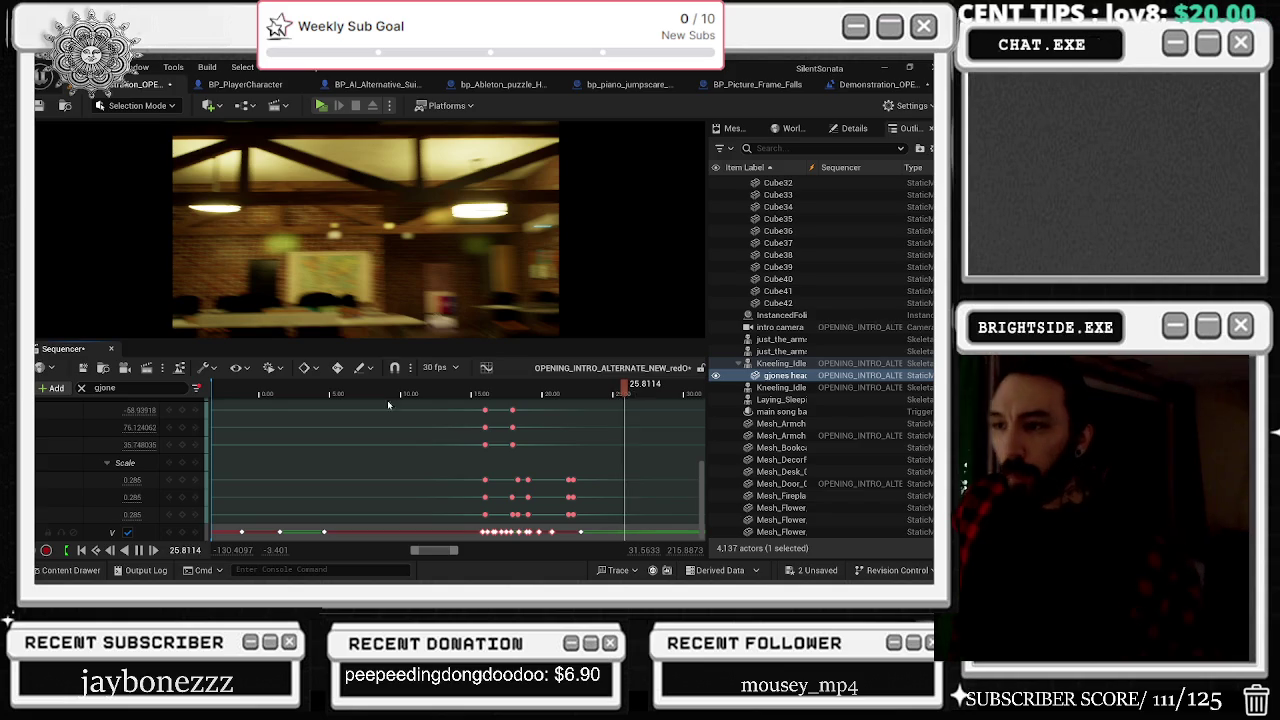
click(288, 393)
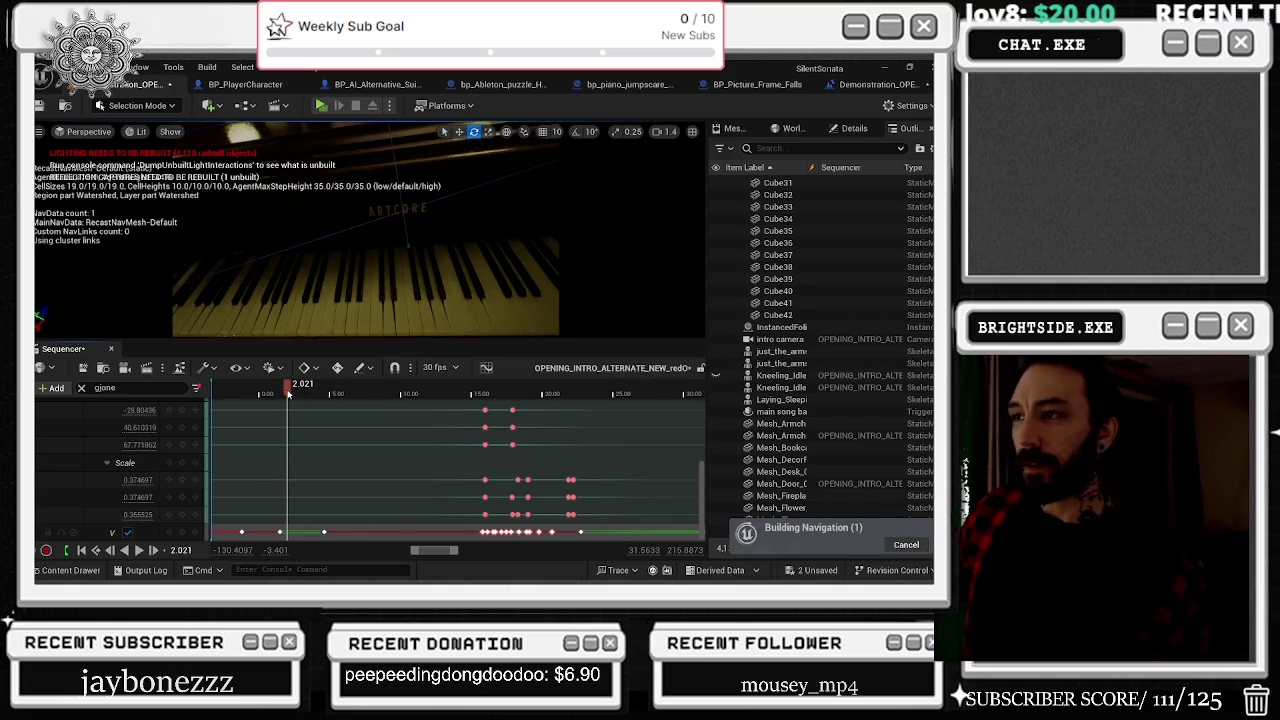
key(space)
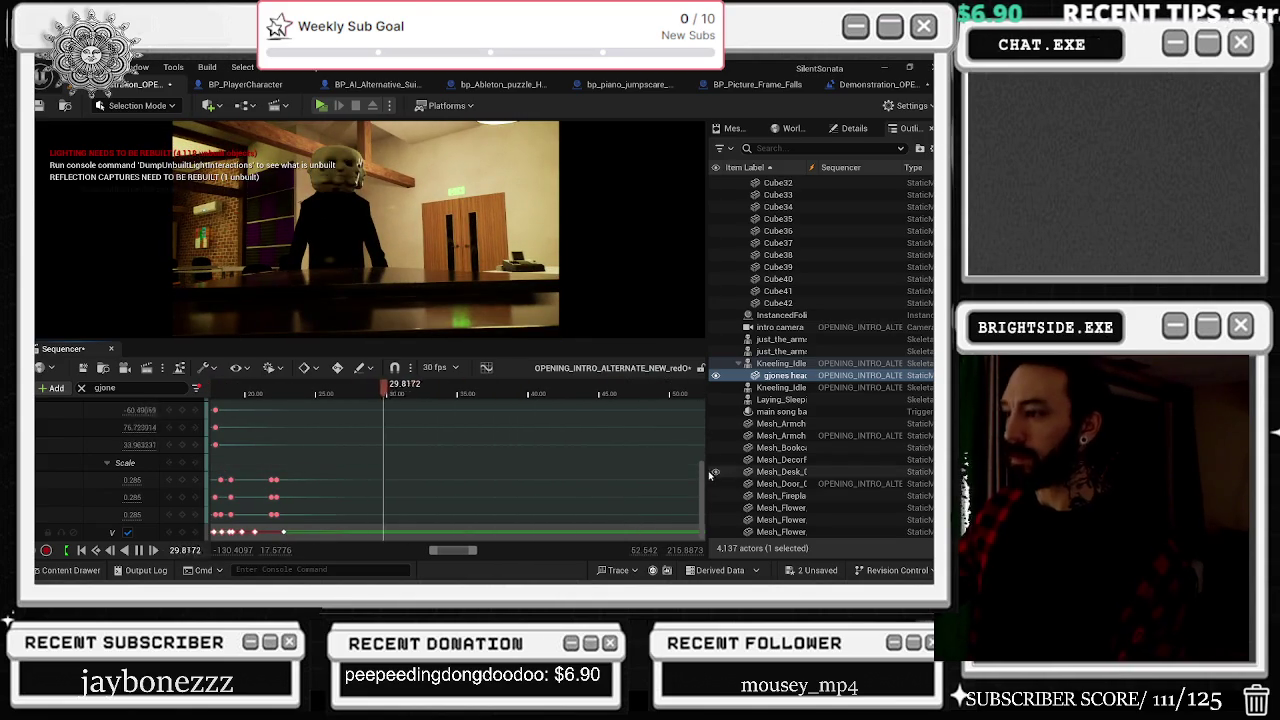
drag(701, 473, 699, 361)
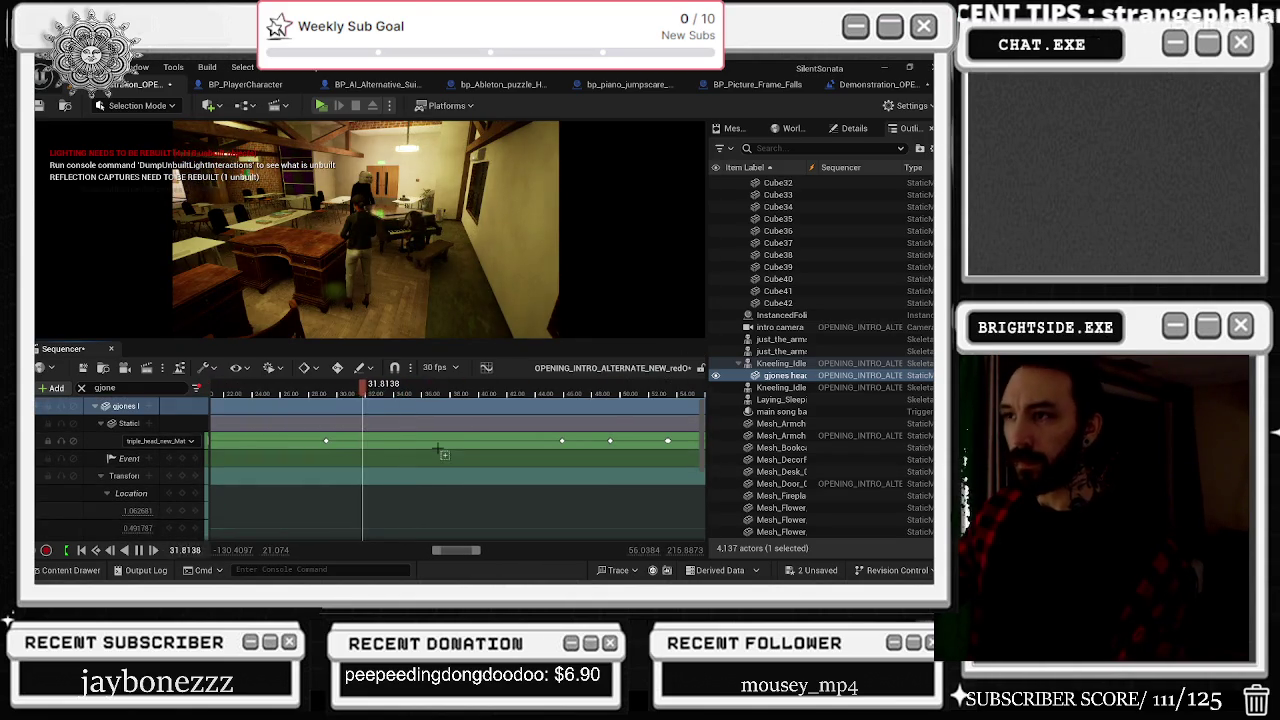
scroll(440, 443, down, 4)
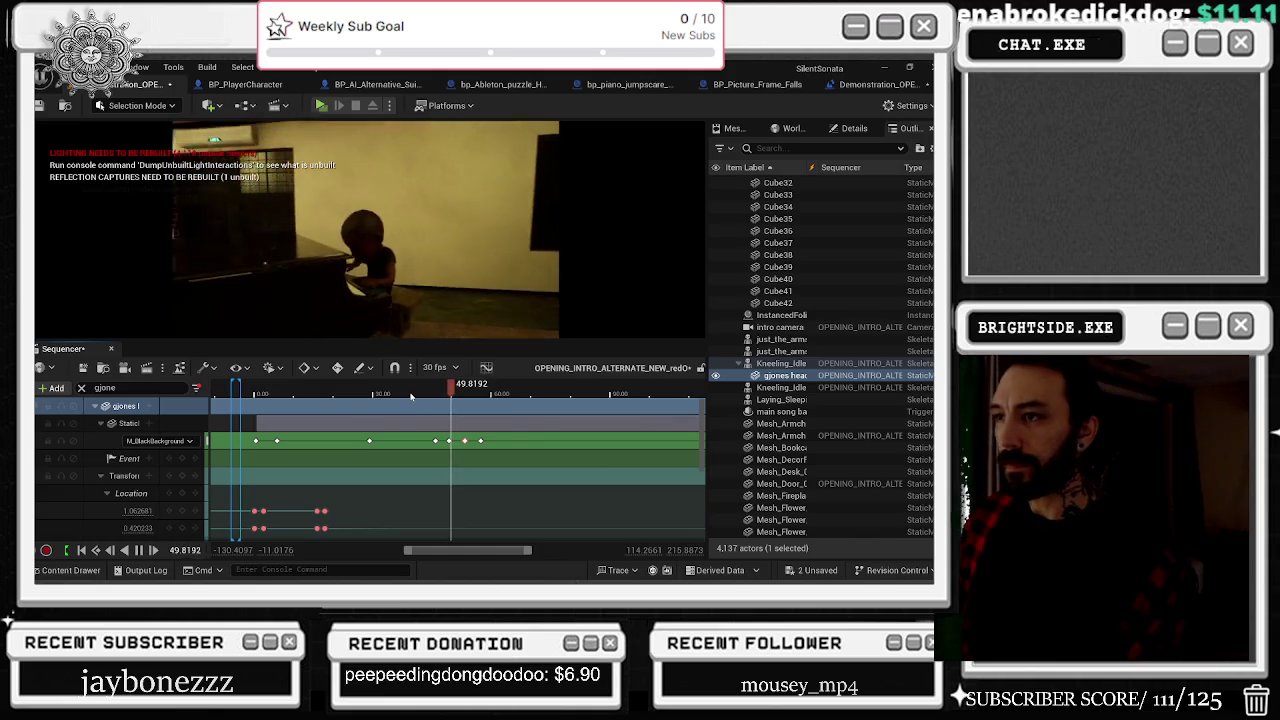
mouse_move(480, 385)
mouse_down()
mouse_move(540, 385)
mouse_move(451, 387)
mouse_move(469, 389)
mouse_up()
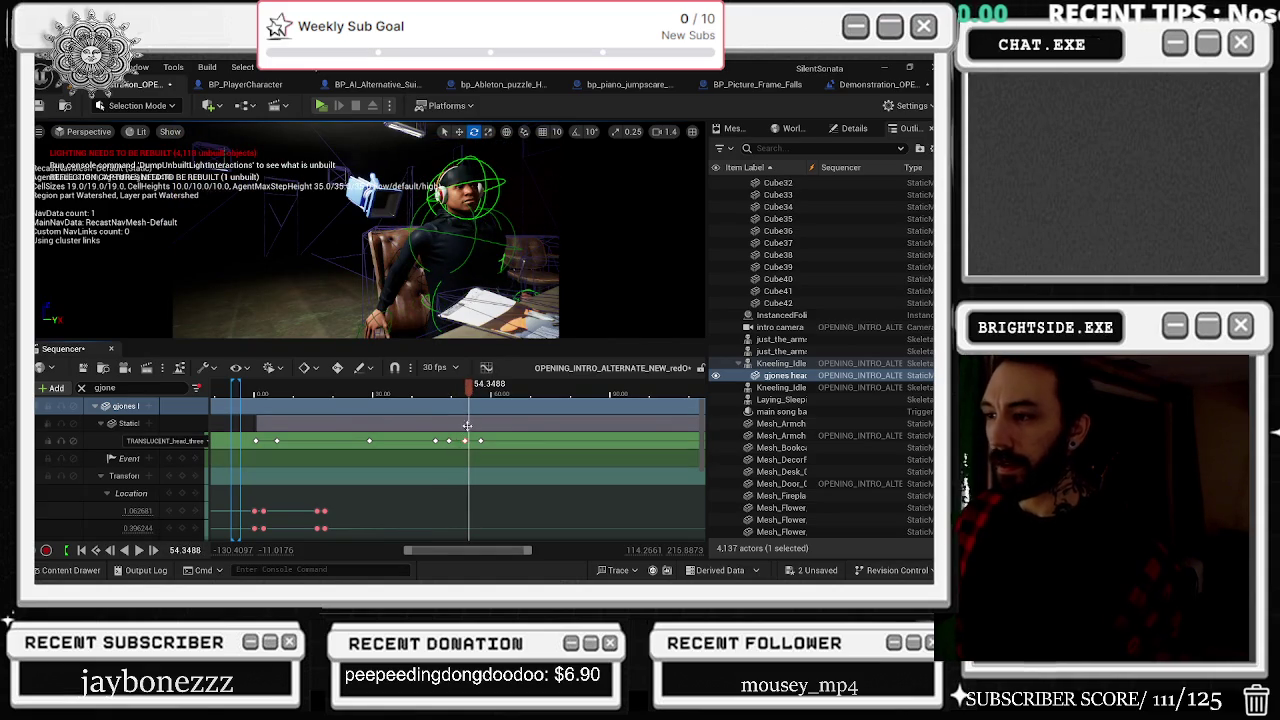
right_click(467, 389)
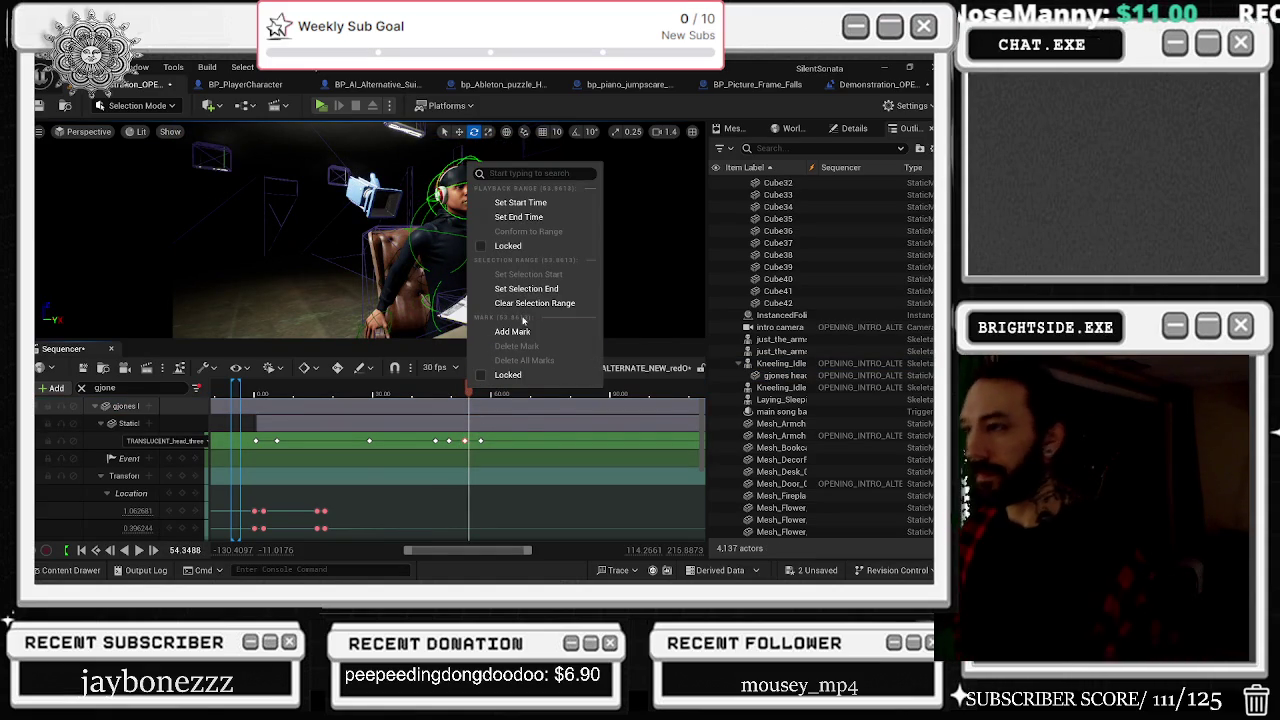
Step: Scrub the playhead back through the early shots to the piano, around 37 s
click(402, 389)
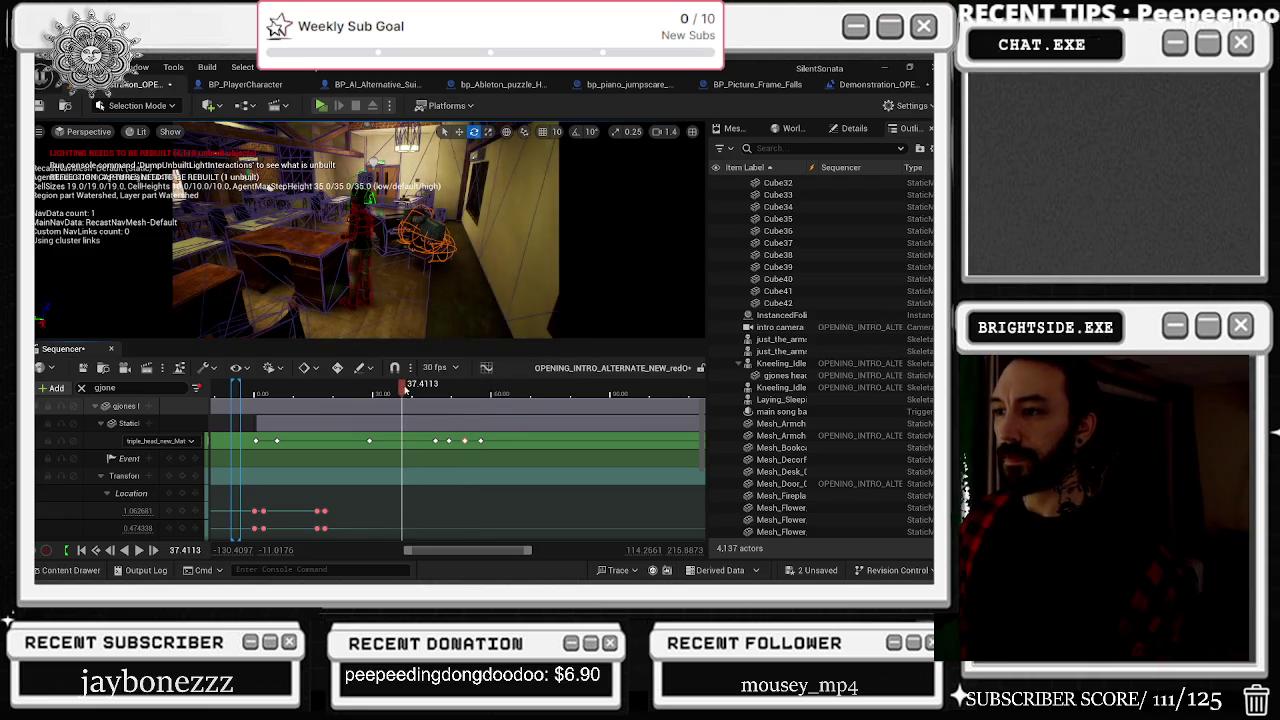
right_click(402, 389)
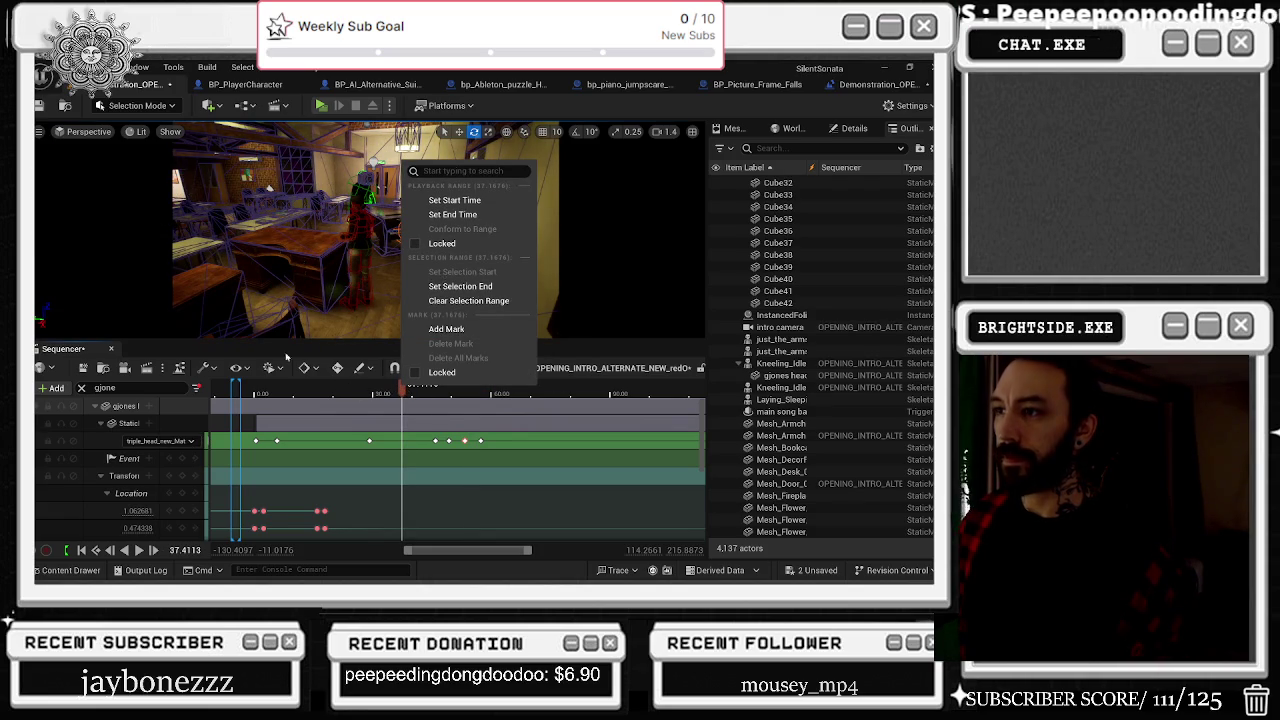
key(Escape)
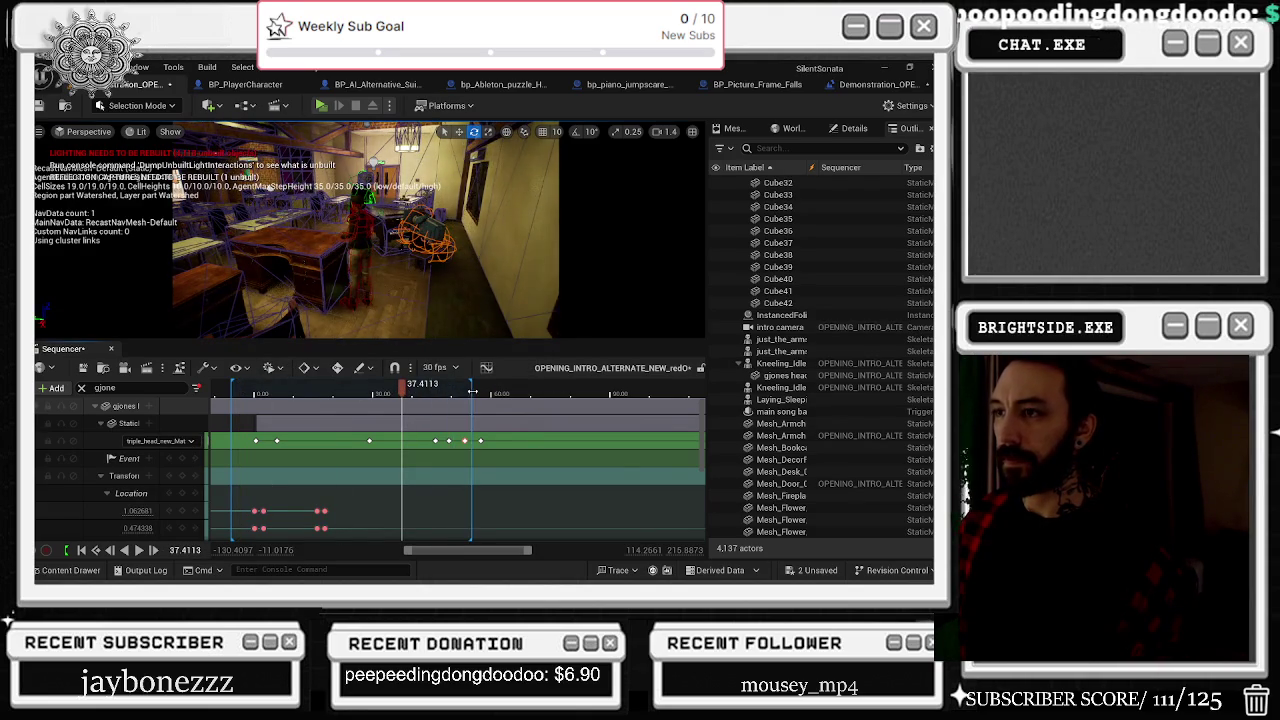
click(320, 388)
mouse_move(300, 384)
mouse_down()
mouse_move(310, 388)
mouse_move(285, 388)
mouse_move(377, 394)
mouse_up()
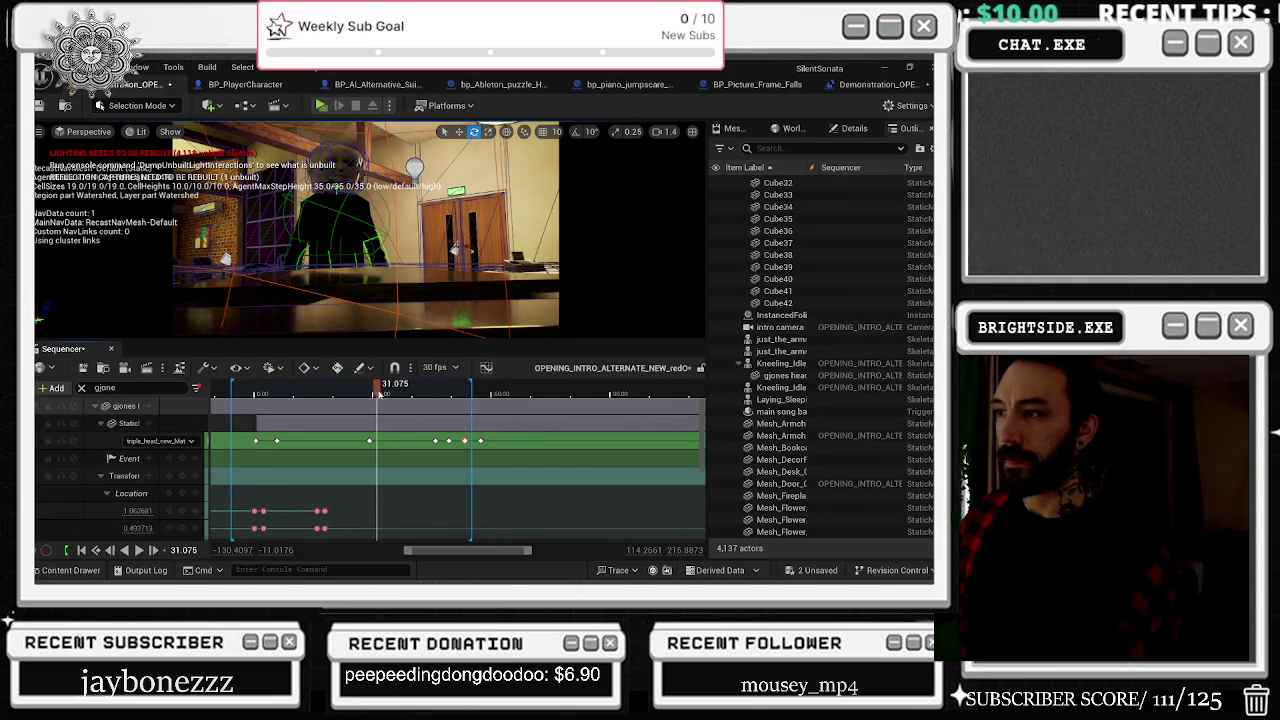
Step: Move the selection-range start to about 31 s, find the cut near 53 s, then clear and restore the range
drag(231, 389, 377, 399)
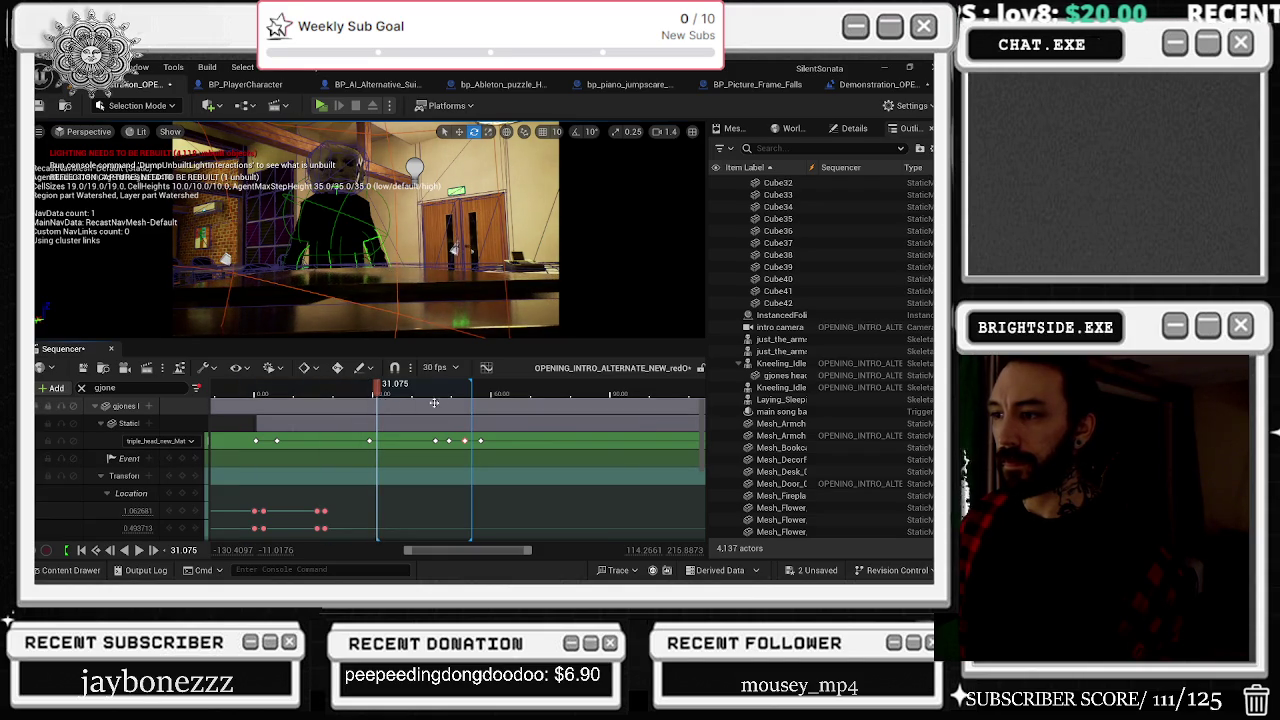
click(465, 393)
drag(465, 393, 465, 393)
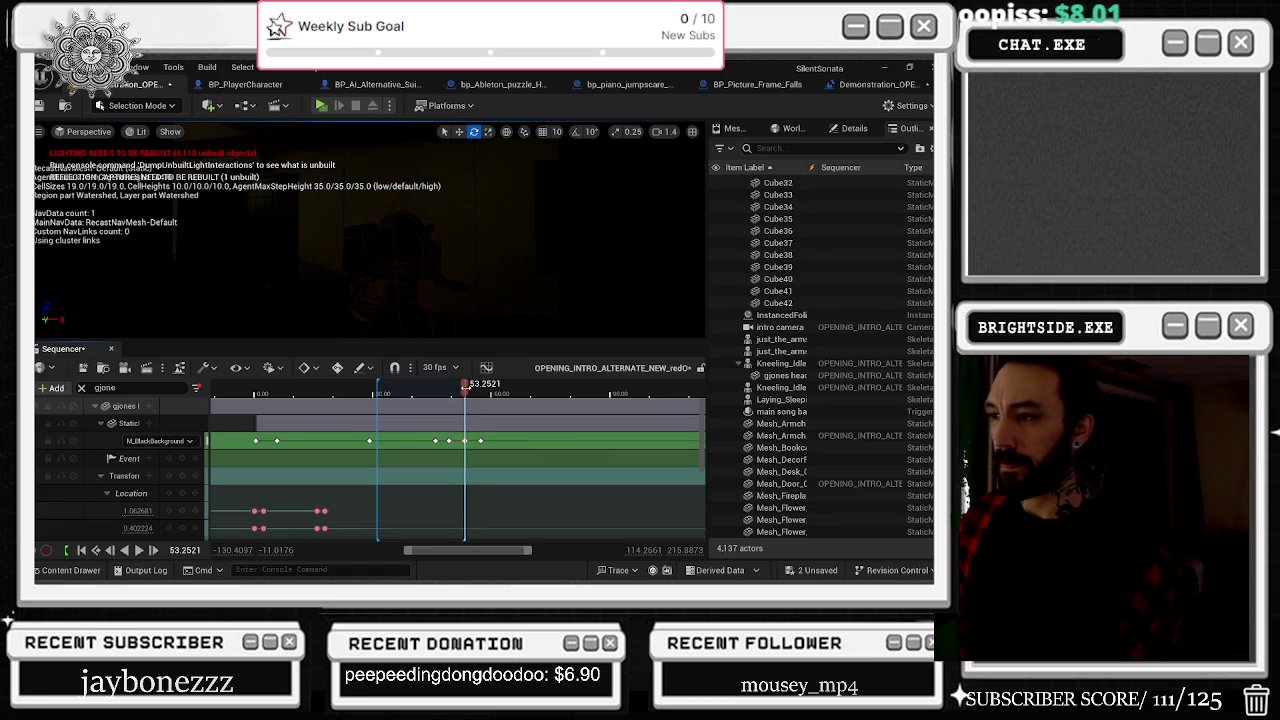
mouse_move(465, 393)
mouse_down()
mouse_move(385, 393)
mouse_move(475, 386)
mouse_move(380, 388)
mouse_up()
right_click(410, 388)
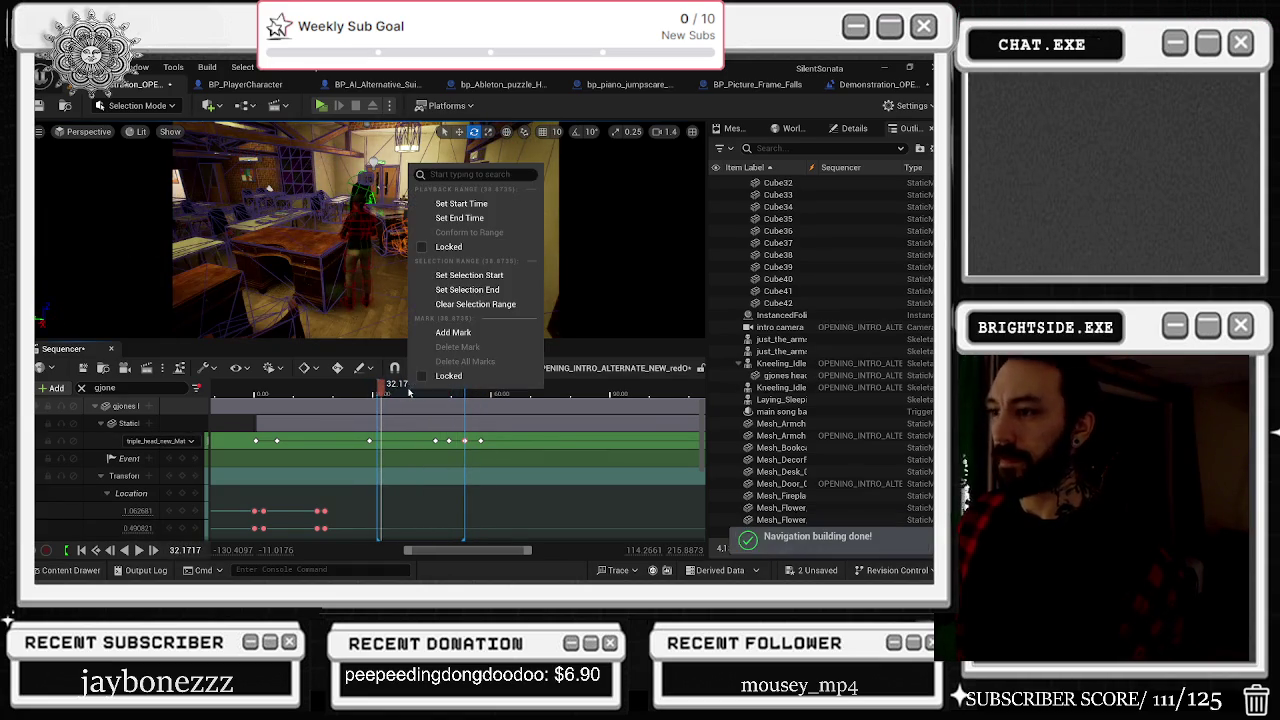
click(481, 304)
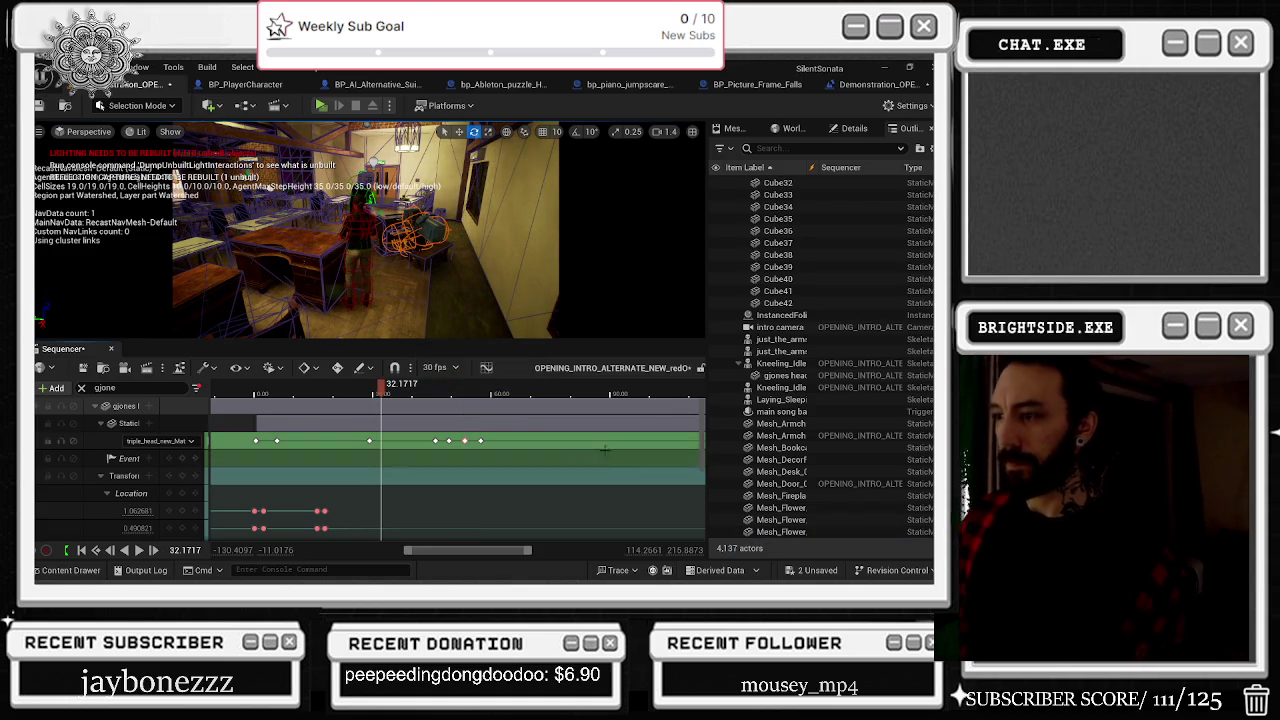
key(ctrl+z)
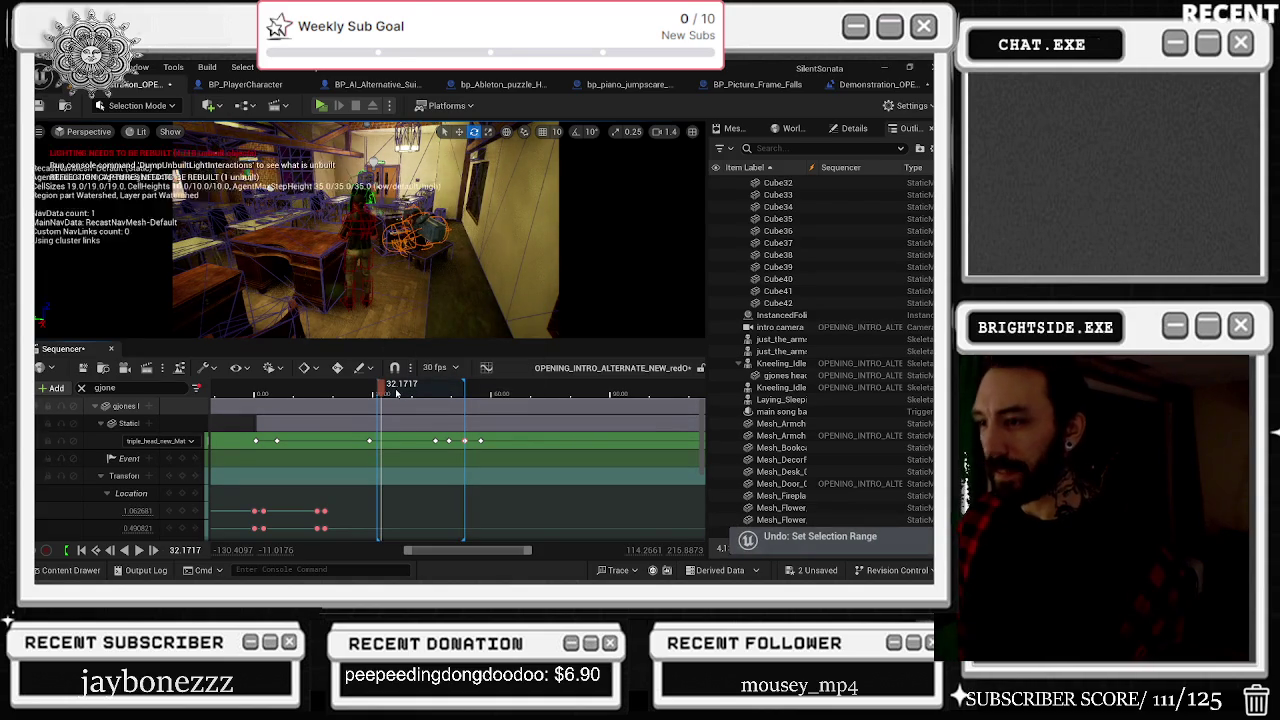
Step: Clear the track filter so all tracks, including the camera cuts, are shown
right_click(397, 393)
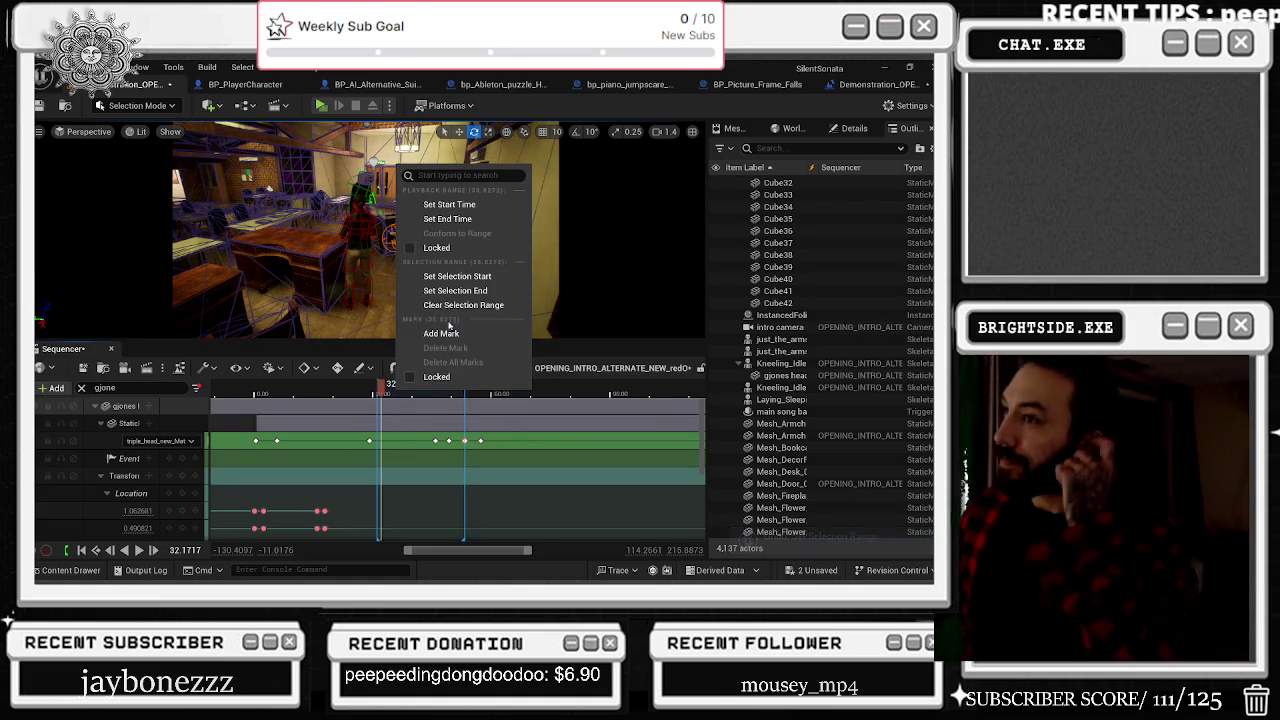
scroll(557, 489, down, 3)
scroll(557, 489, down, 2)
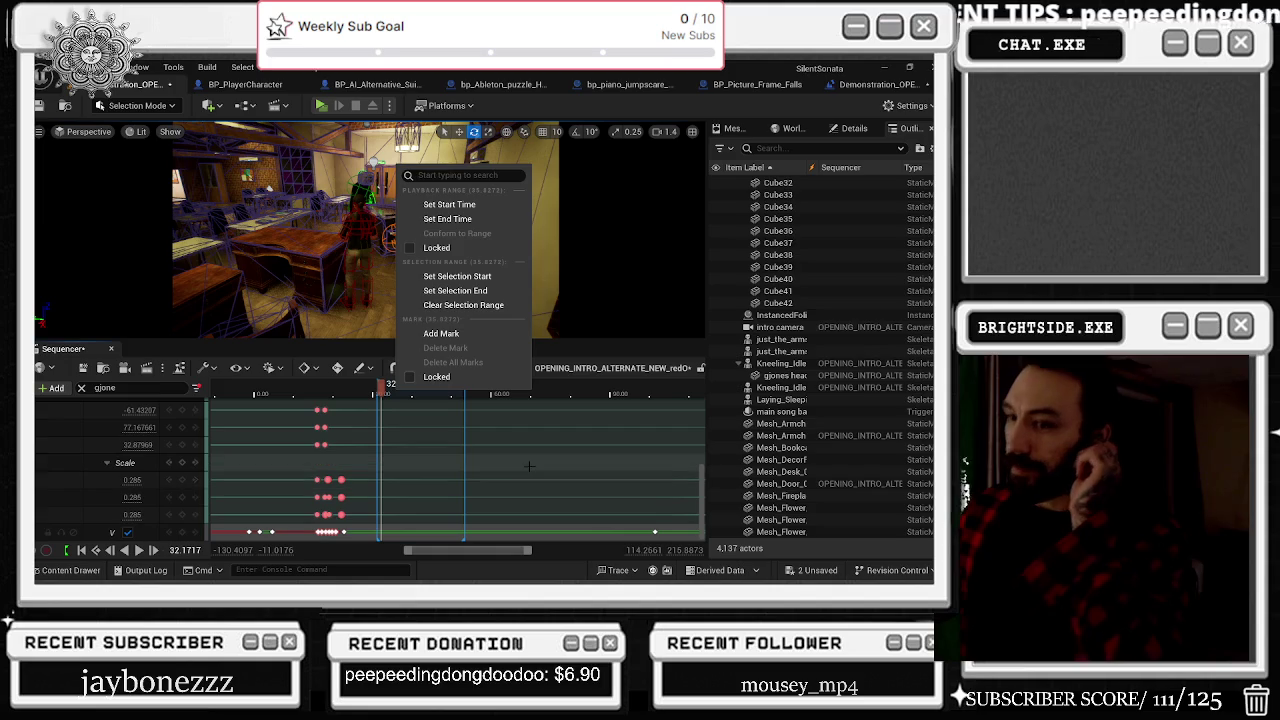
scroll(687, 468, up, 5)
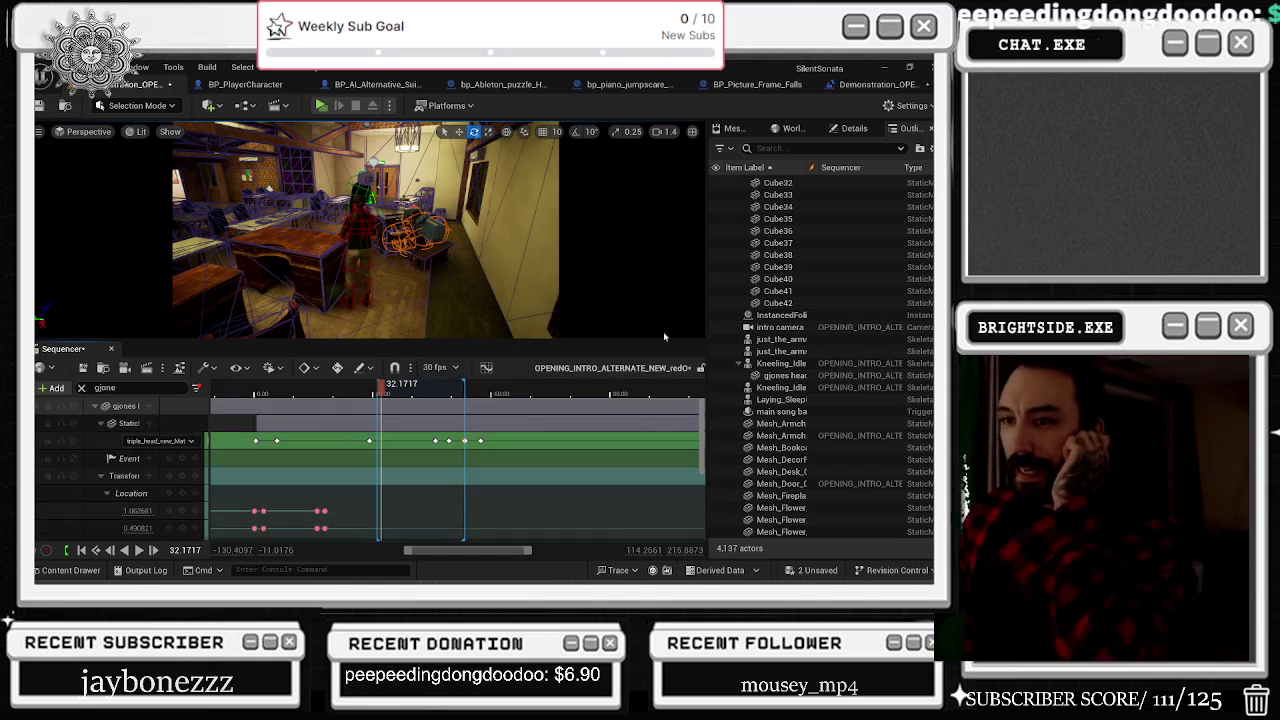
click(81, 388)
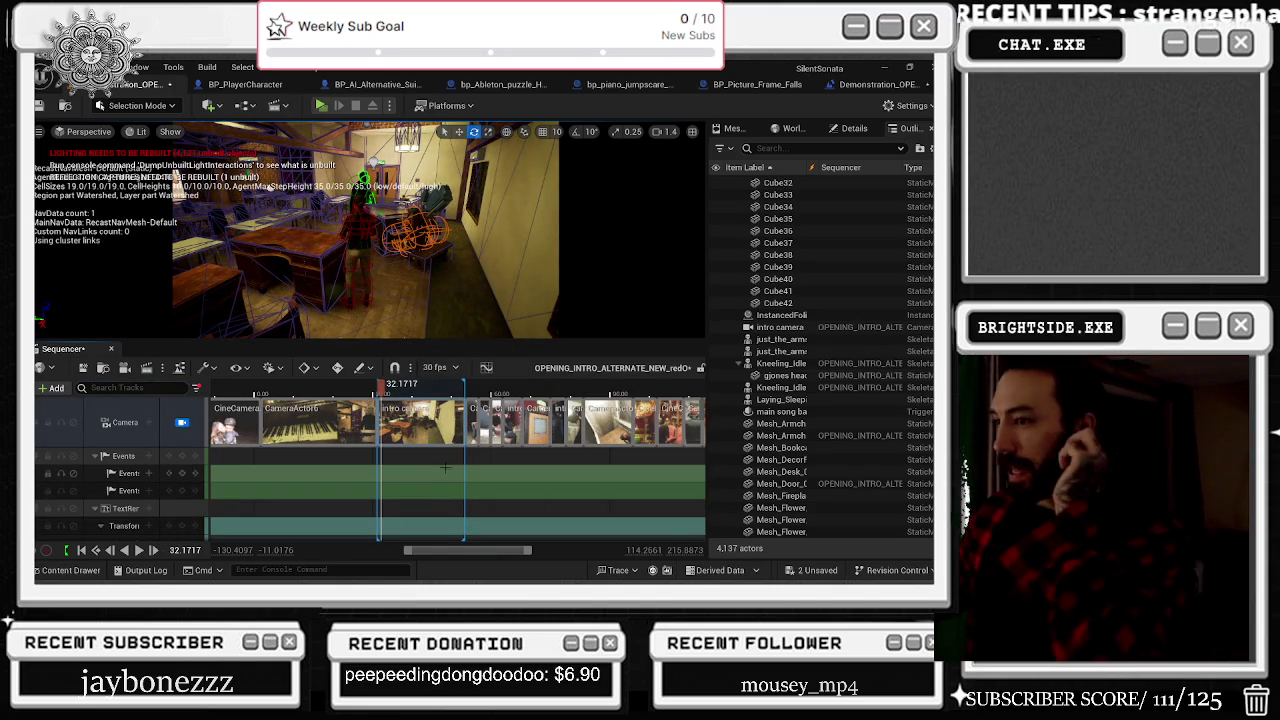
Step: Delete the intro camera section from the Camera Cuts track, then bring up the sequence actions
right_click(468, 415)
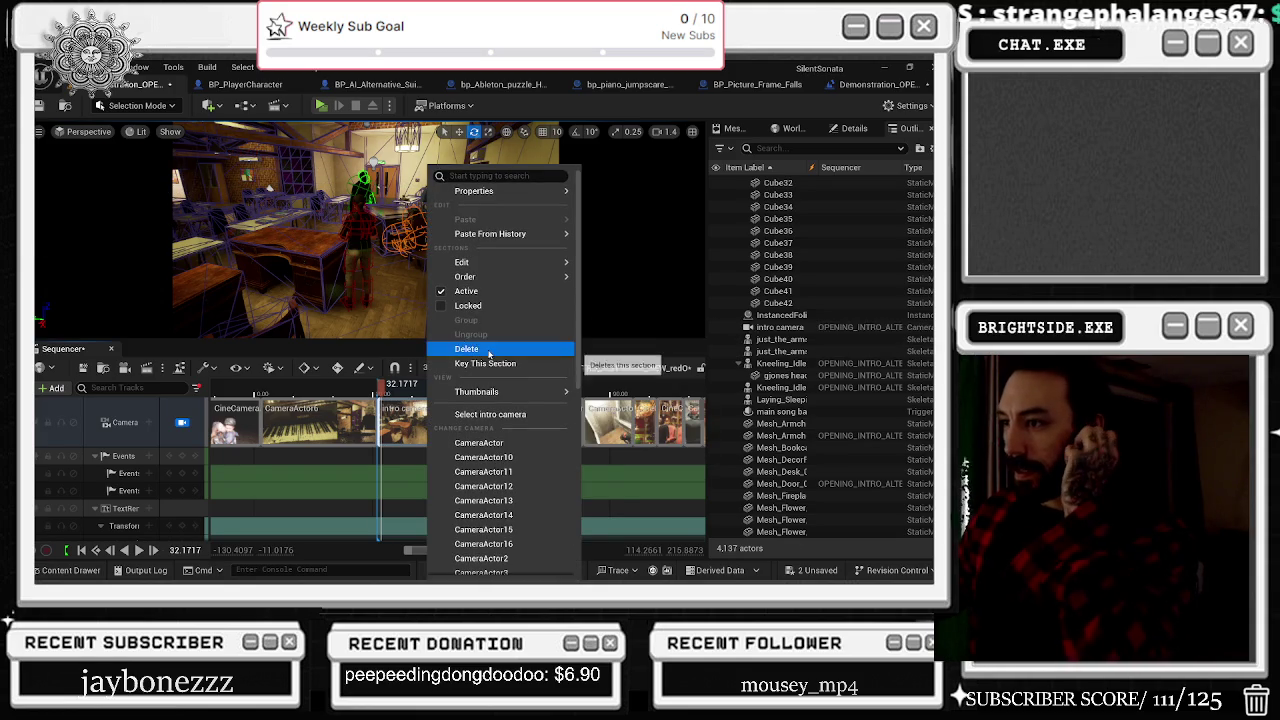
click(466, 348)
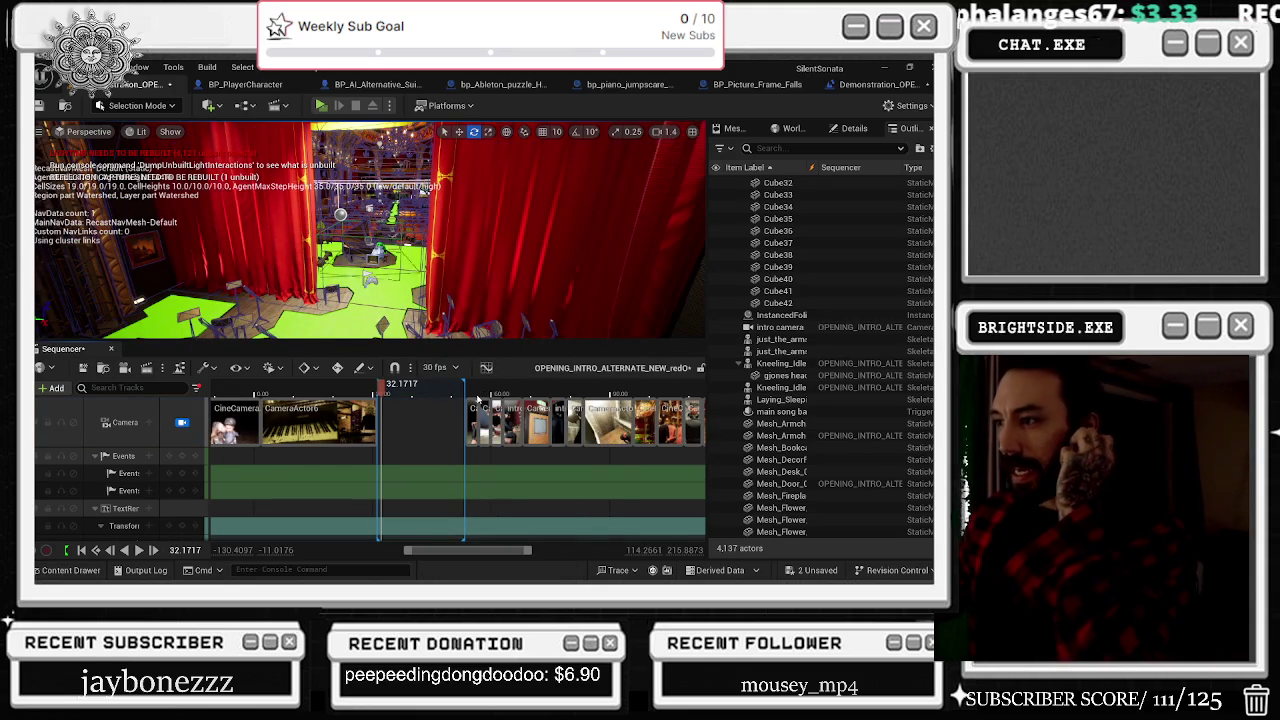
right_click(443, 395)
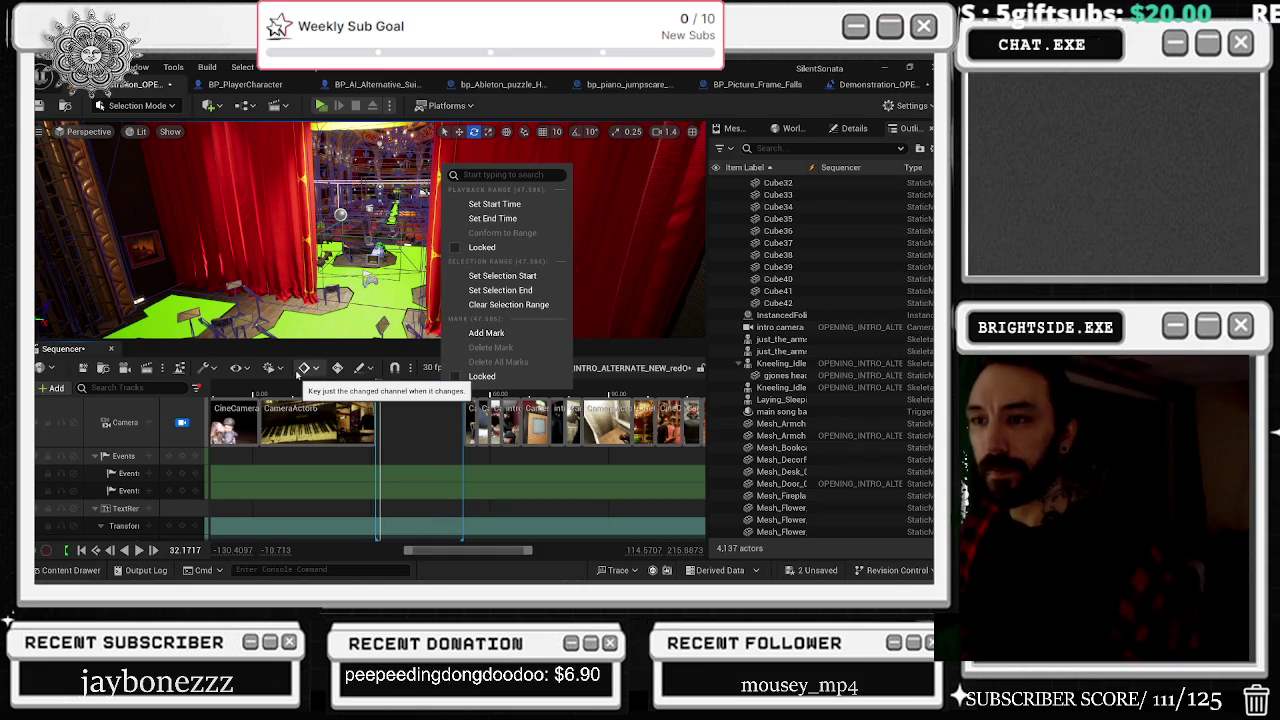
click(205, 368)
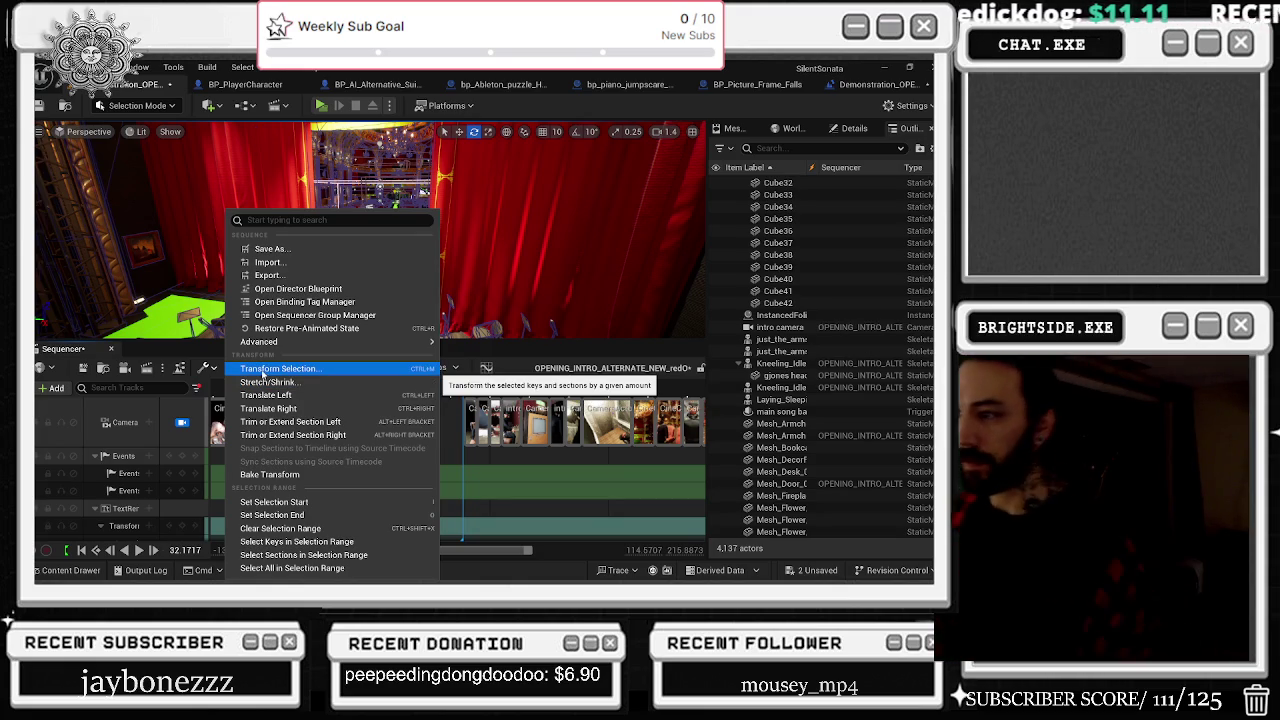
click(263, 369)
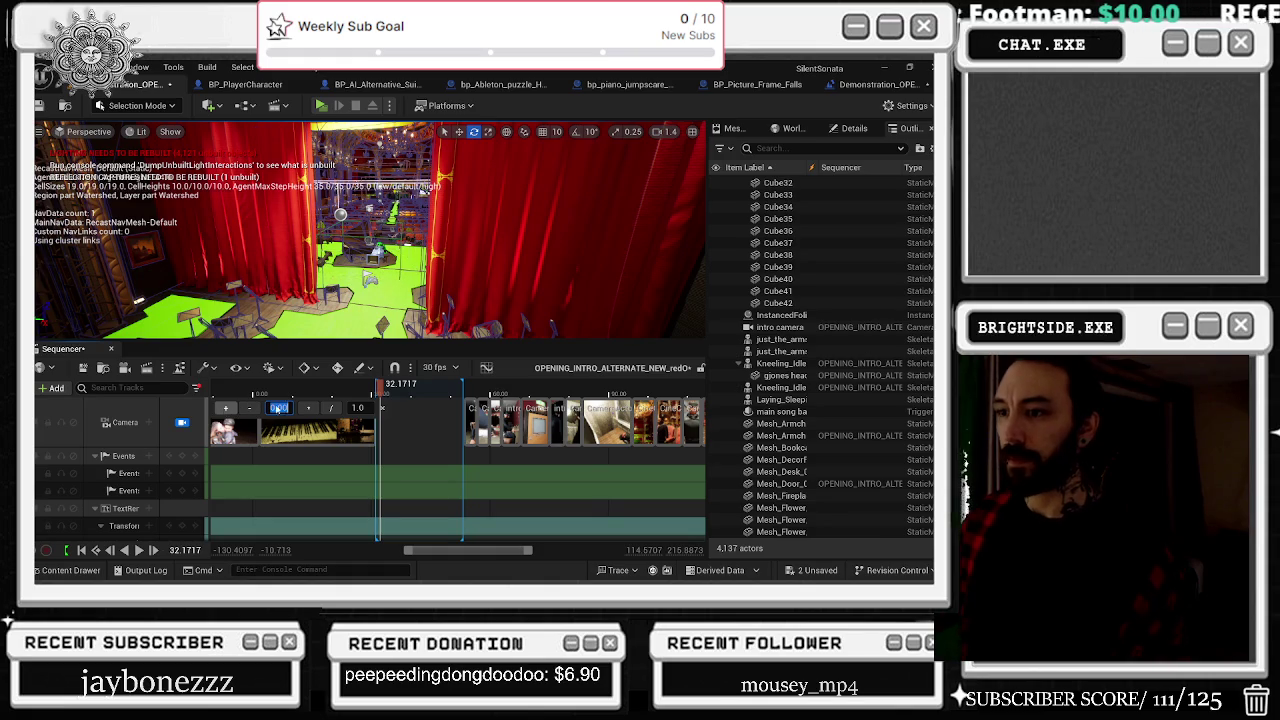
click(210, 370)
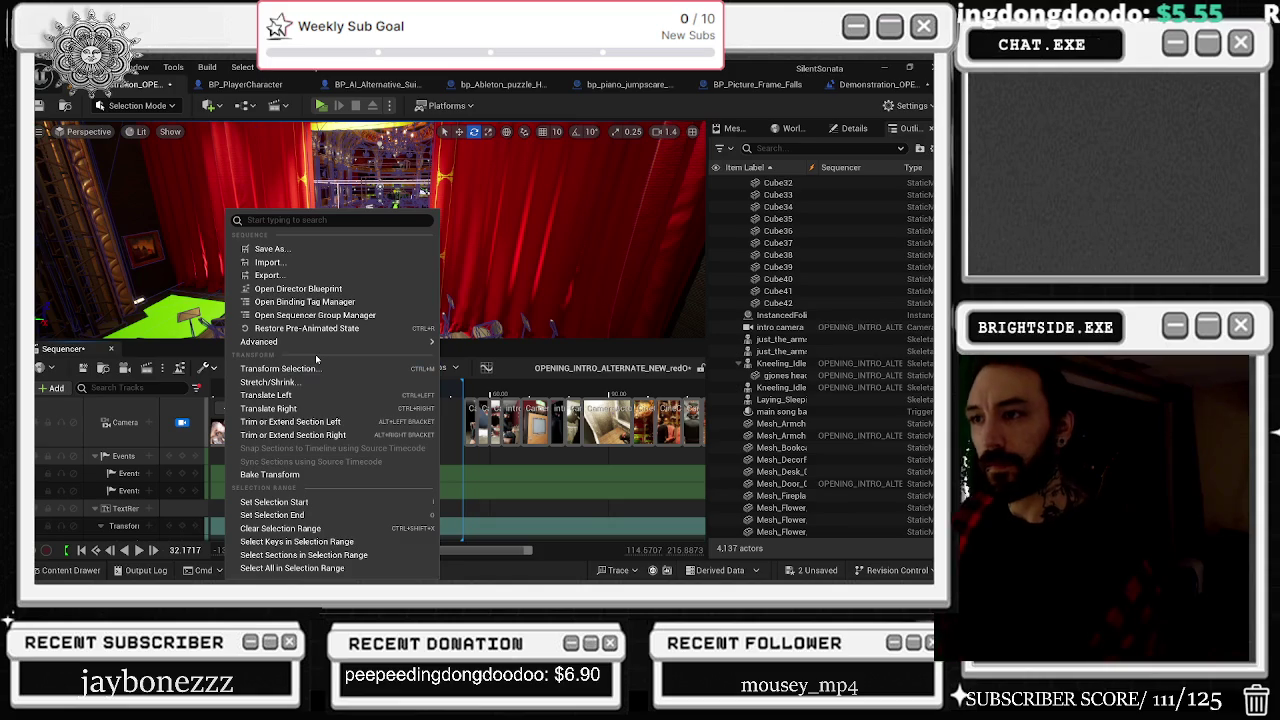
mouse_move(307, 341)
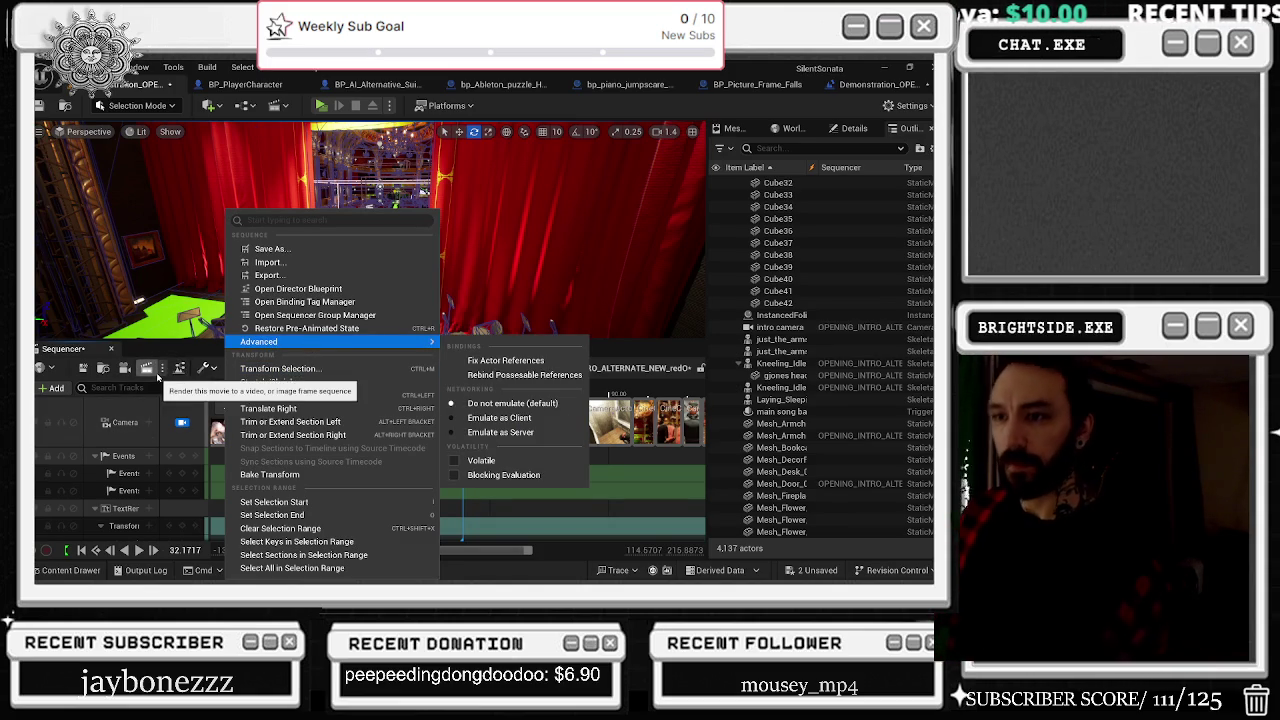
click(221, 388)
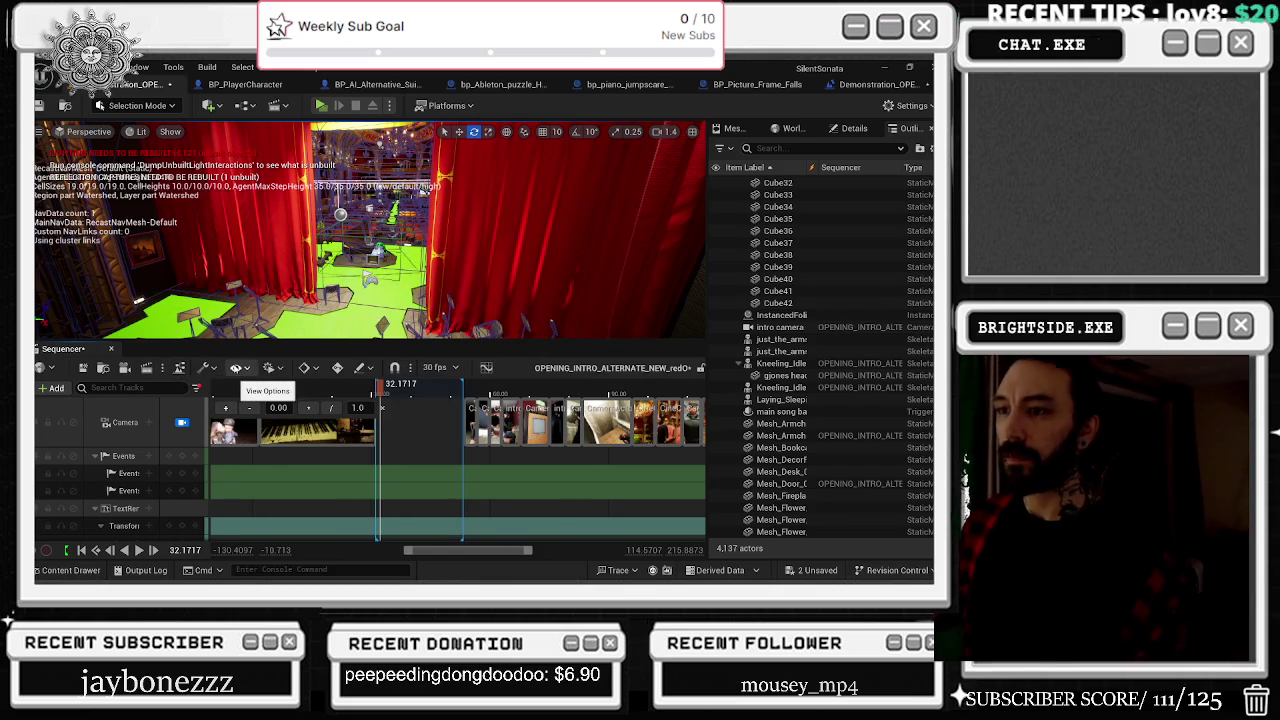
click(238, 368)
click(238, 368)
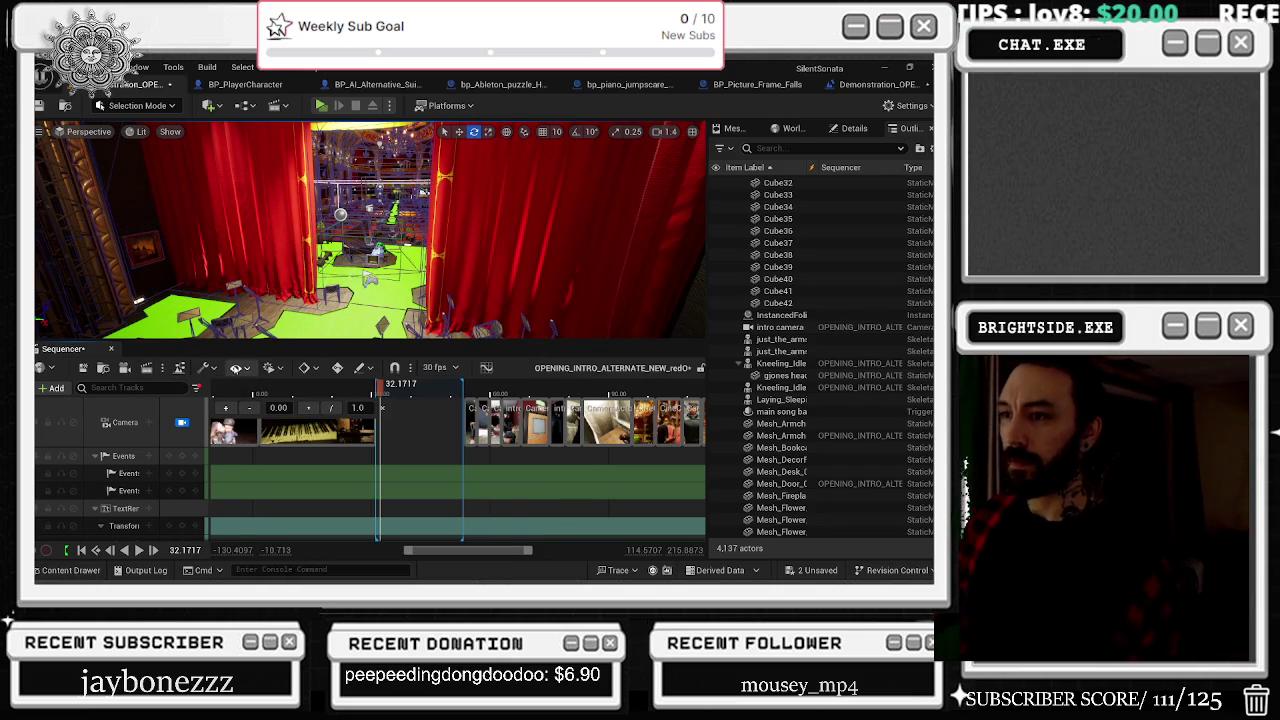
click(281, 371)
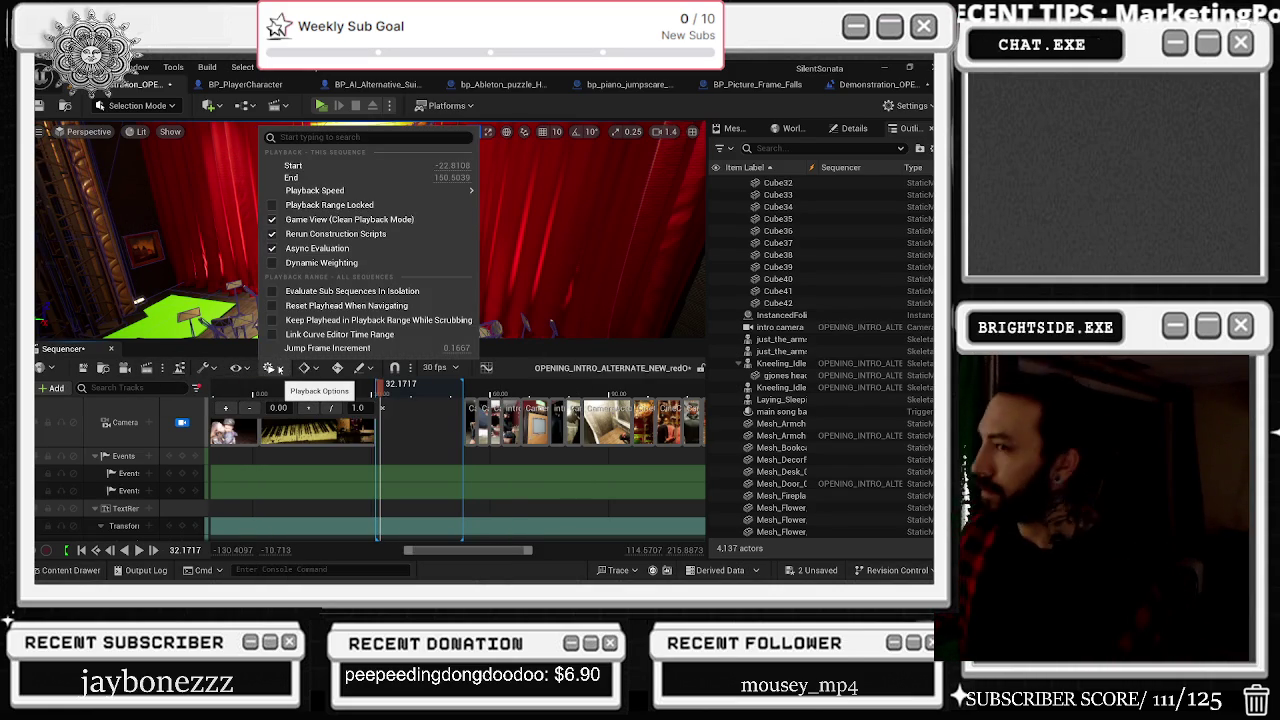
click(221, 347)
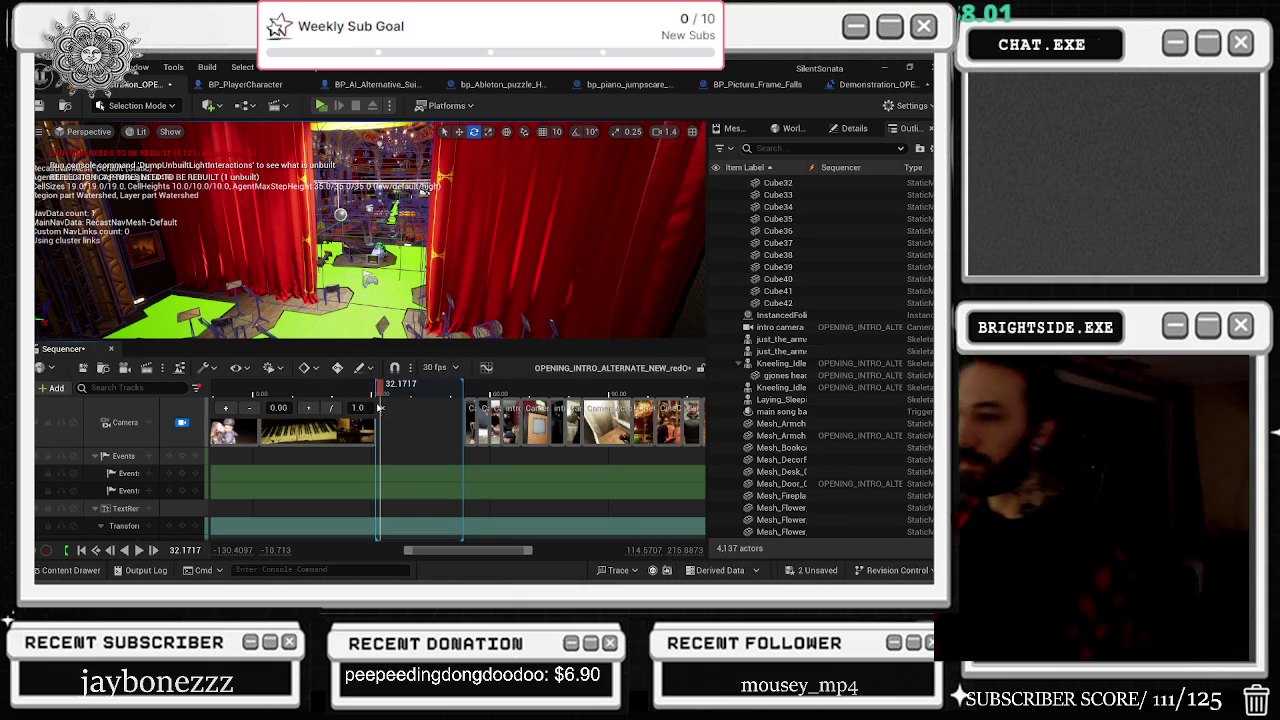
Step: Scrub from about 28 s through the middle camera shots, then jump ahead to about 55 s
click(365, 392)
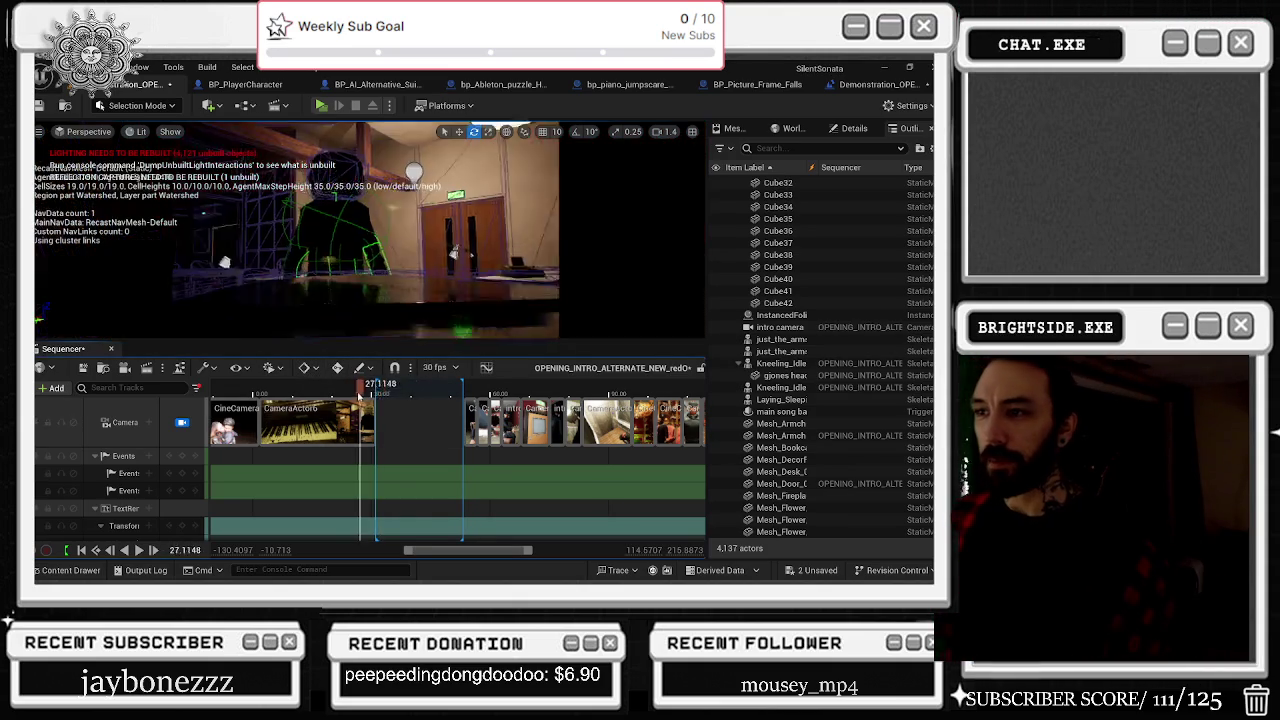
mouse_move(365, 395)
mouse_down()
mouse_move(470, 402)
mouse_move(642, 387)
mouse_move(670, 370)
mouse_move(655, 386)
mouse_move(375, 388)
mouse_move(374, 401)
mouse_up()
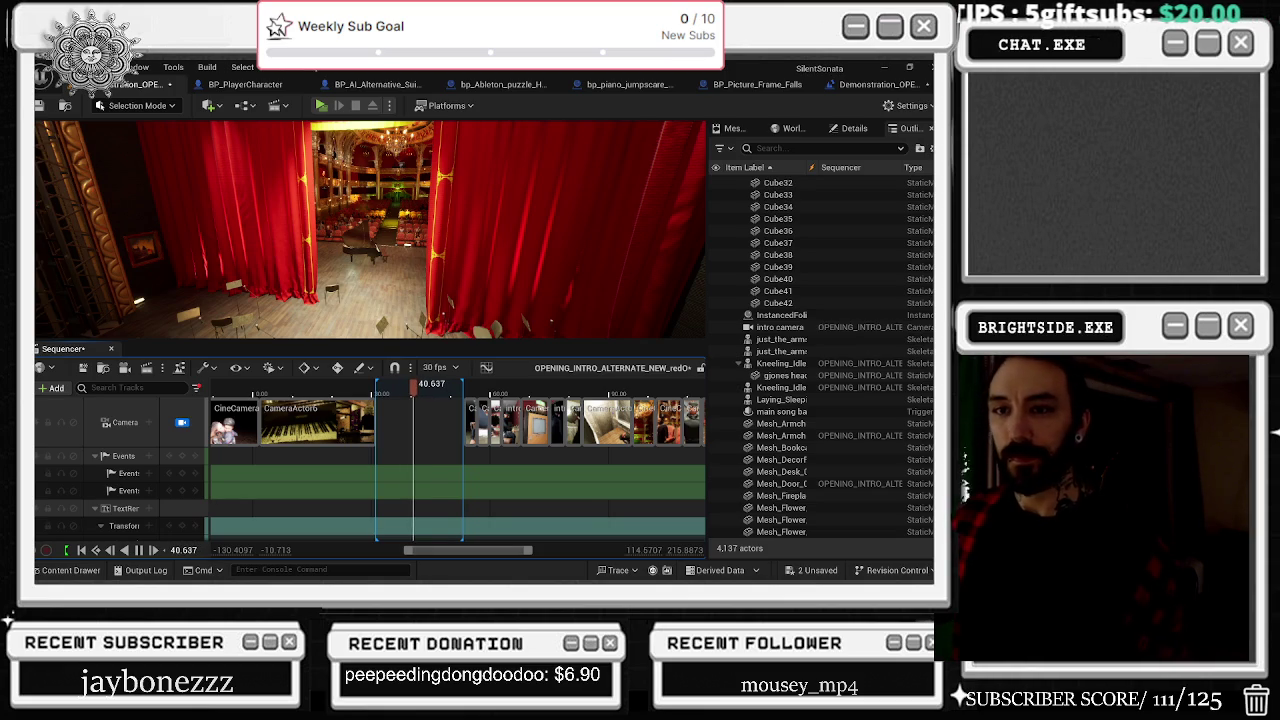
click(472, 394)
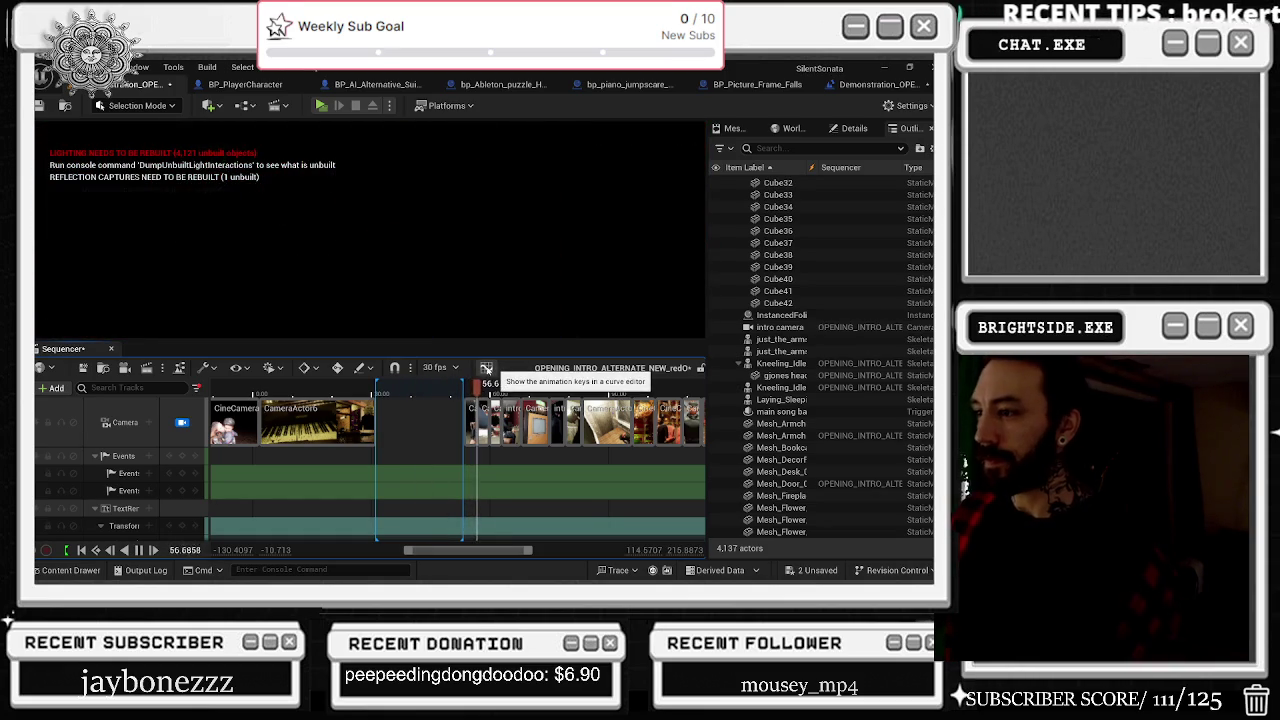
click(486, 369)
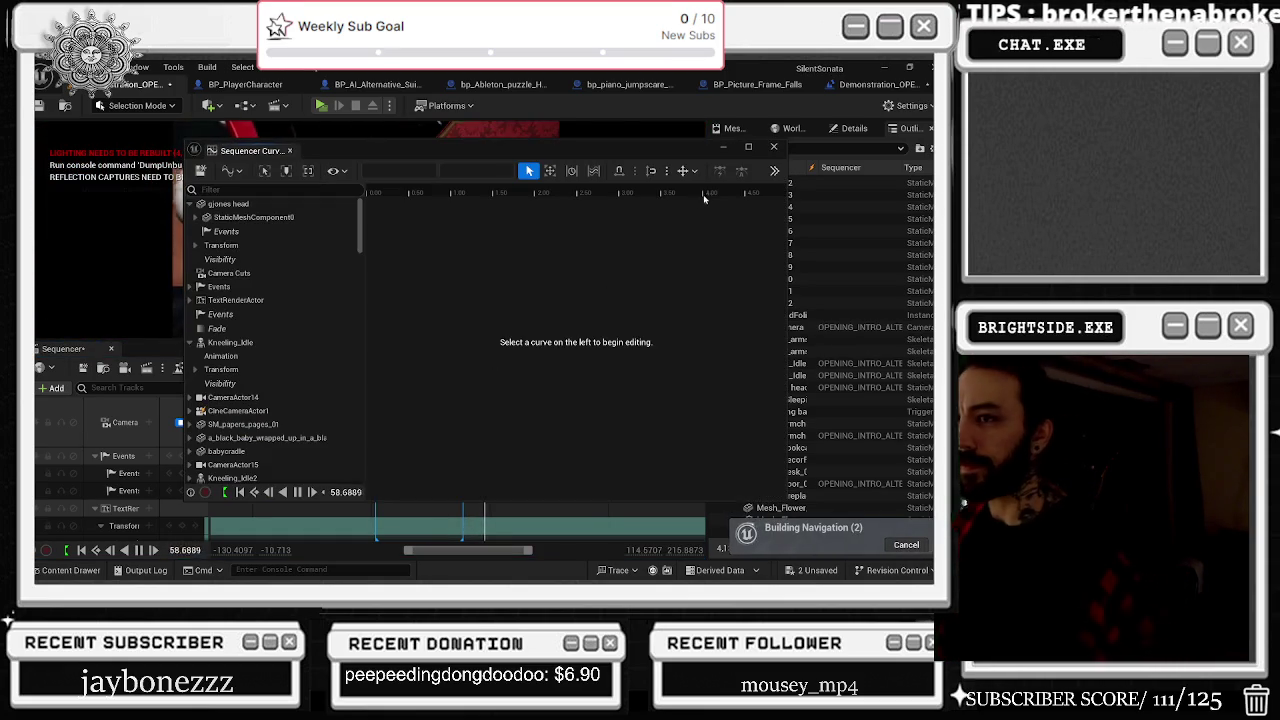
click(228, 274)
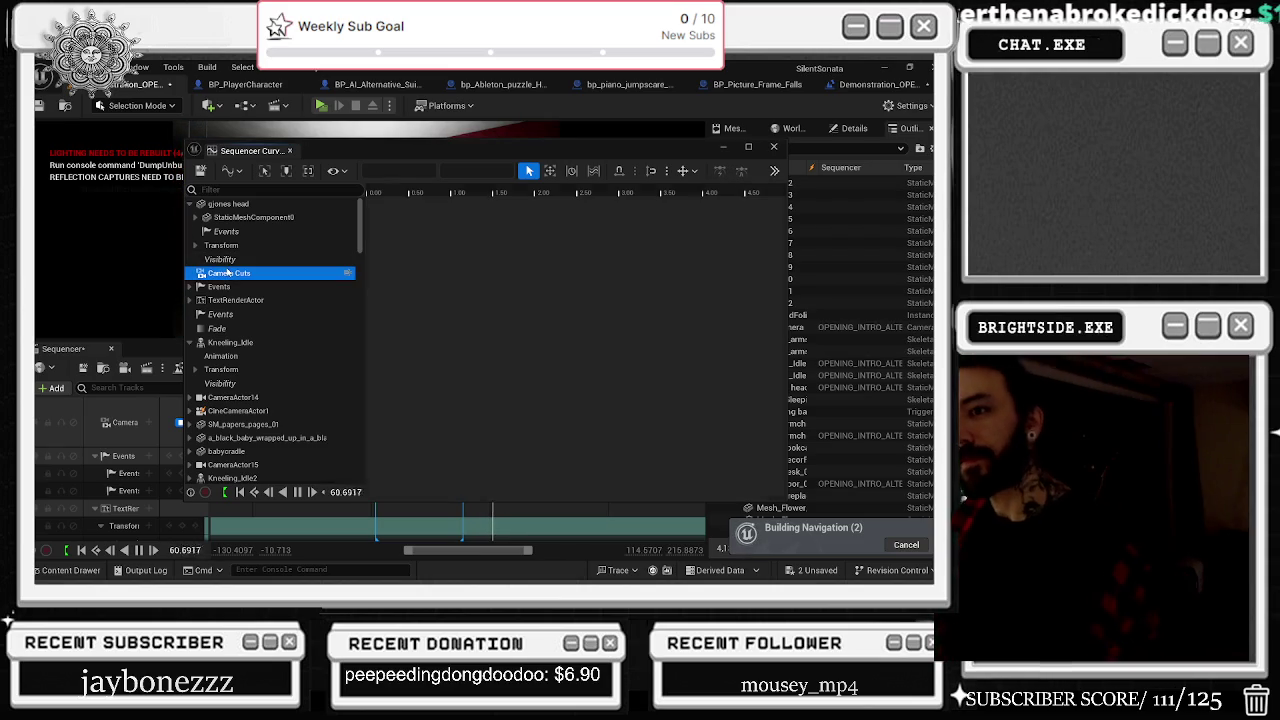
click(228, 287)
click(224, 314)
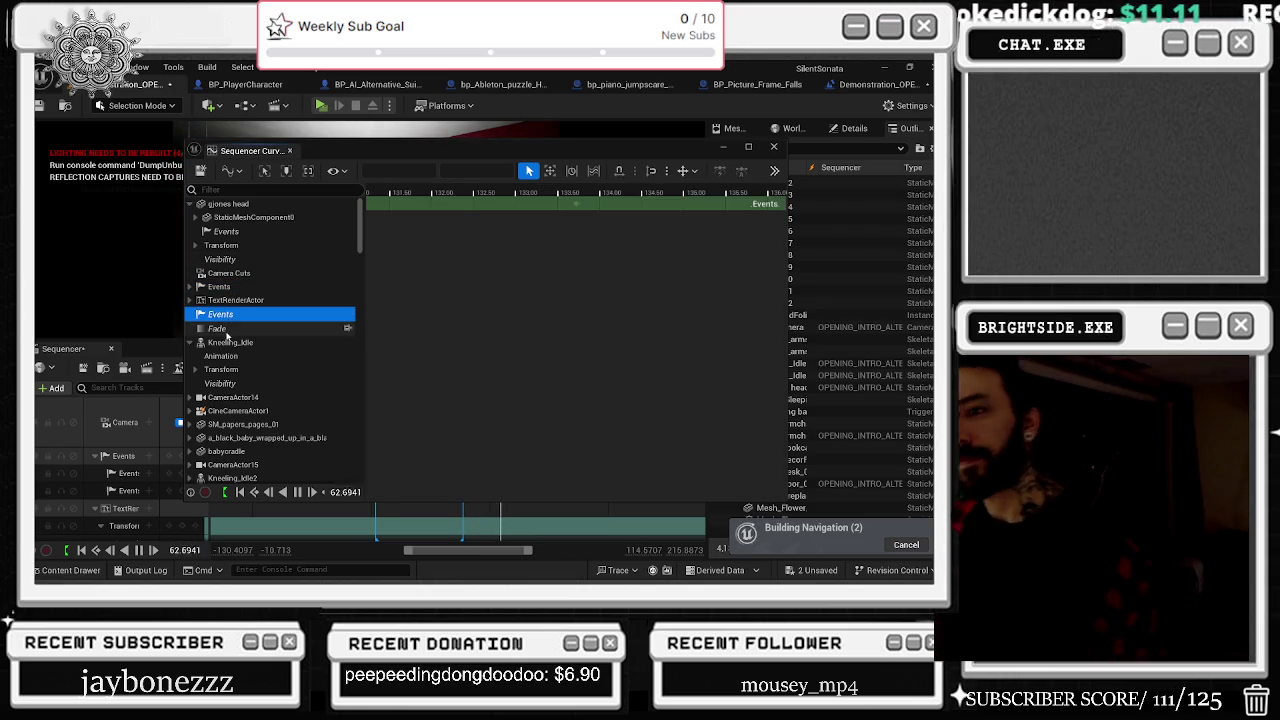
click(222, 328)
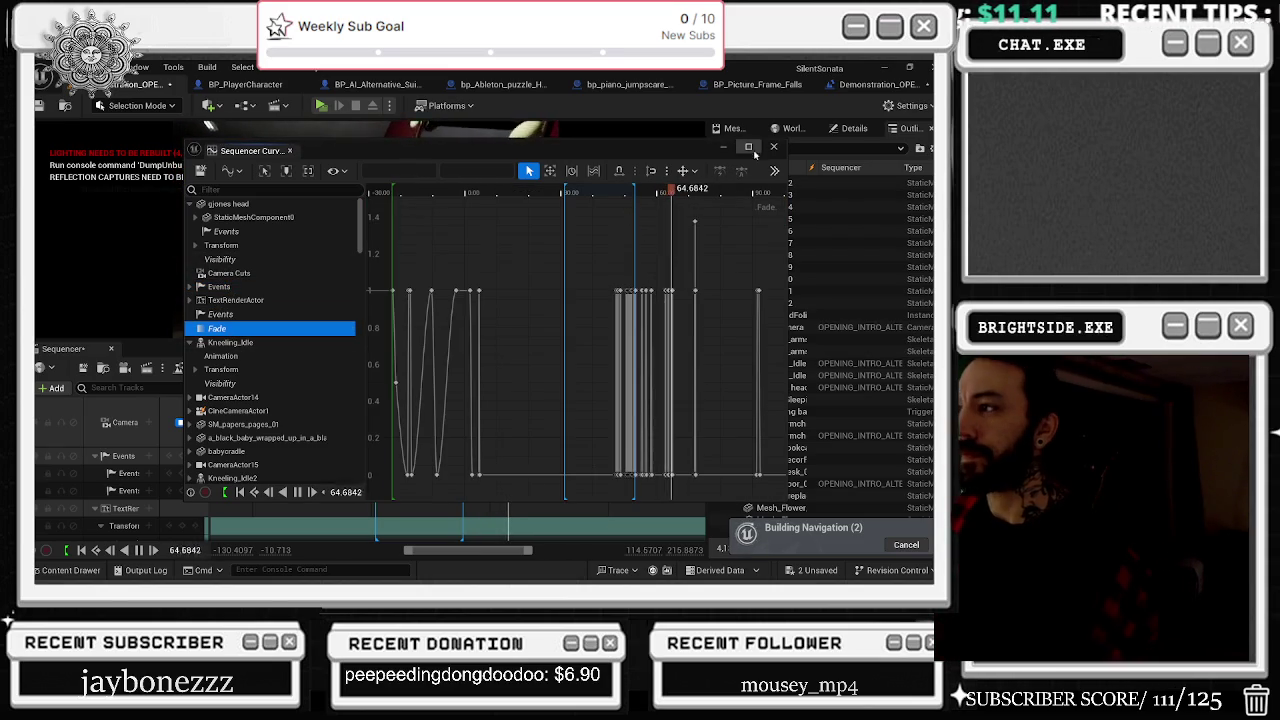
click(773, 146)
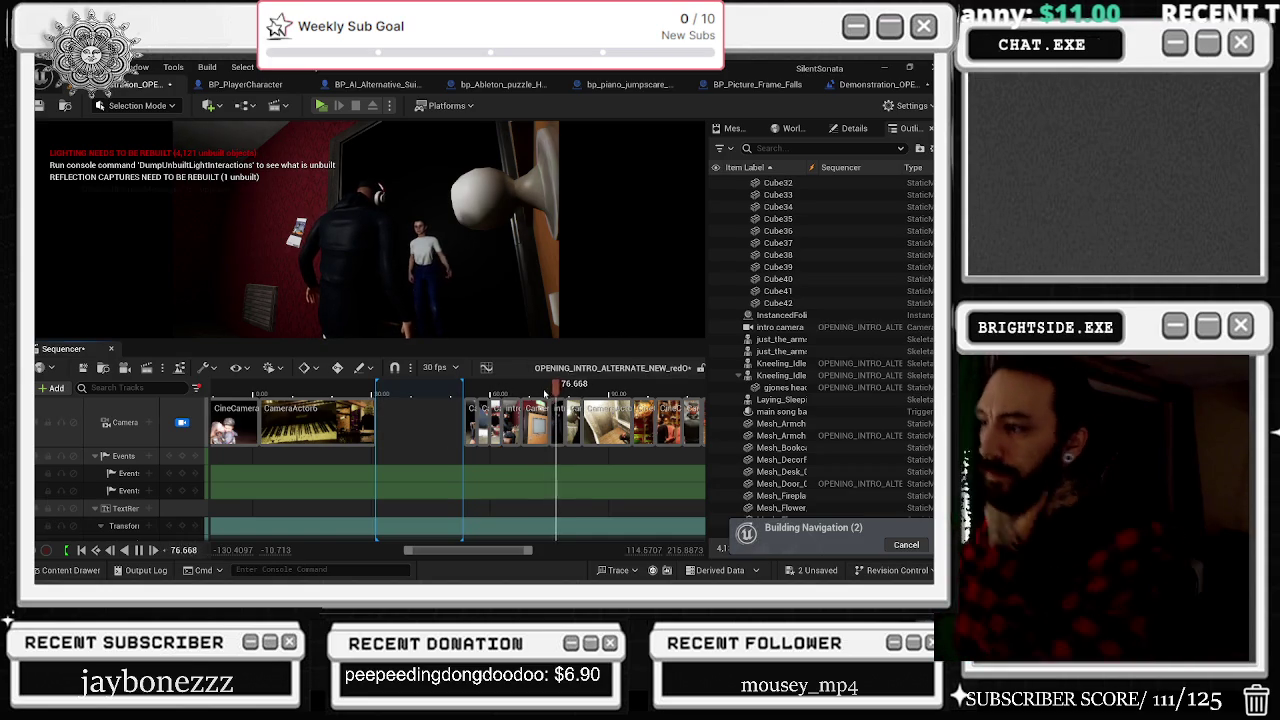
Step: Scrub the playhead back to about 15.5 s and scroll the track list to the CineCamera tracks
mouse_move(578, 383)
mouse_down()
mouse_move(323, 388)
mouse_move(326, 412)
mouse_move(386, 441)
mouse_move(372, 442)
mouse_move(500, 443)
mouse_move(385, 441)
mouse_up()
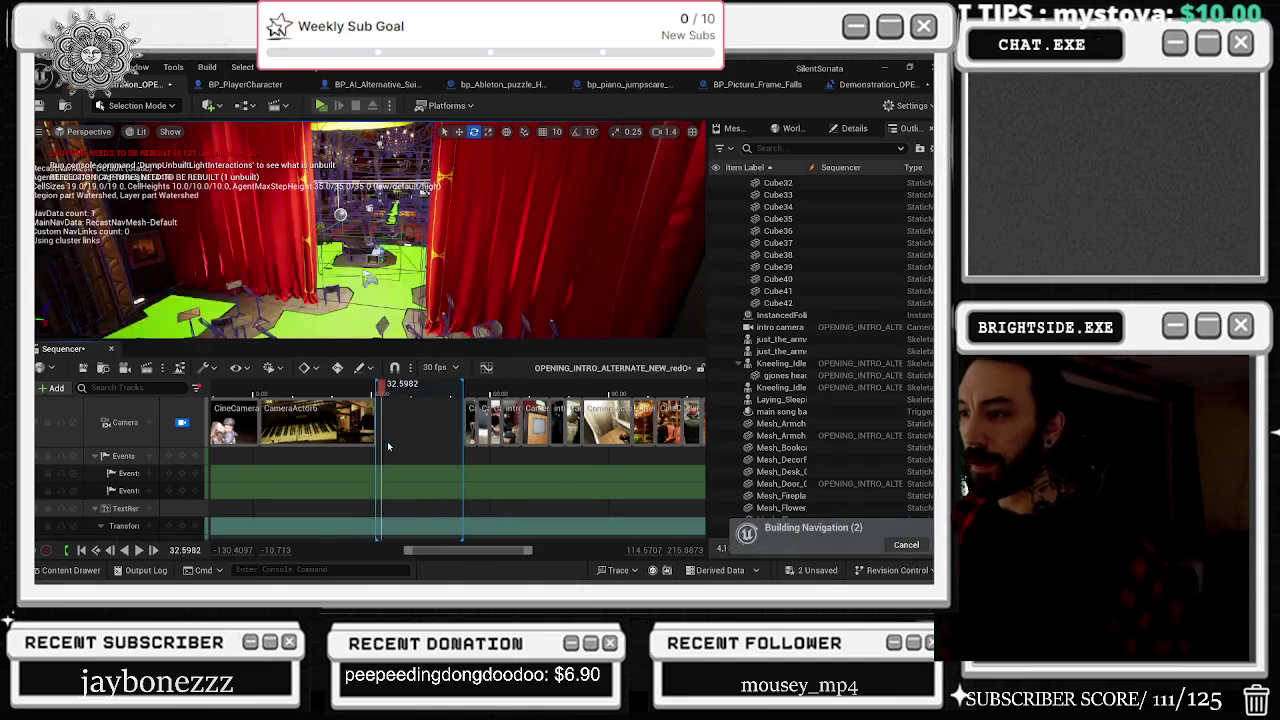
click(322, 406)
drag(322, 406, 314, 440)
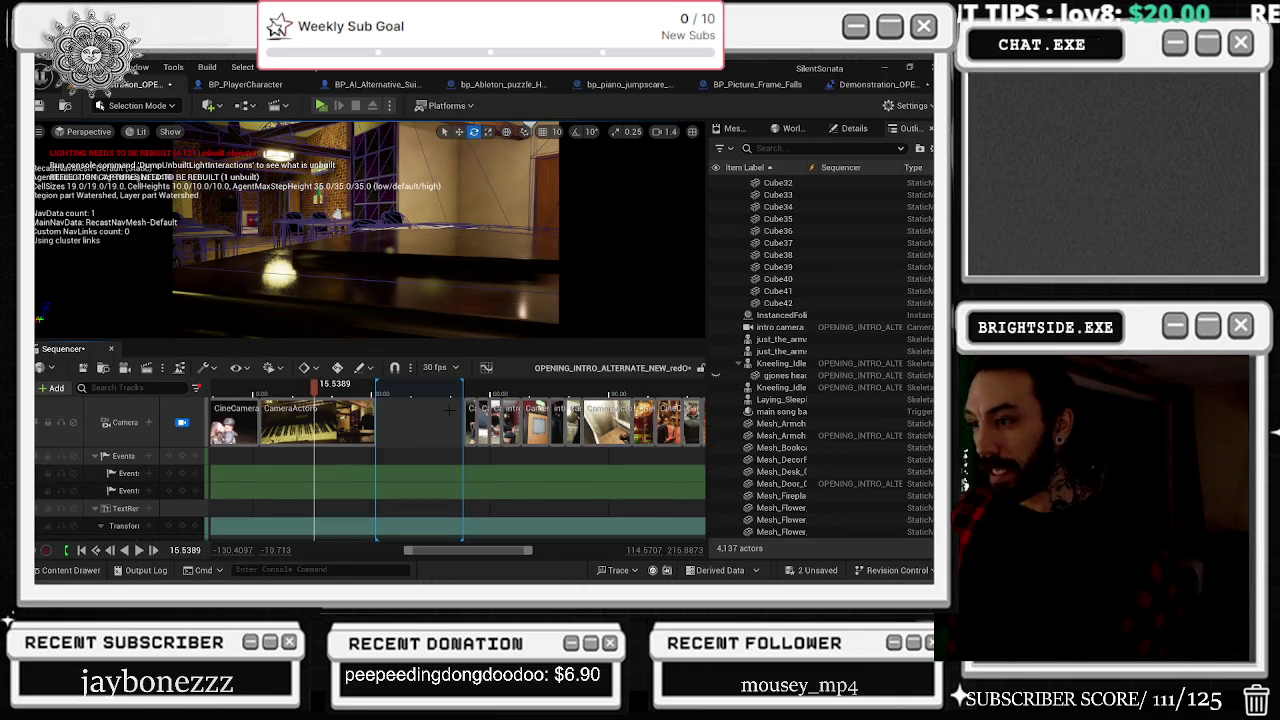
scroll(560, 470, down, 5)
scroll(689, 527, down, 10)
scroll(689, 527, down, 10)
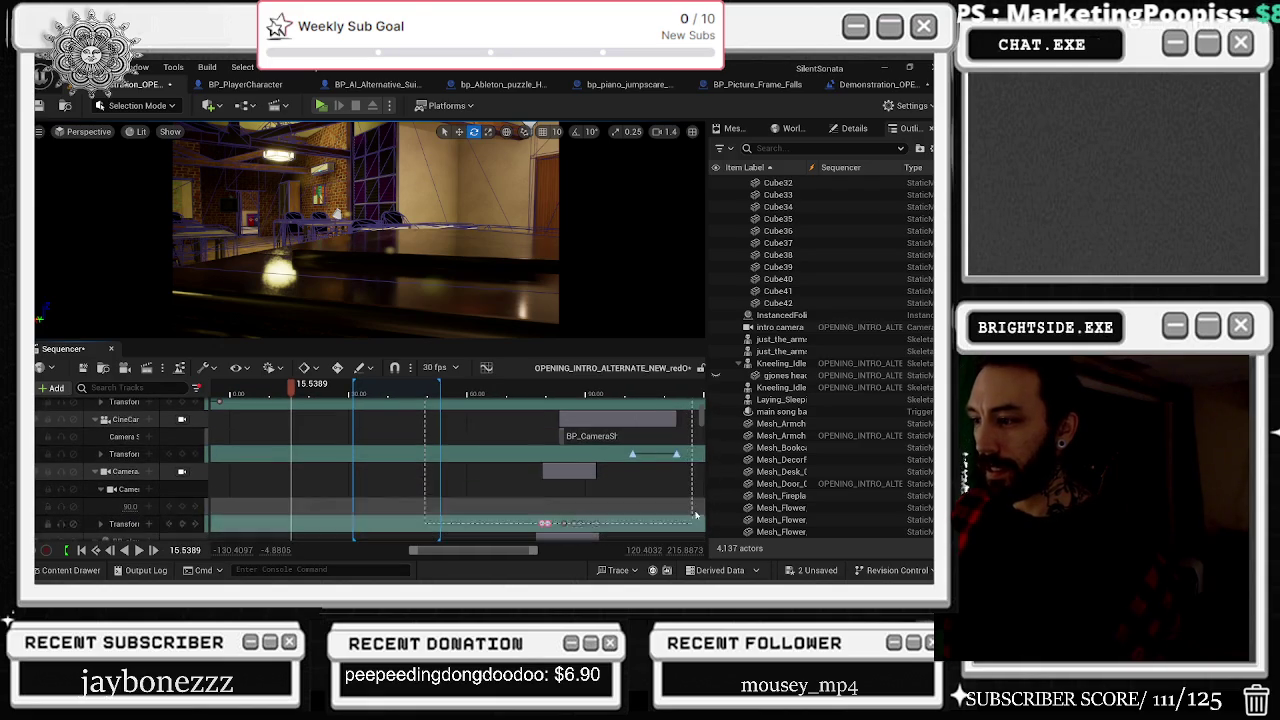
Step: Select the CineCameraActor and shift its keys and sections earlier with Transform > Translate Left
click(690, 527)
scroll(557, 507, down, 10)
scroll(557, 507, down, 10)
scroll(552, 497, up, 5)
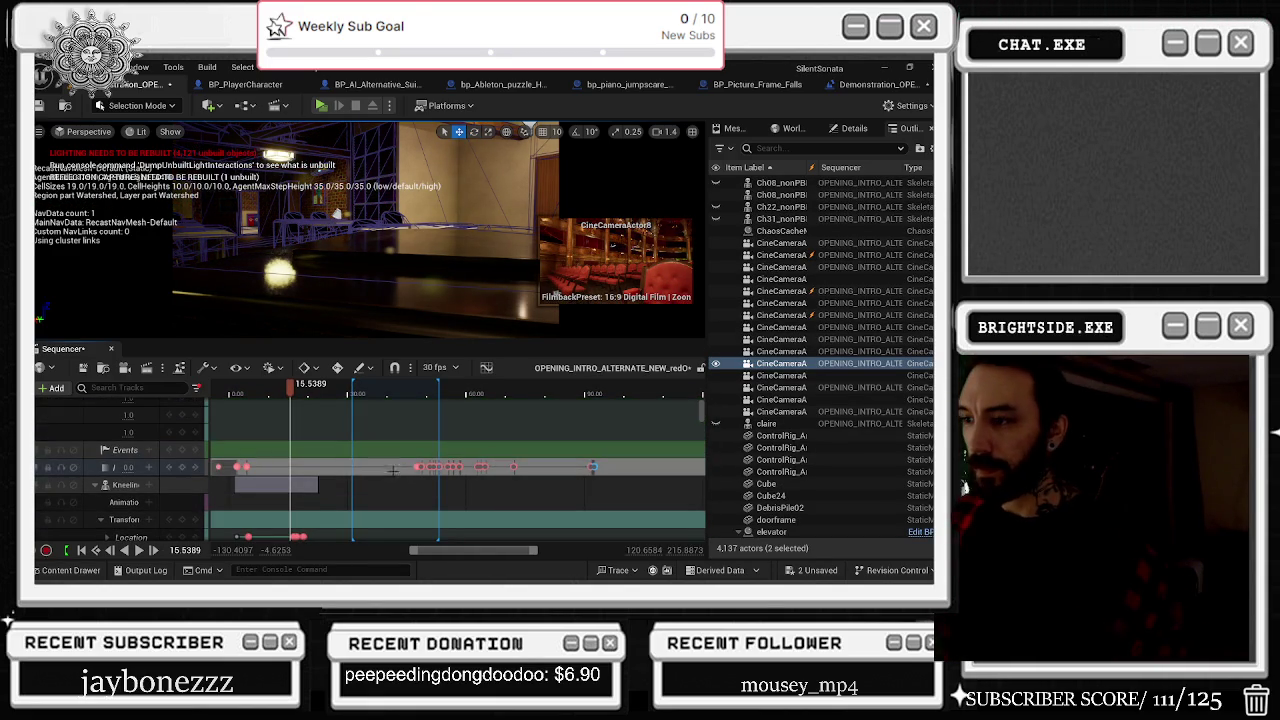
click(207, 370)
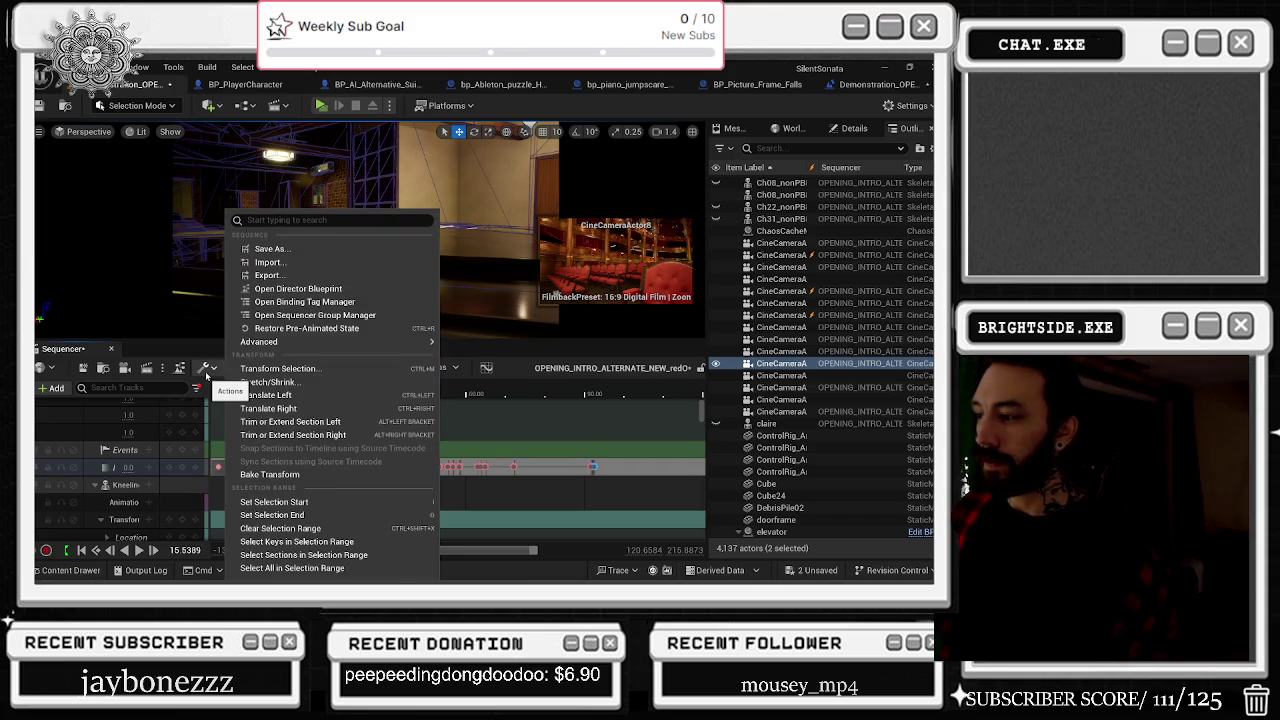
click(333, 397)
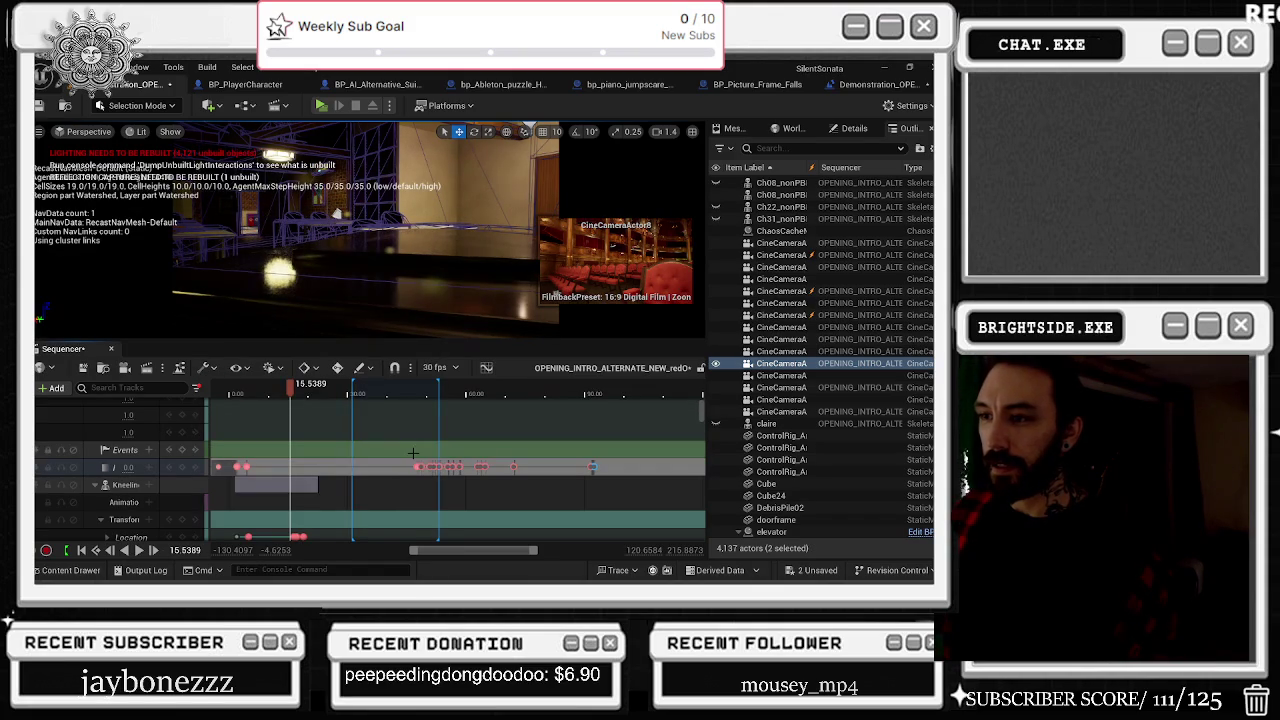
scroll(411, 488, up, 1)
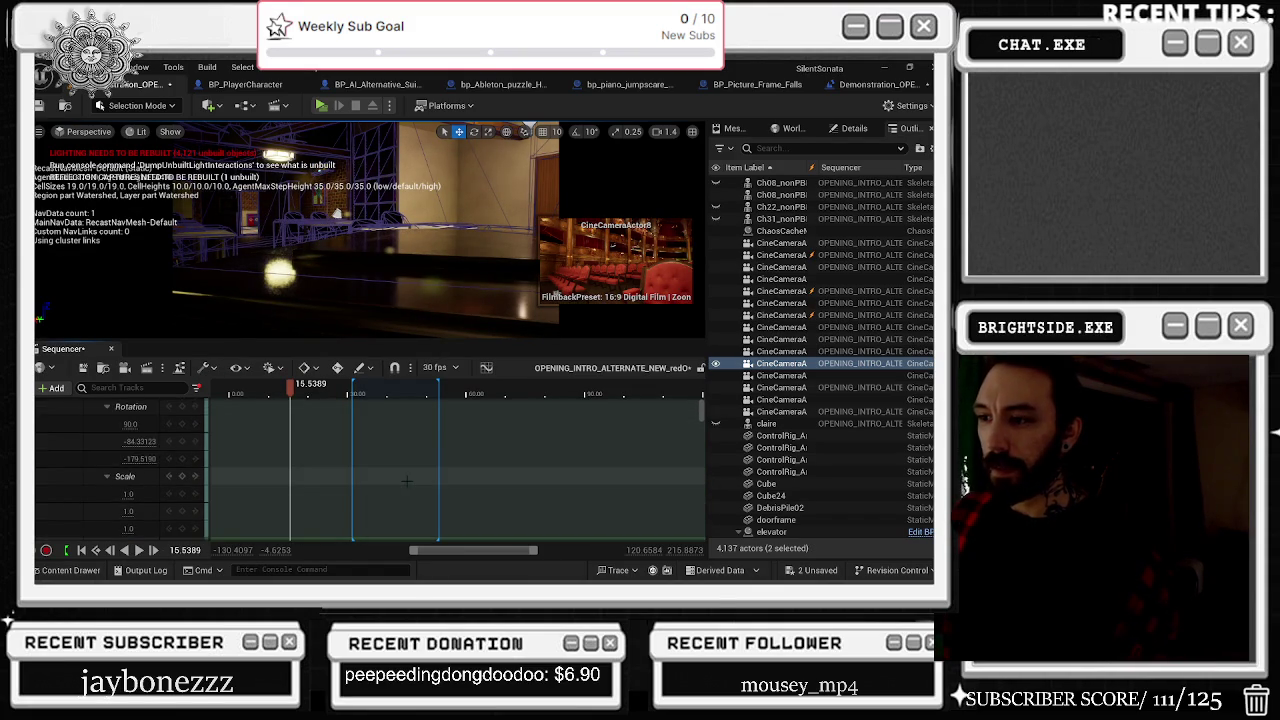
Step: Undo the Transform Keys and Sections shift on the camera
scroll(411, 488, down, 1)
ctrl+scroll(410, 485, up, 5)
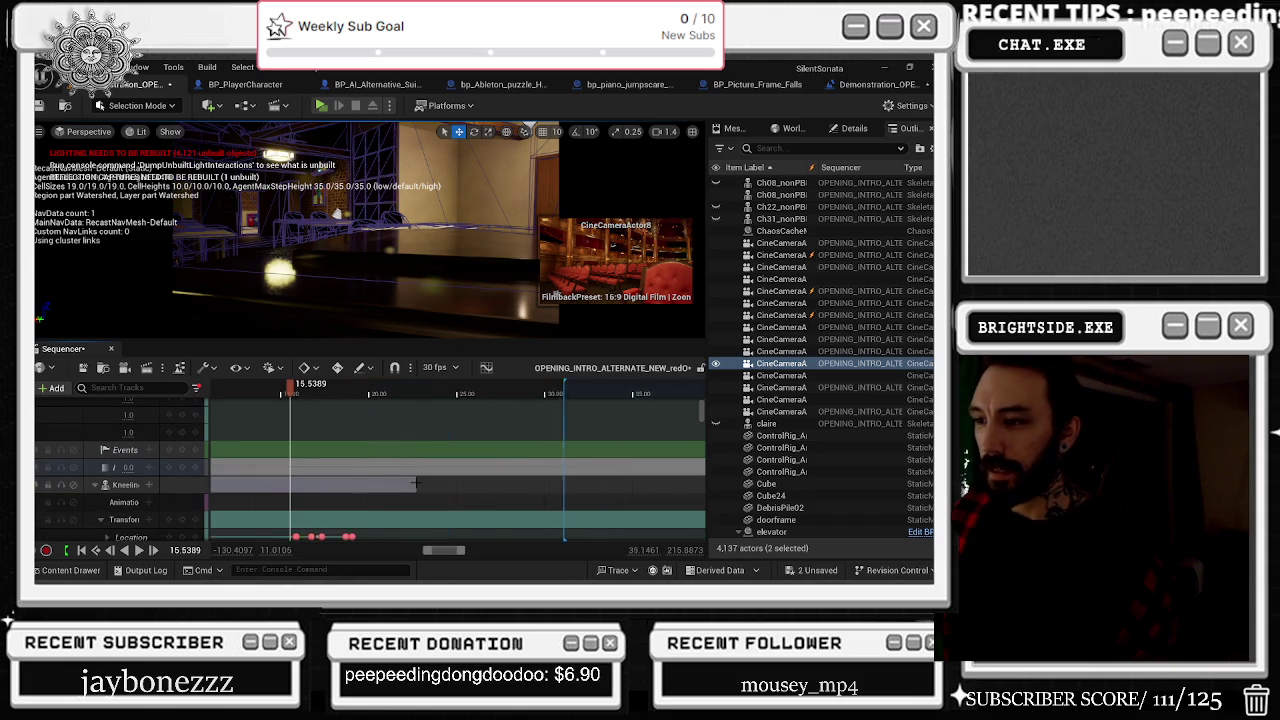
key(ctrl+z)
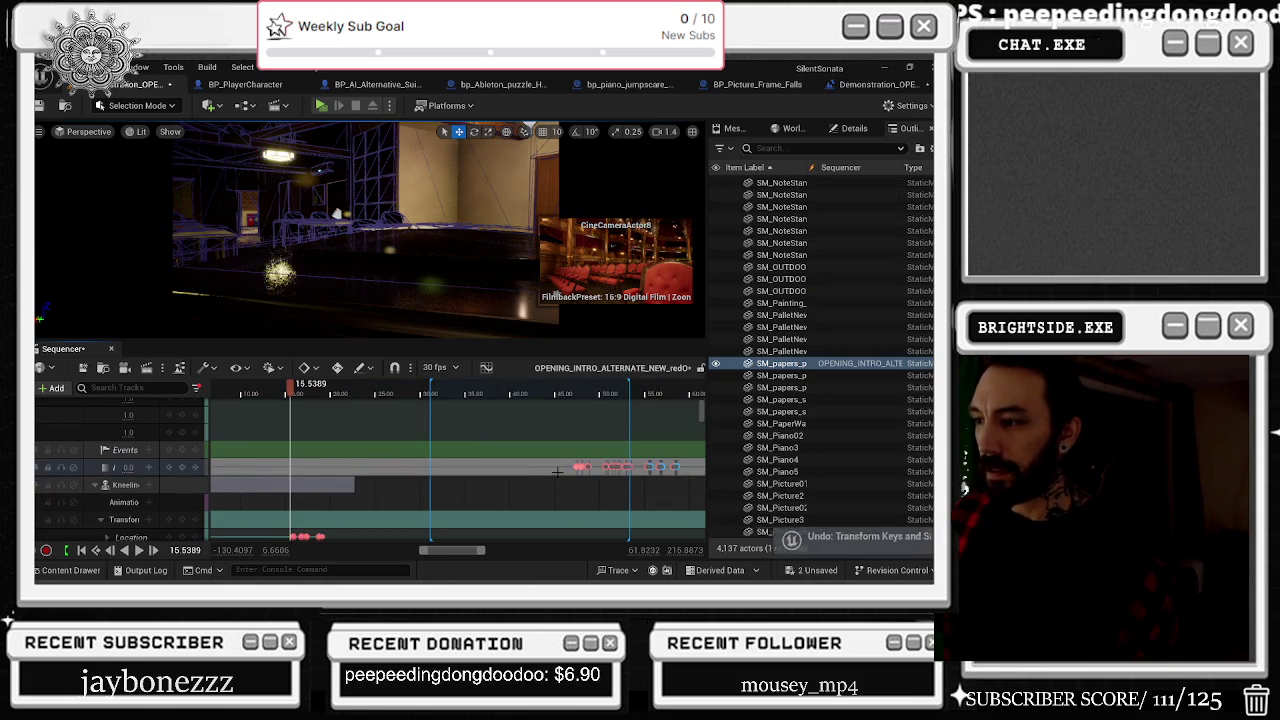
Step: Check the shots at about 32 s, 28 s and near the sequence start
click(438, 398)
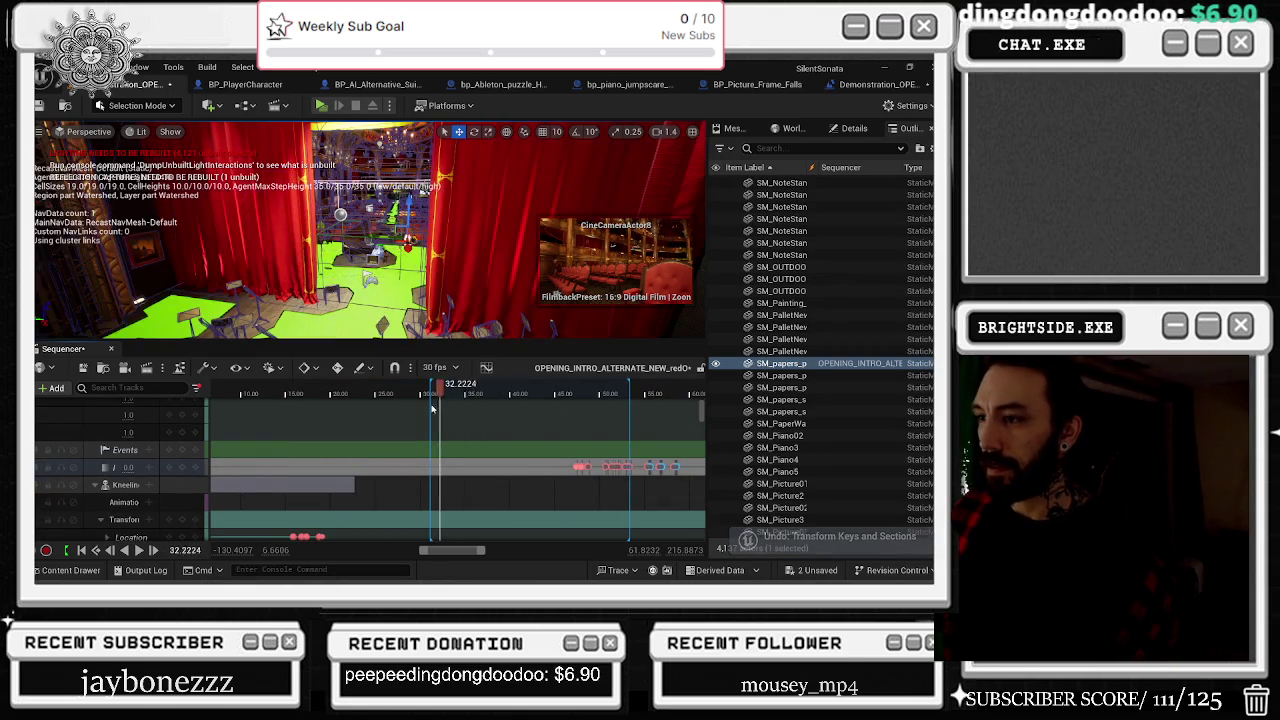
click(400, 390)
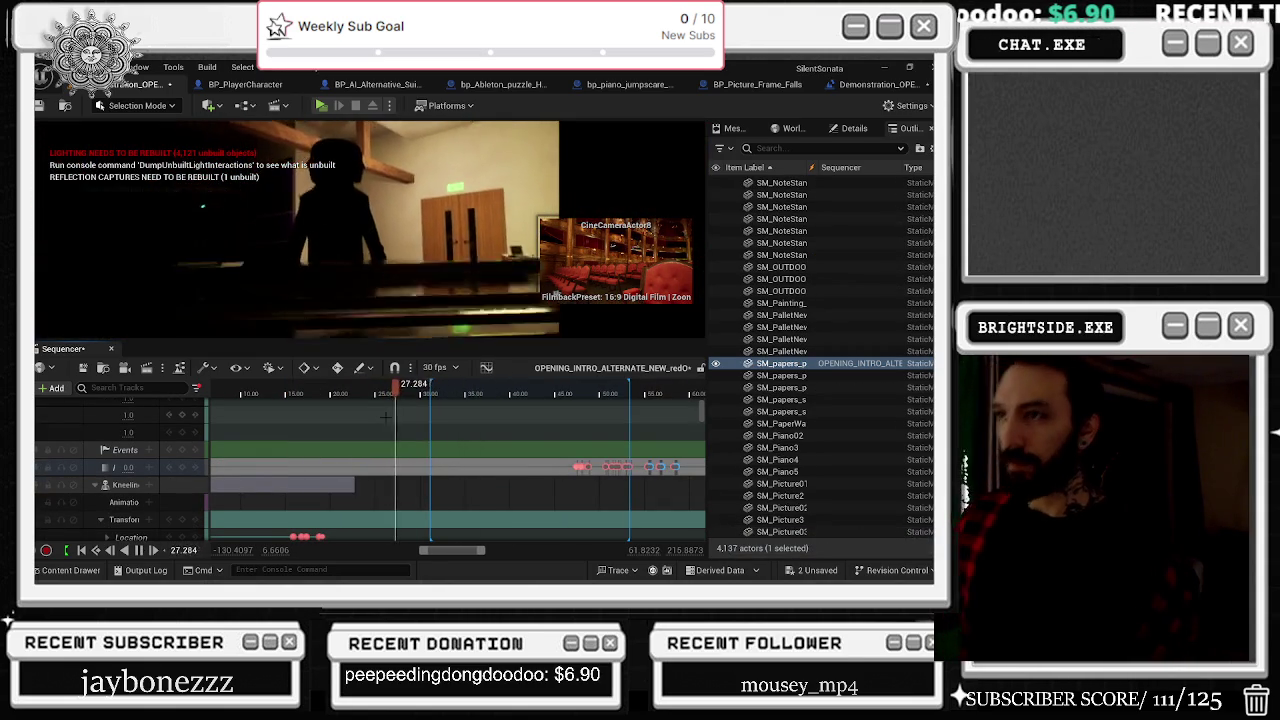
click(231, 392)
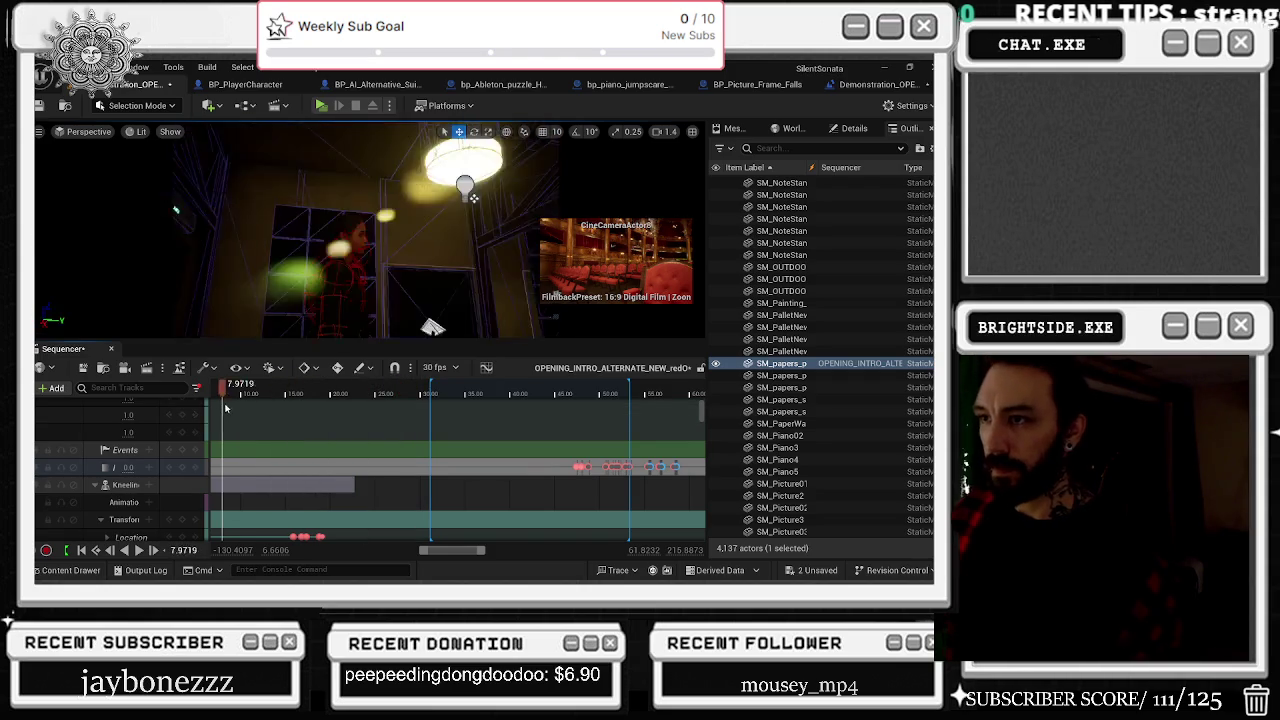
scroll(351, 420, left, 2)
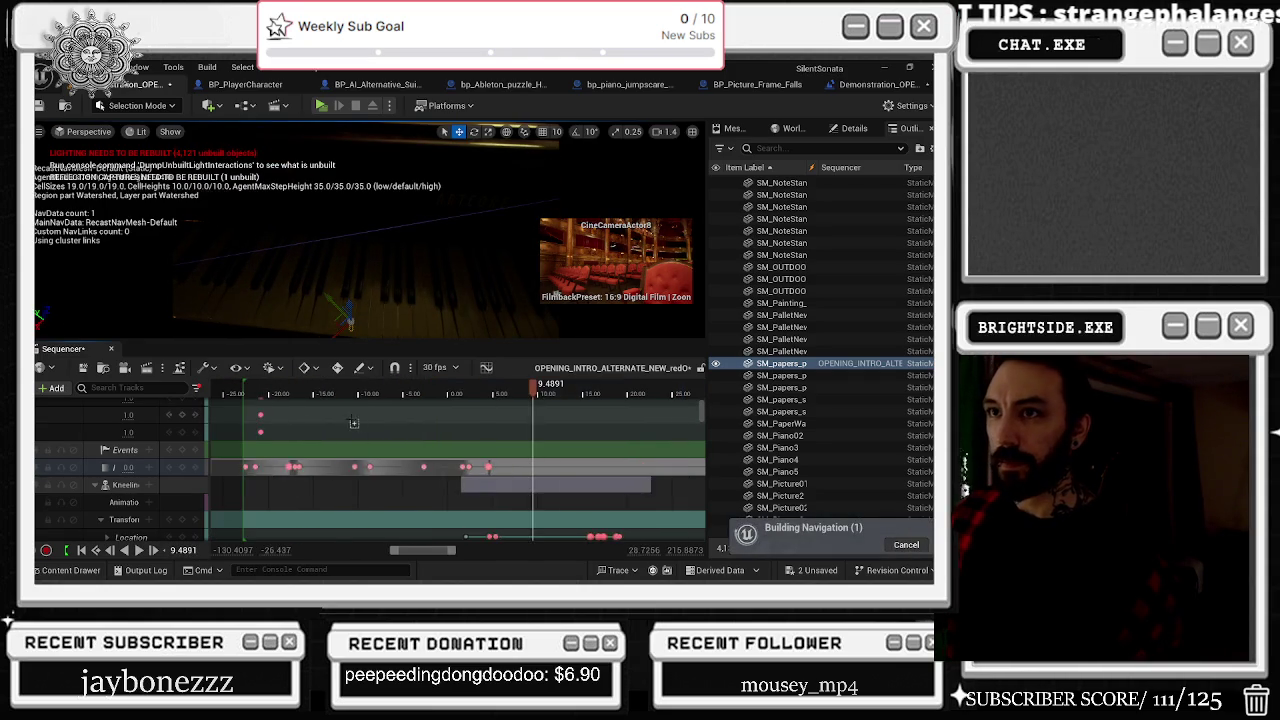
scroll(358, 425, left, 10)
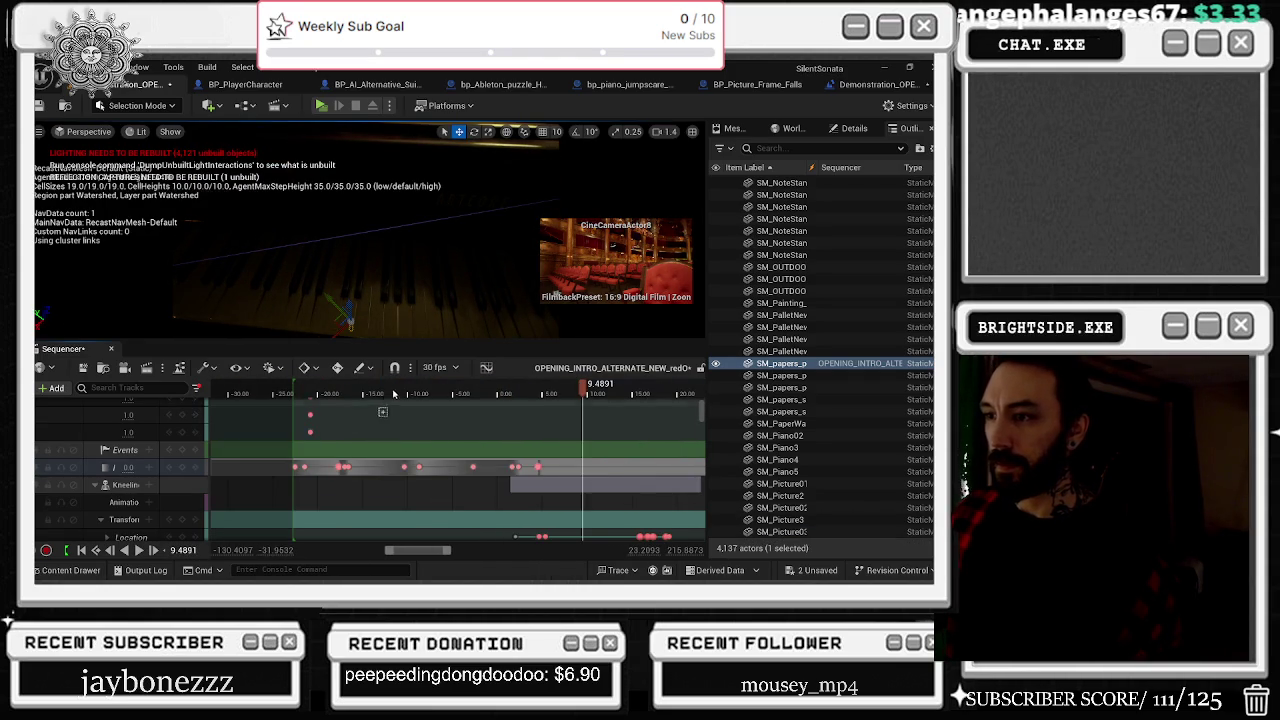
Step: Play the intro from time zero, stop it around 5 s, and select the piano
click(396, 392)
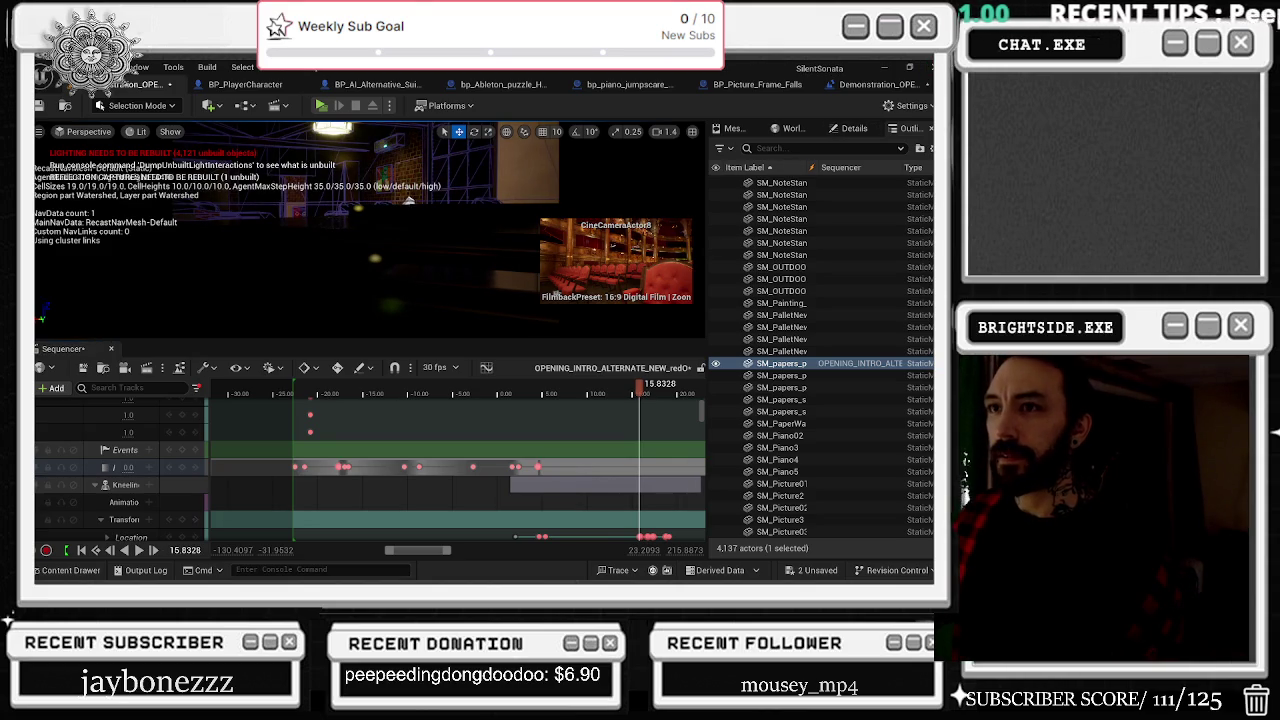
scroll(780, 363, up, 10)
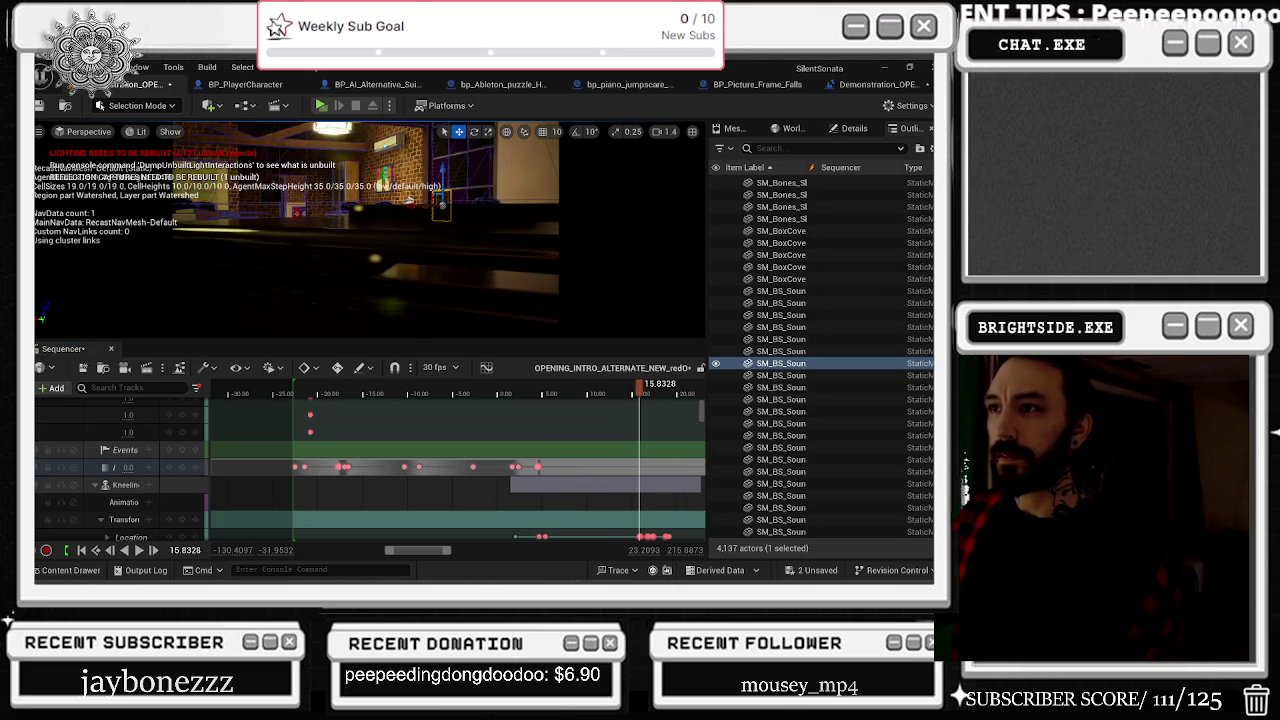
drag(641, 388, 509, 388)
click(437, 394)
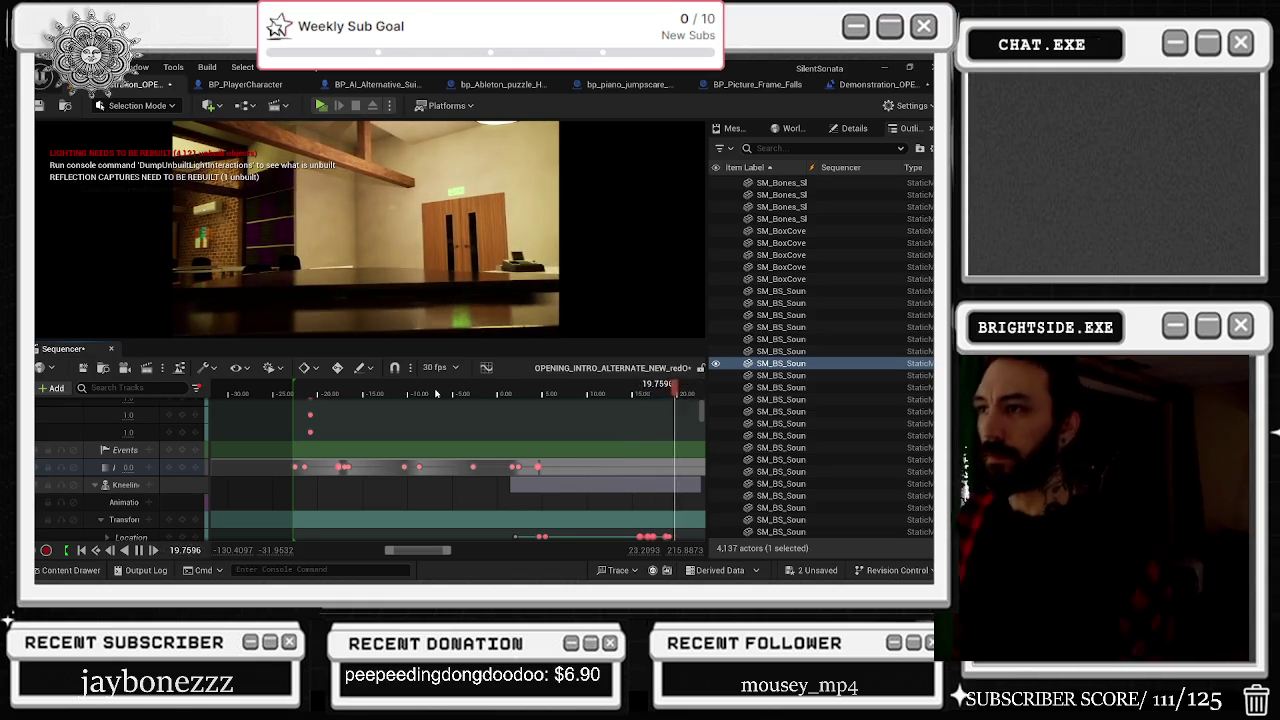
click(497, 393)
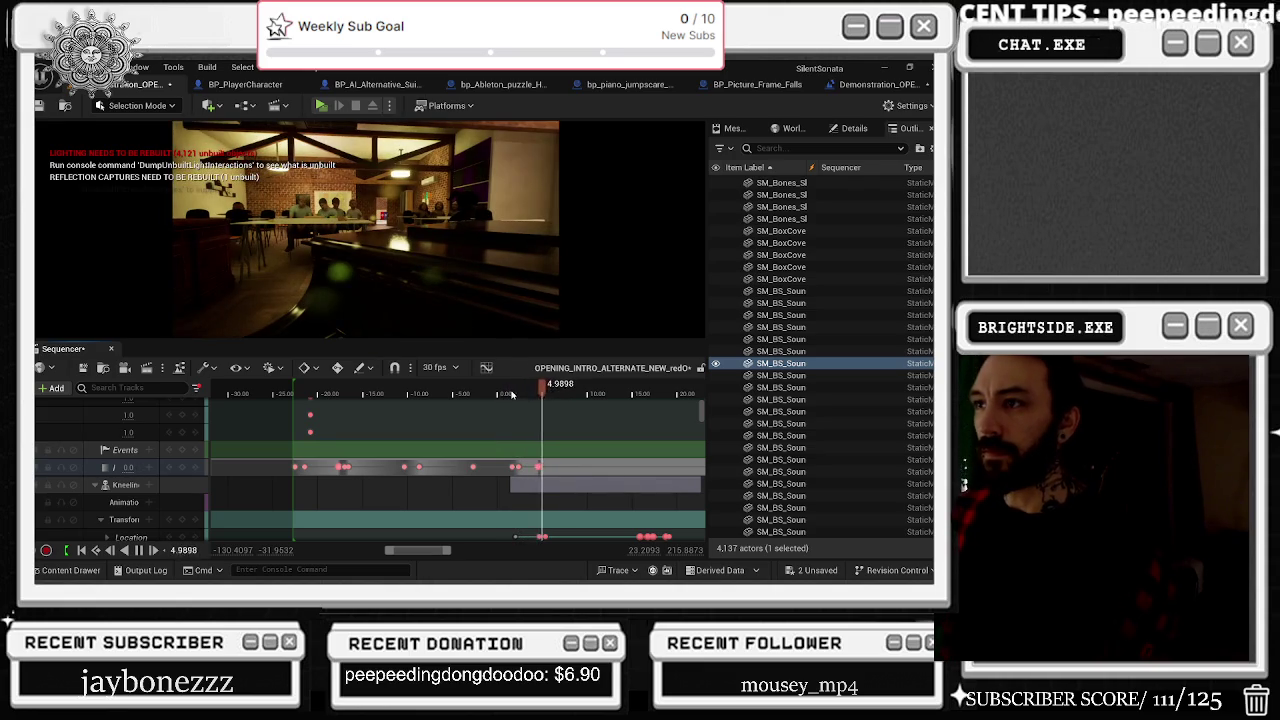
key(space)
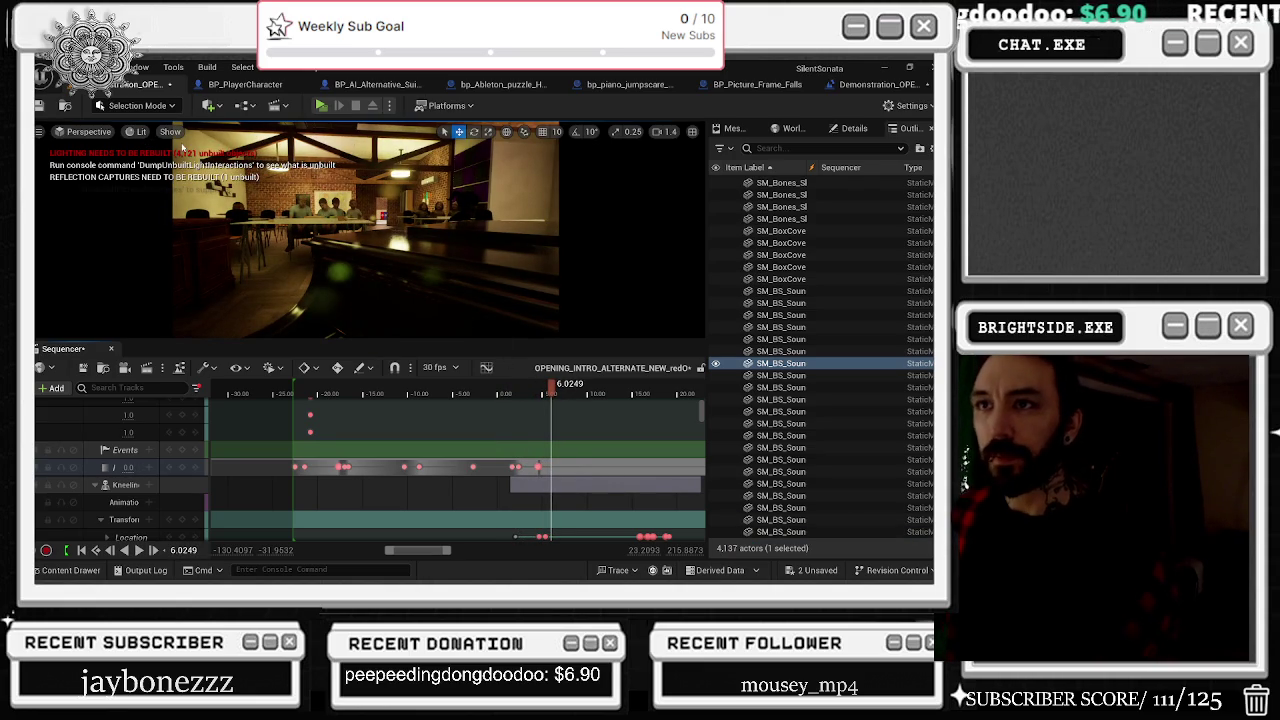
click(430, 270)
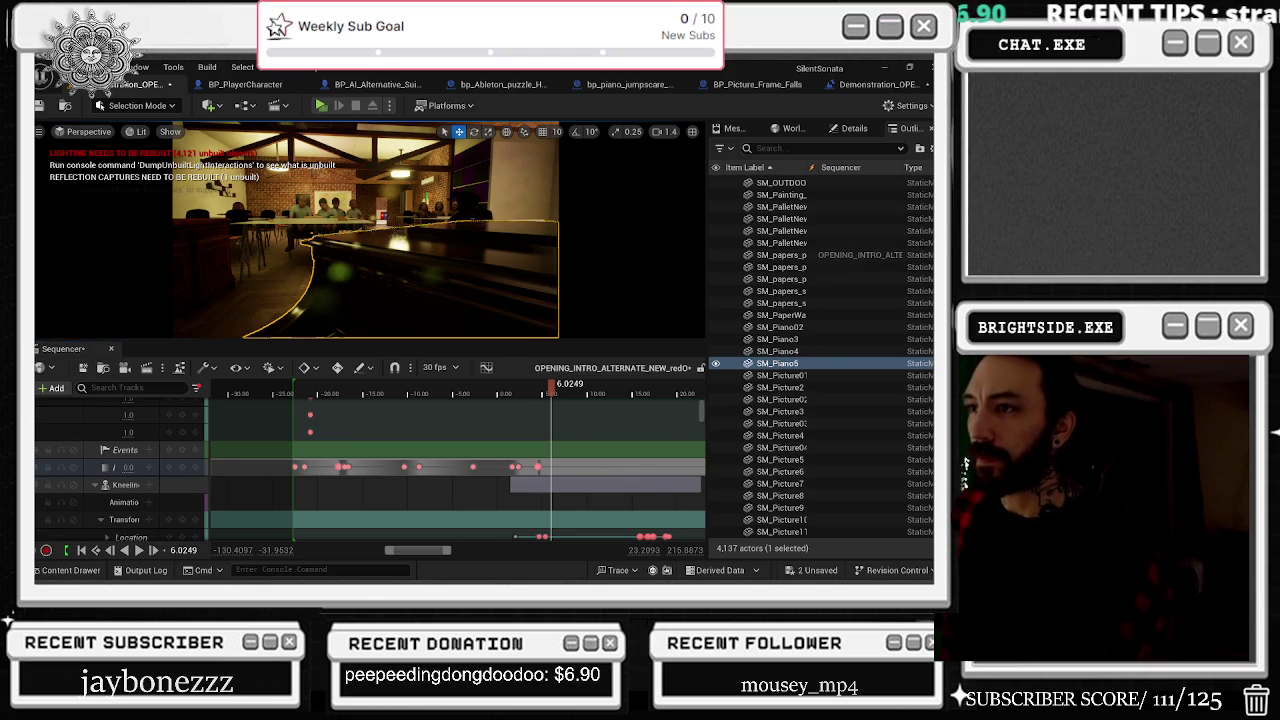
Step: Select the ceiling light and move the playhead to about 14.8 s
click(400, 175)
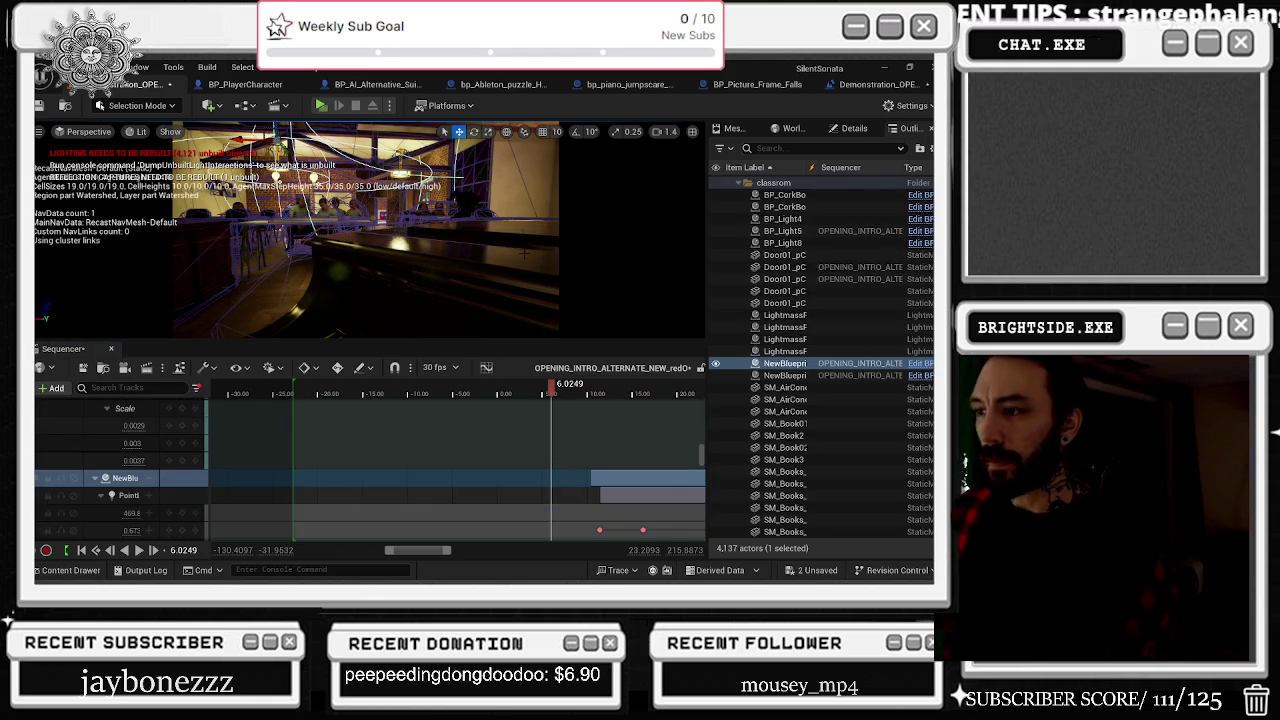
scroll(516, 447, down, 1)
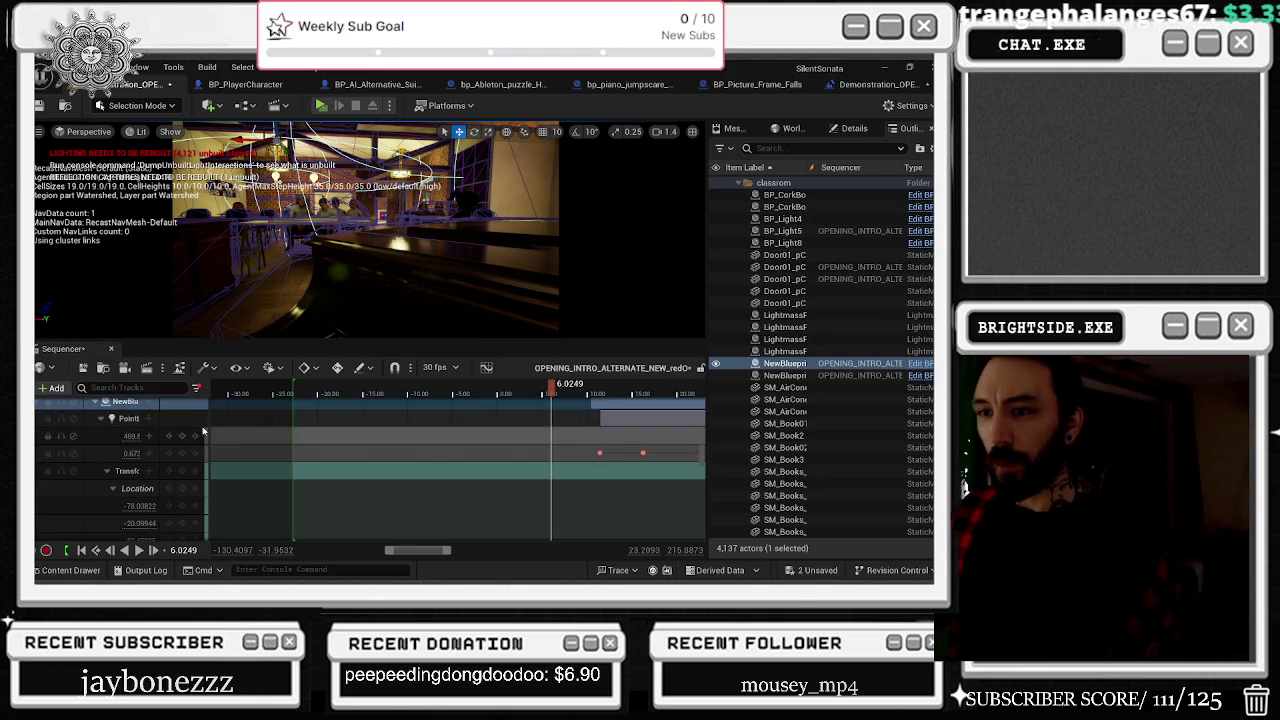
scroll(400, 470, up, 3)
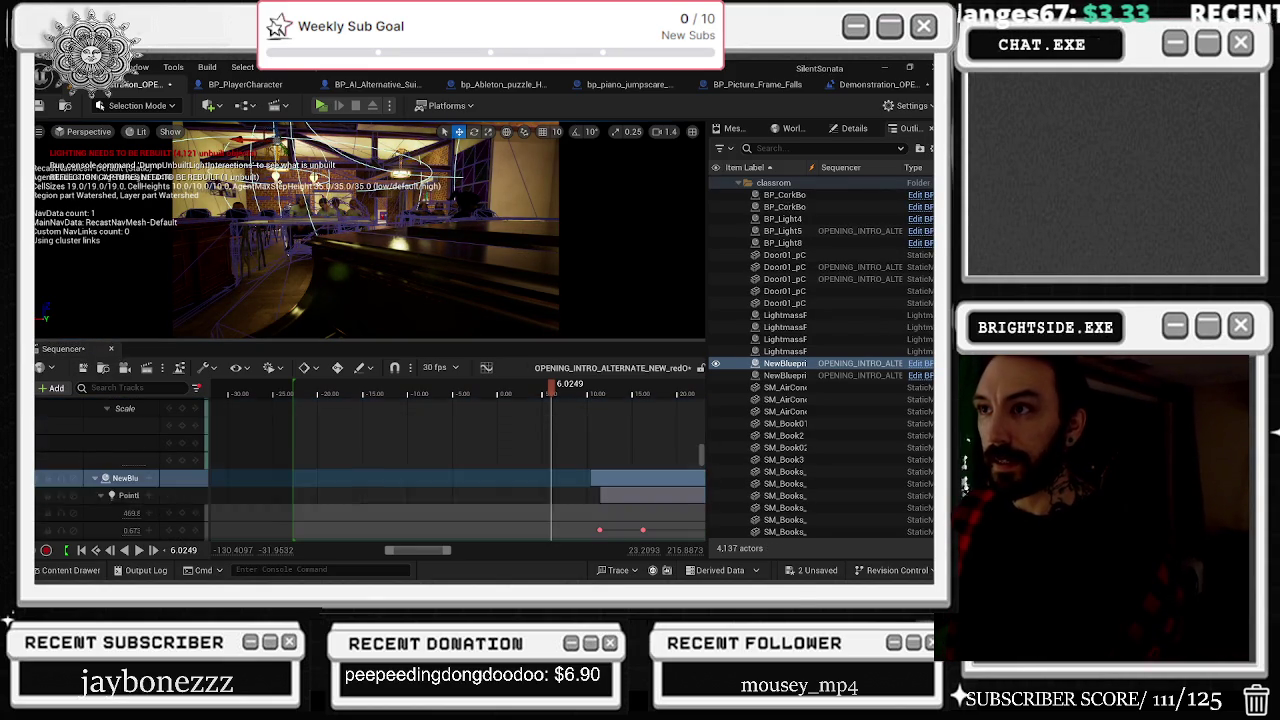
scroll(113, 437, down, 2)
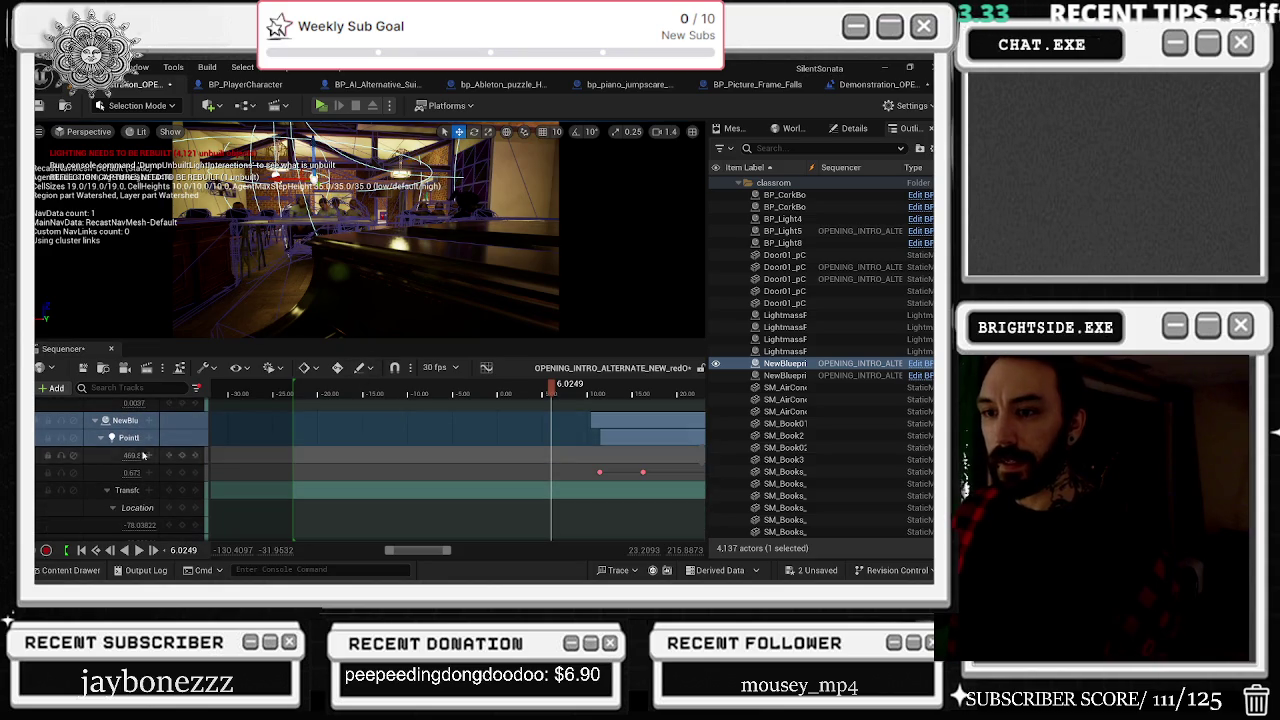
scroll(474, 492, right, 3)
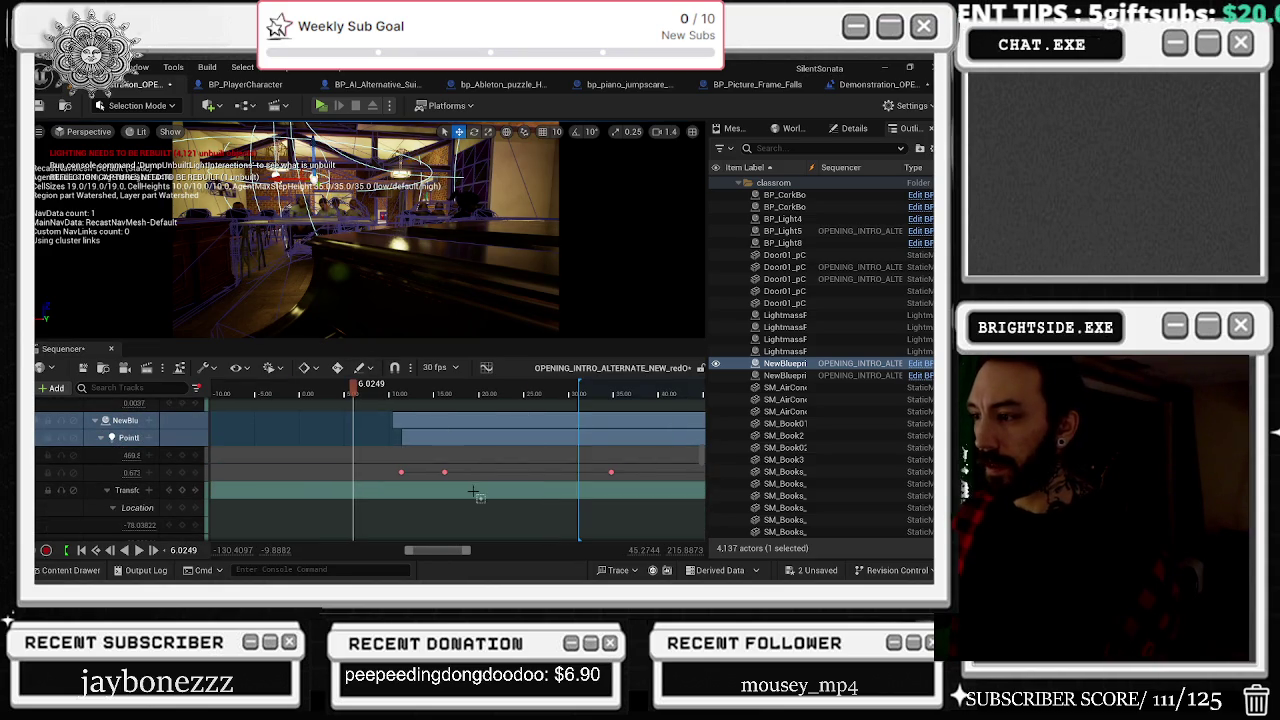
drag(378, 386, 436, 389)
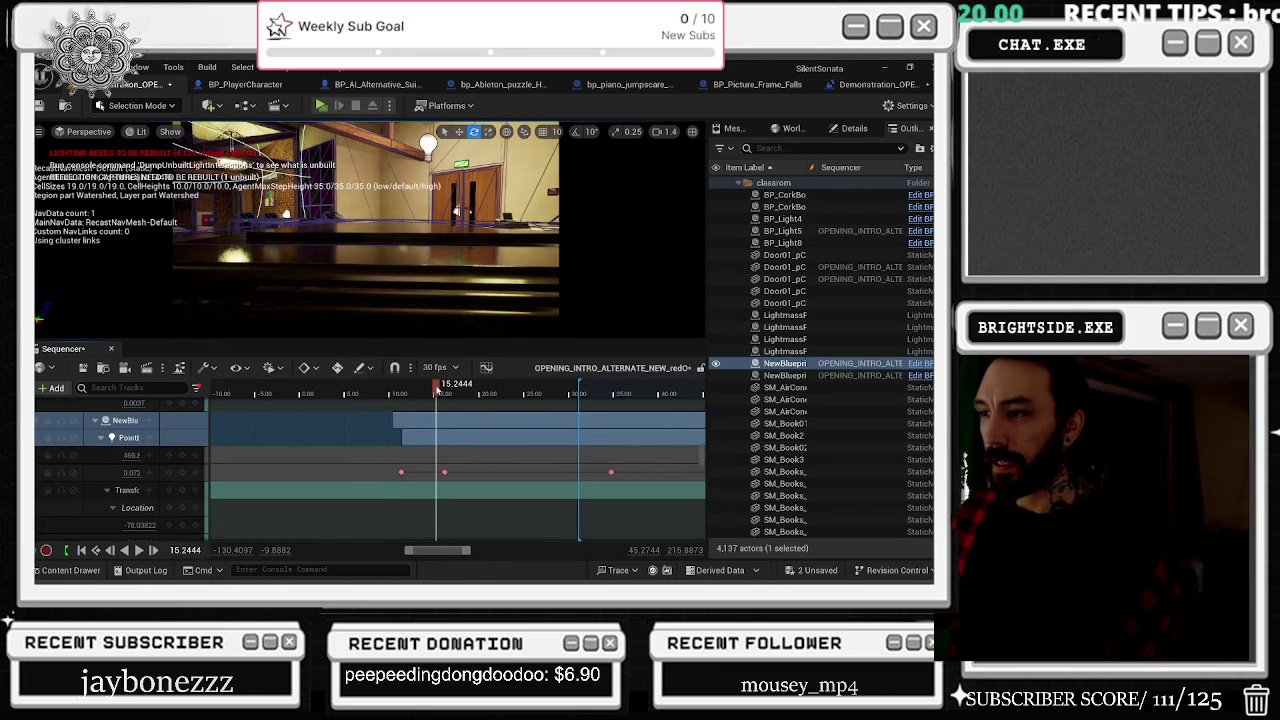
Step: Scroll to the PointLight row and open its + Track property list
scroll(156, 484, down, 5)
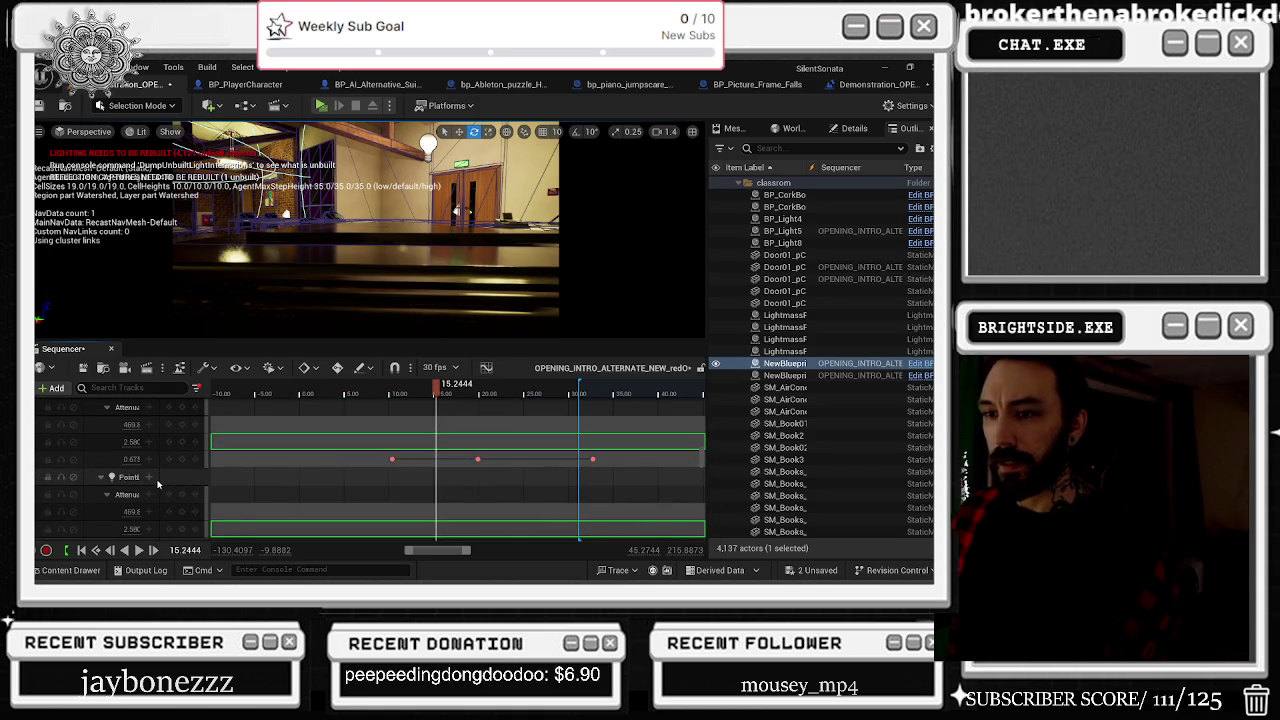
scroll(155, 483, down, 5)
scroll(152, 482, up, 2)
scroll(156, 485, down, 3)
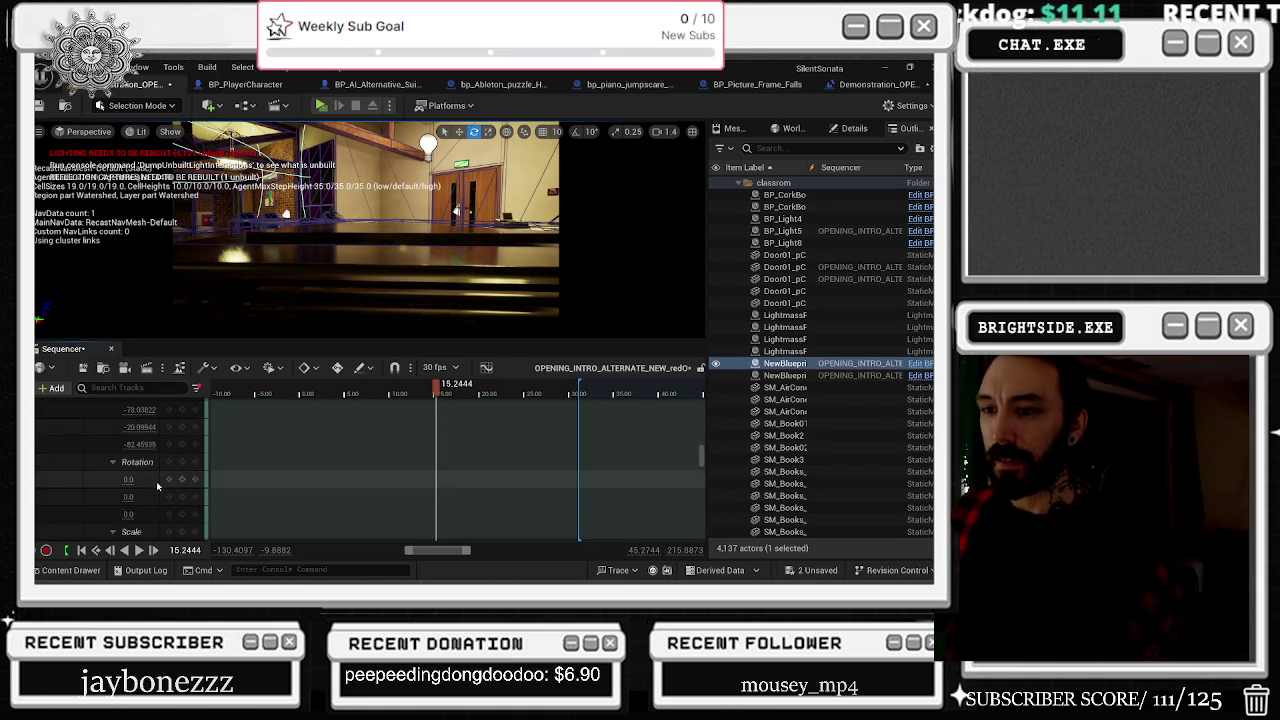
scroll(150, 486, down, 2)
scroll(142, 489, down, 3)
click(150, 458)
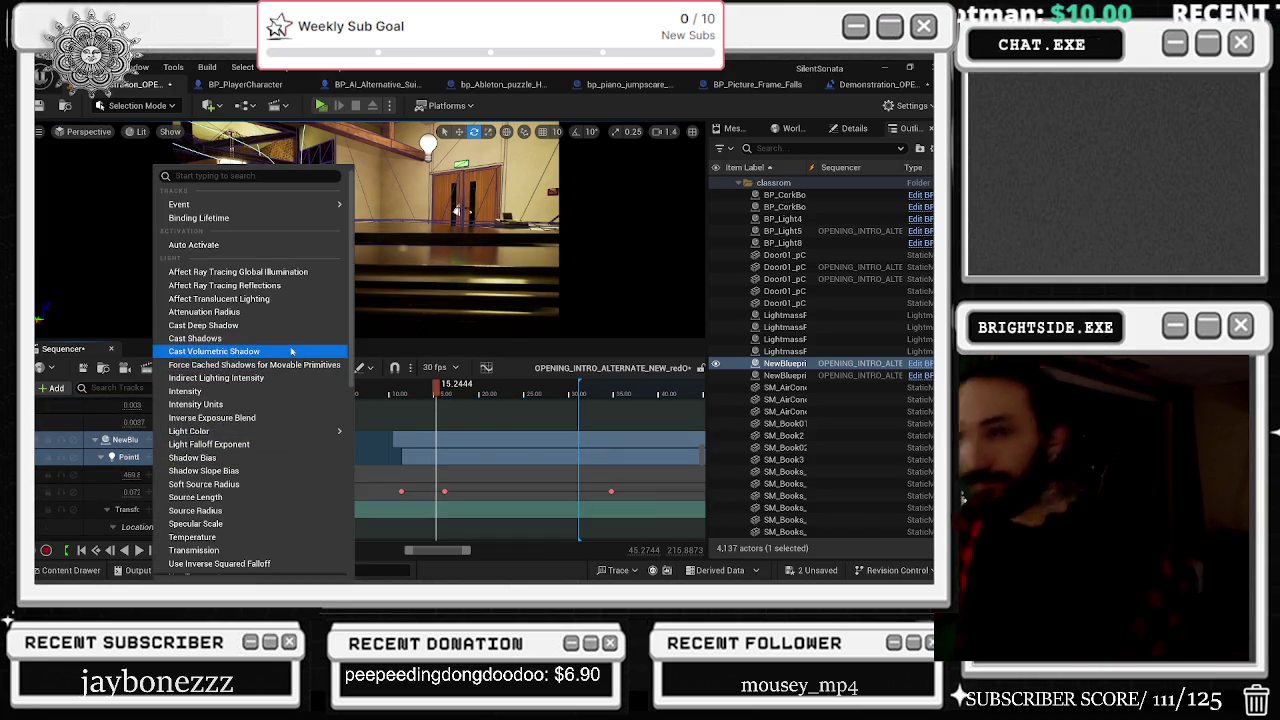
Step: Add a Rendering > Hidden in Game track to the point light
scroll(293, 351, down, 6)
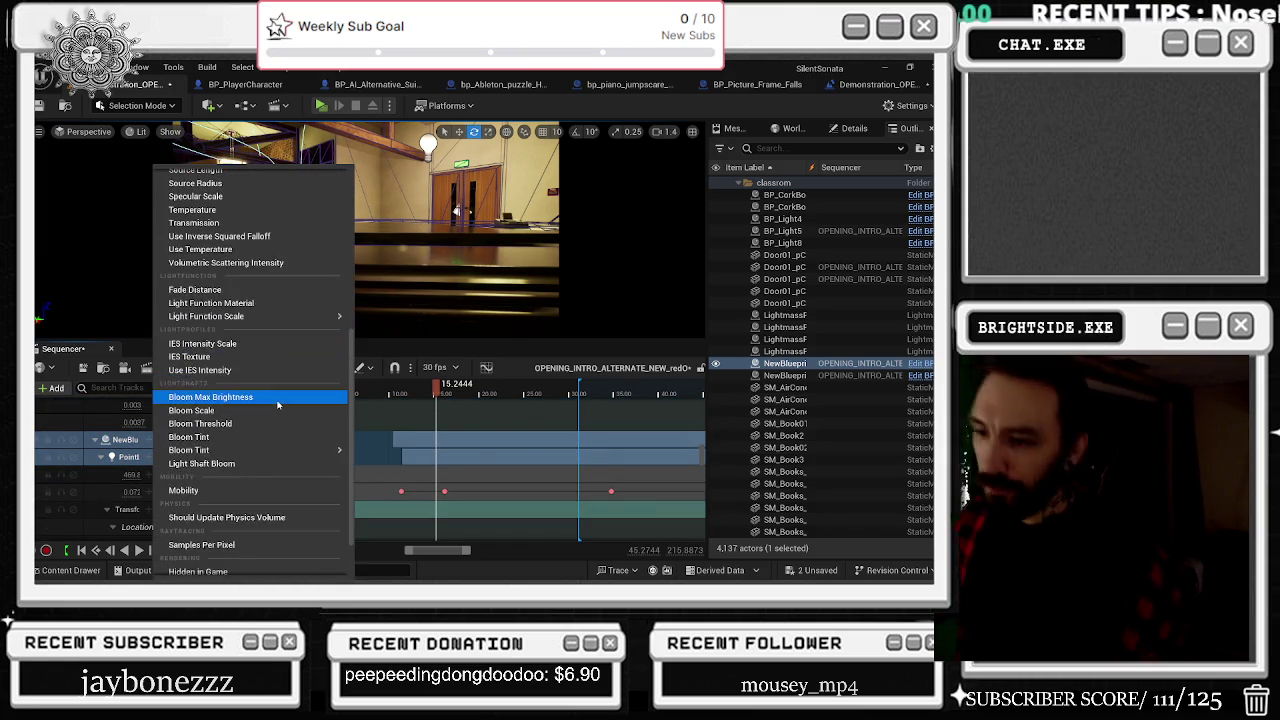
scroll(278, 404, down, 1)
scroll(279, 410, down, 1)
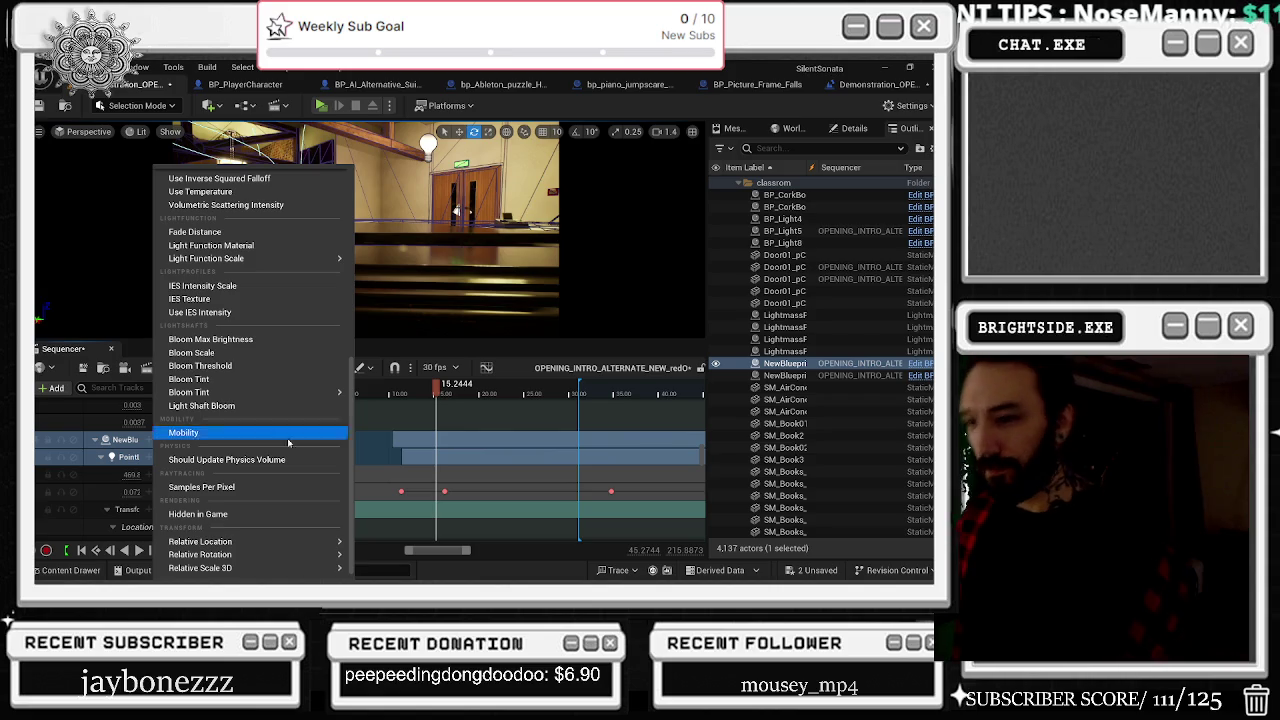
click(288, 514)
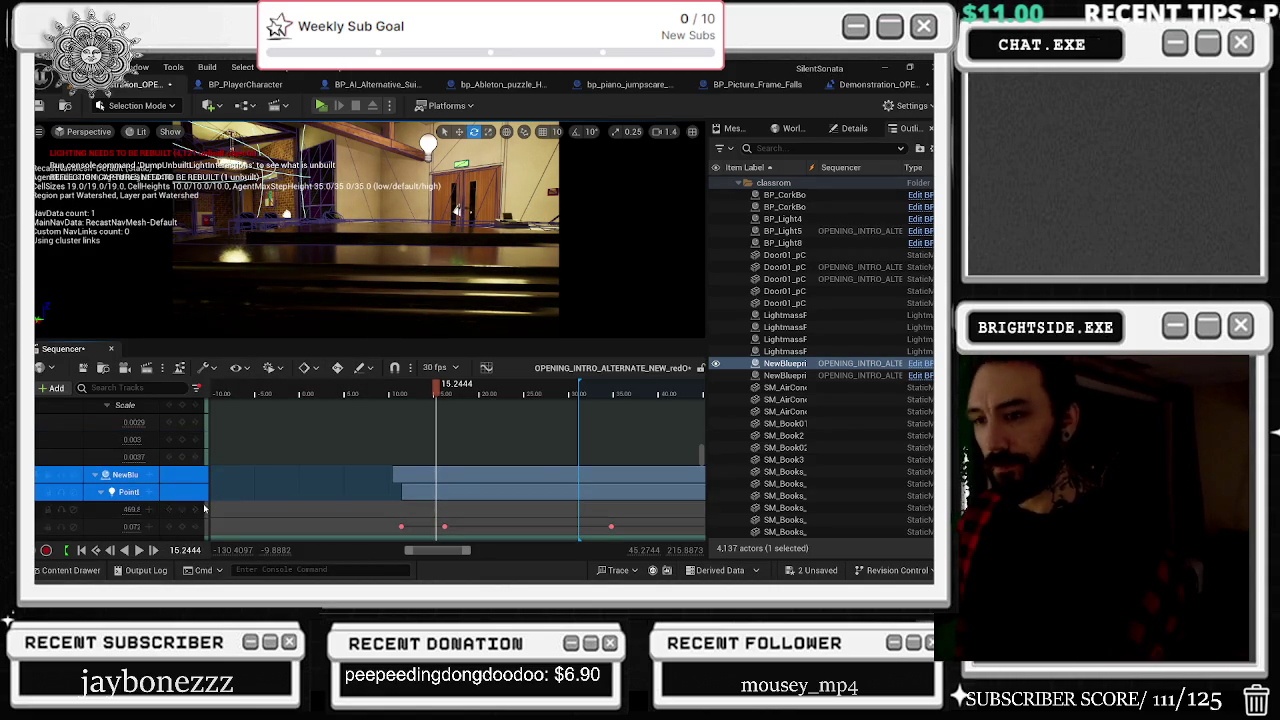
scroll(204, 509, down, 2)
scroll(204, 509, down, 5)
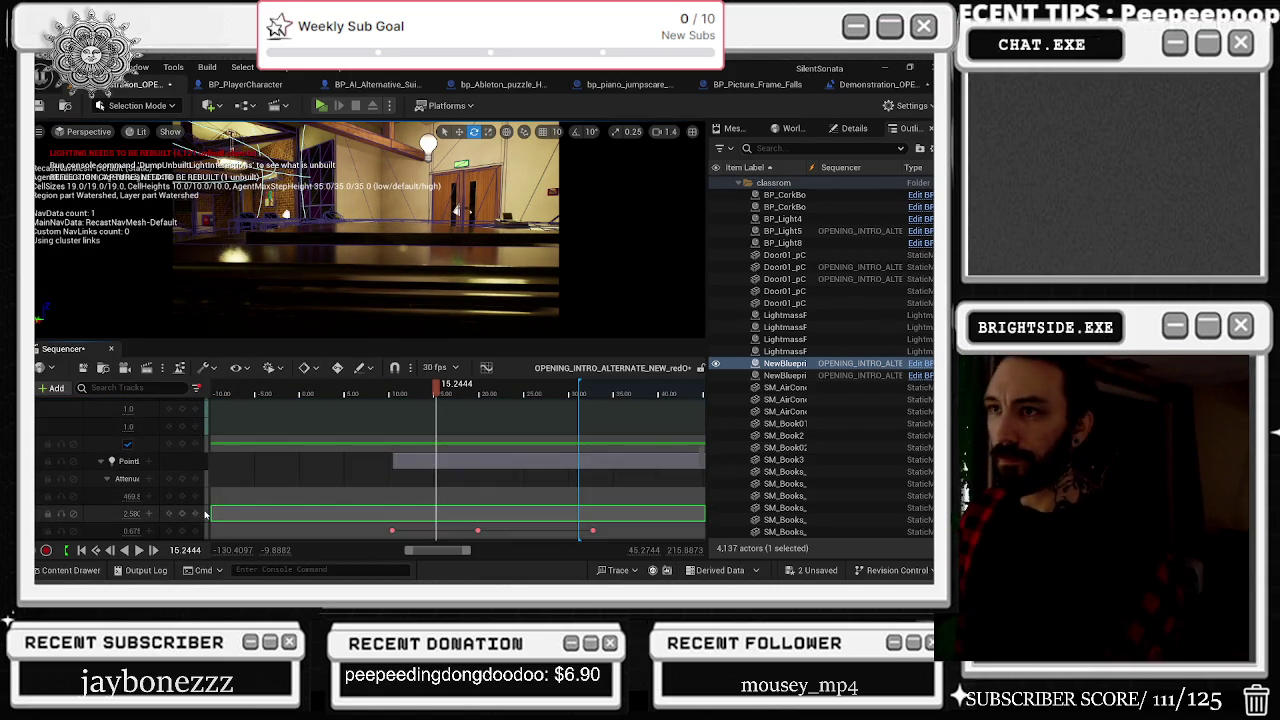
Step: Key Hidden in Game off at 15.62 s, on at 16.532 s and off at 16.83 s
click(182, 446)
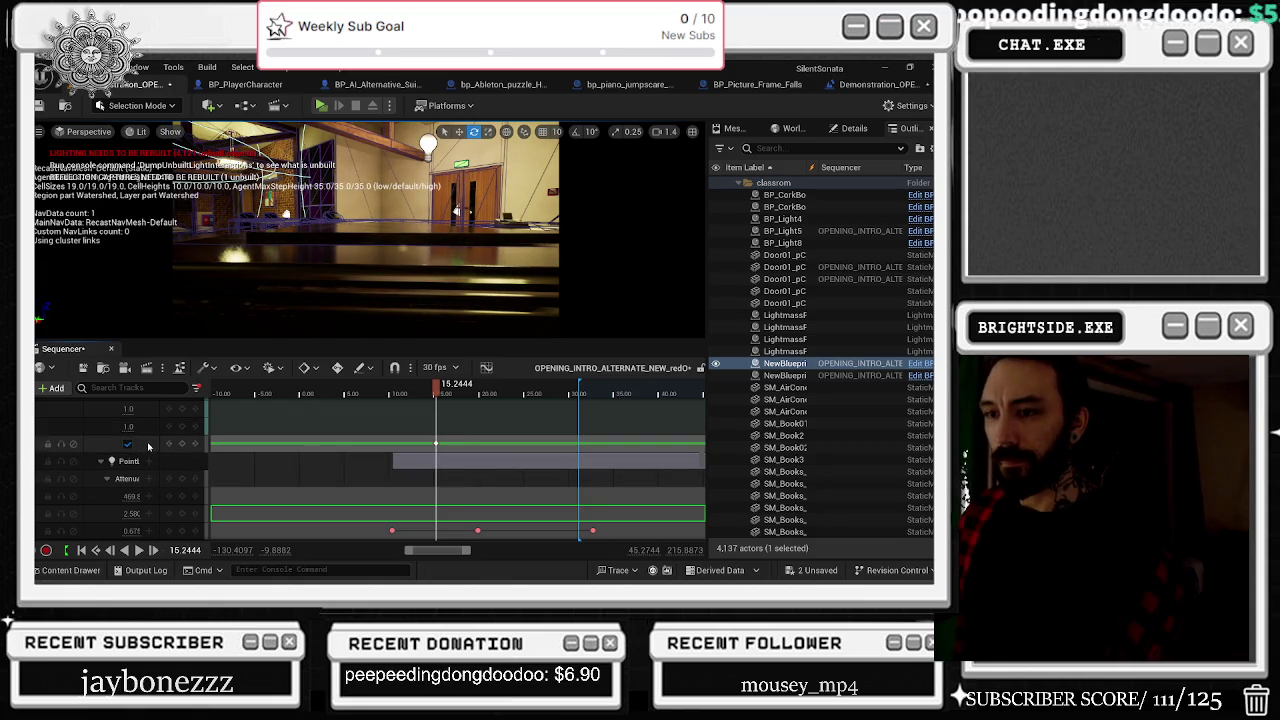
click(184, 446)
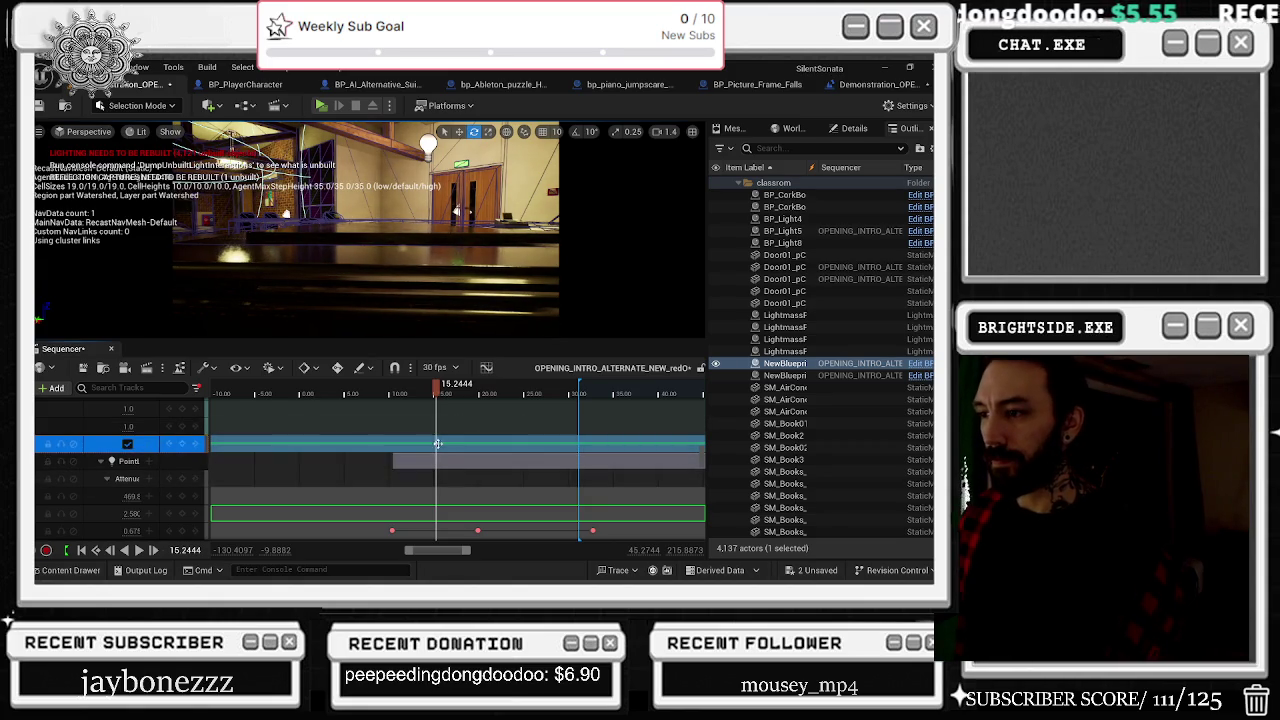
drag(428, 398, 440, 396)
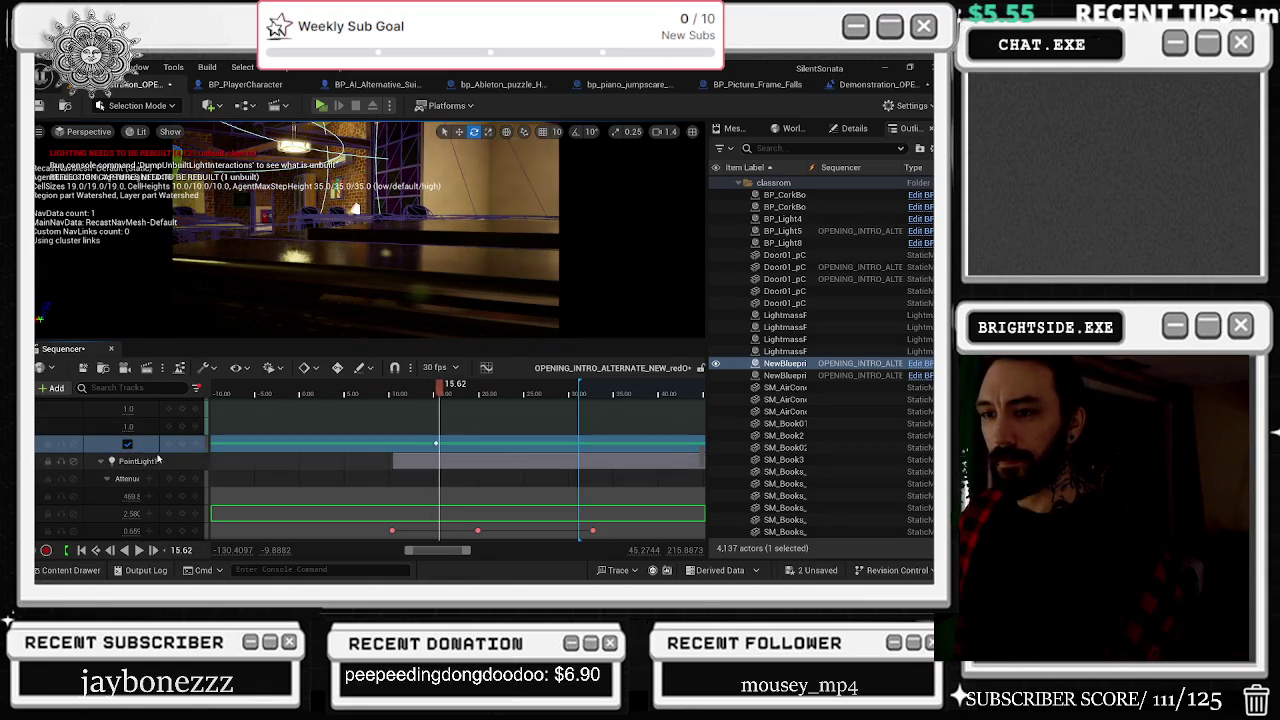
click(127, 444)
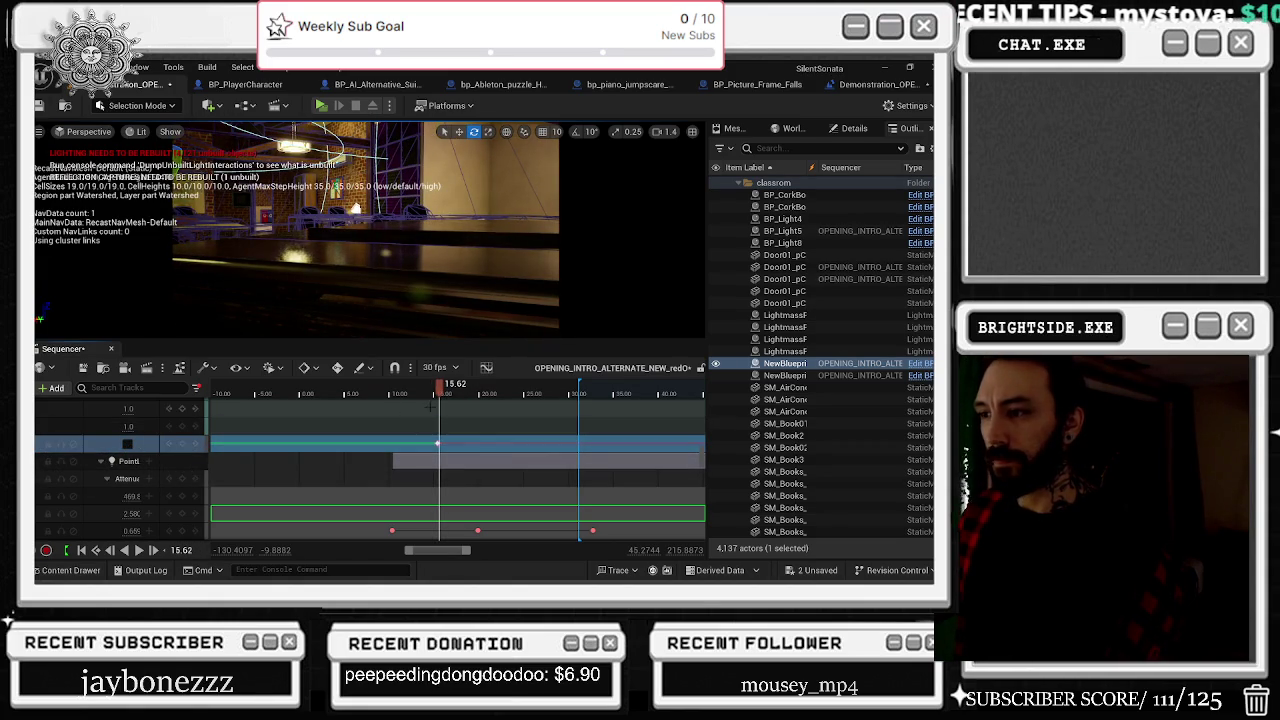
click(449, 397)
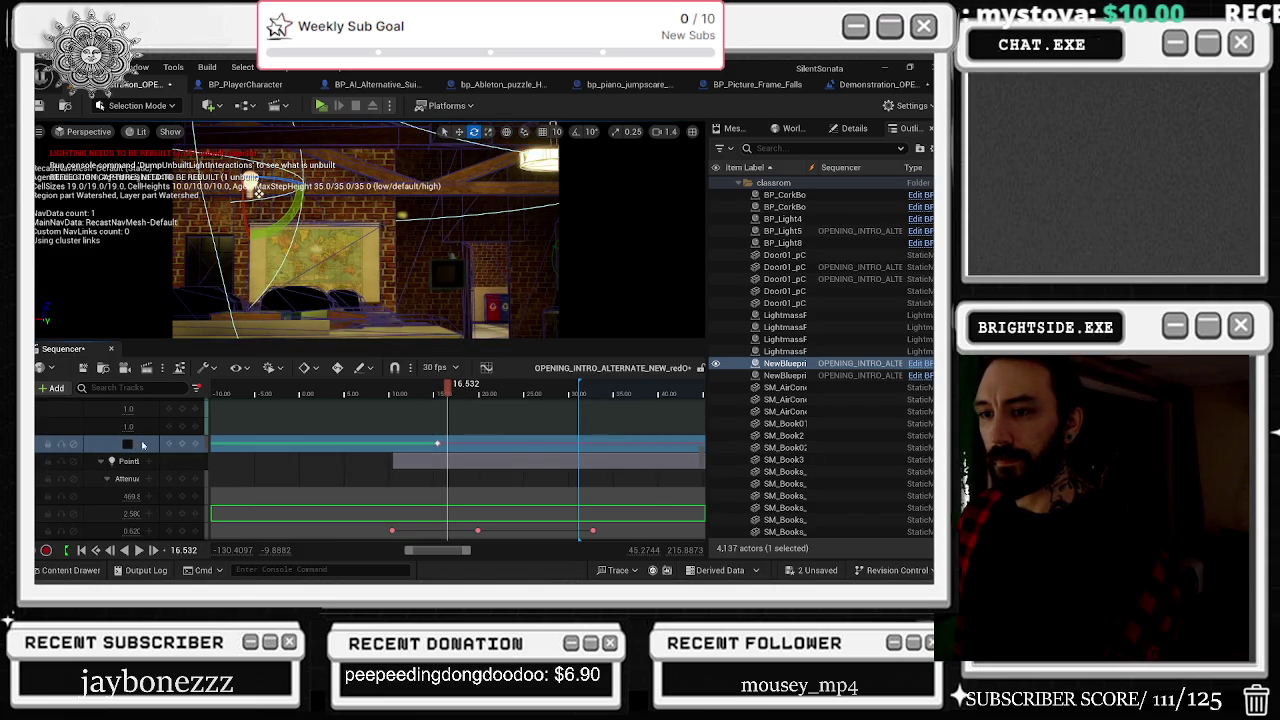
click(127, 444)
scroll(427, 444, up, 3)
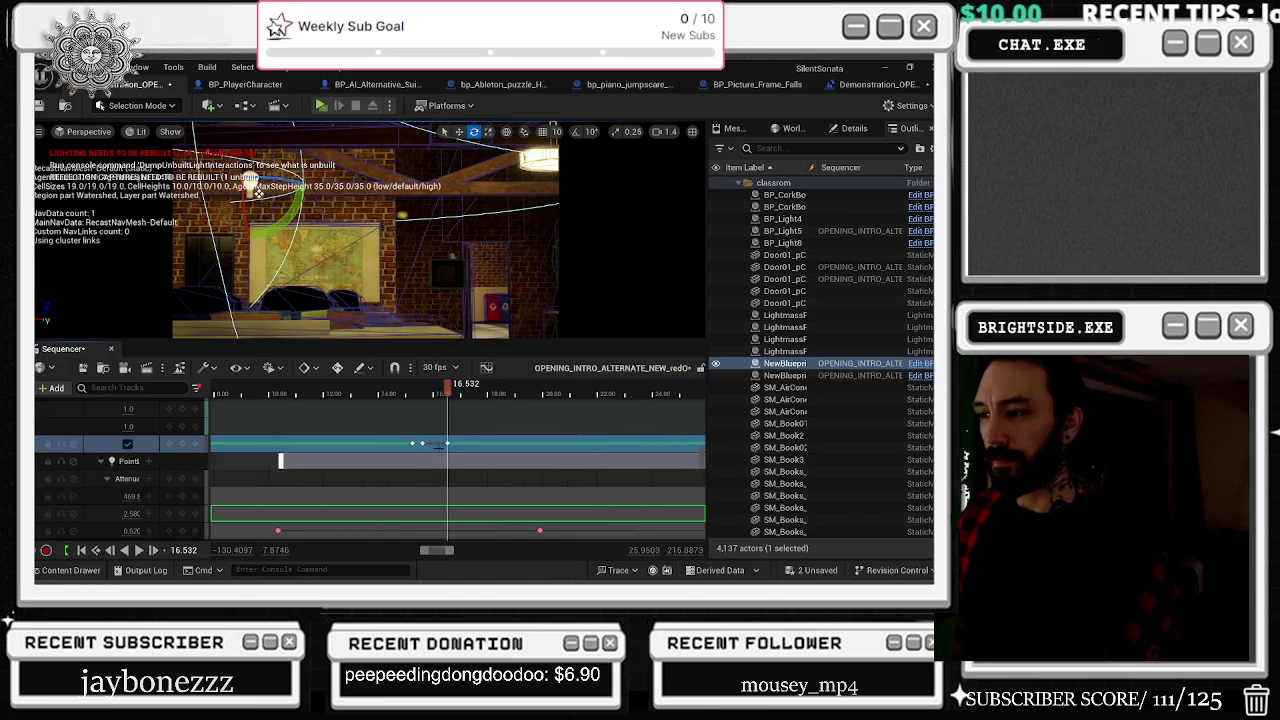
click(456, 390)
click(127, 446)
Step: Preview the flicker, then copy the Hidden in Game keys and paste them at about 17.89 s
key(space)
key(space)
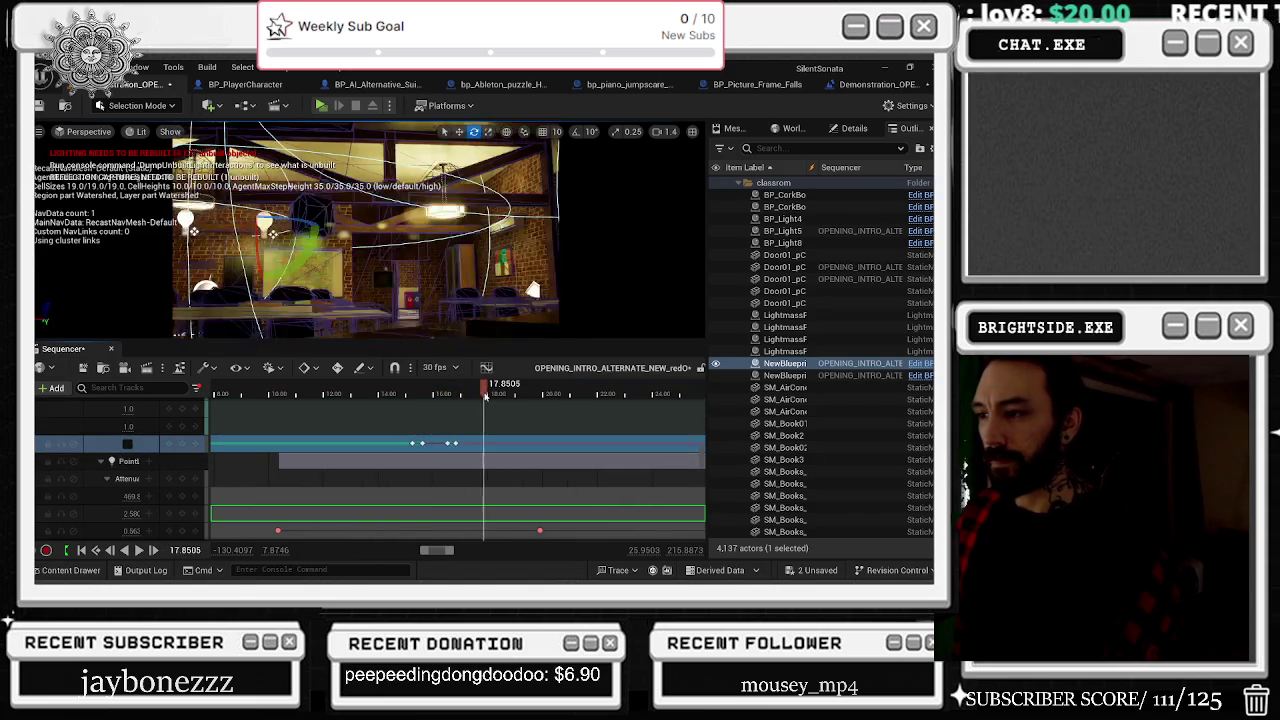
drag(466, 436, 437, 453)
key(ctrl+c)
key(ctrl+v)
drag(486, 389, 500, 389)
scroll(177, 464, down, 3)
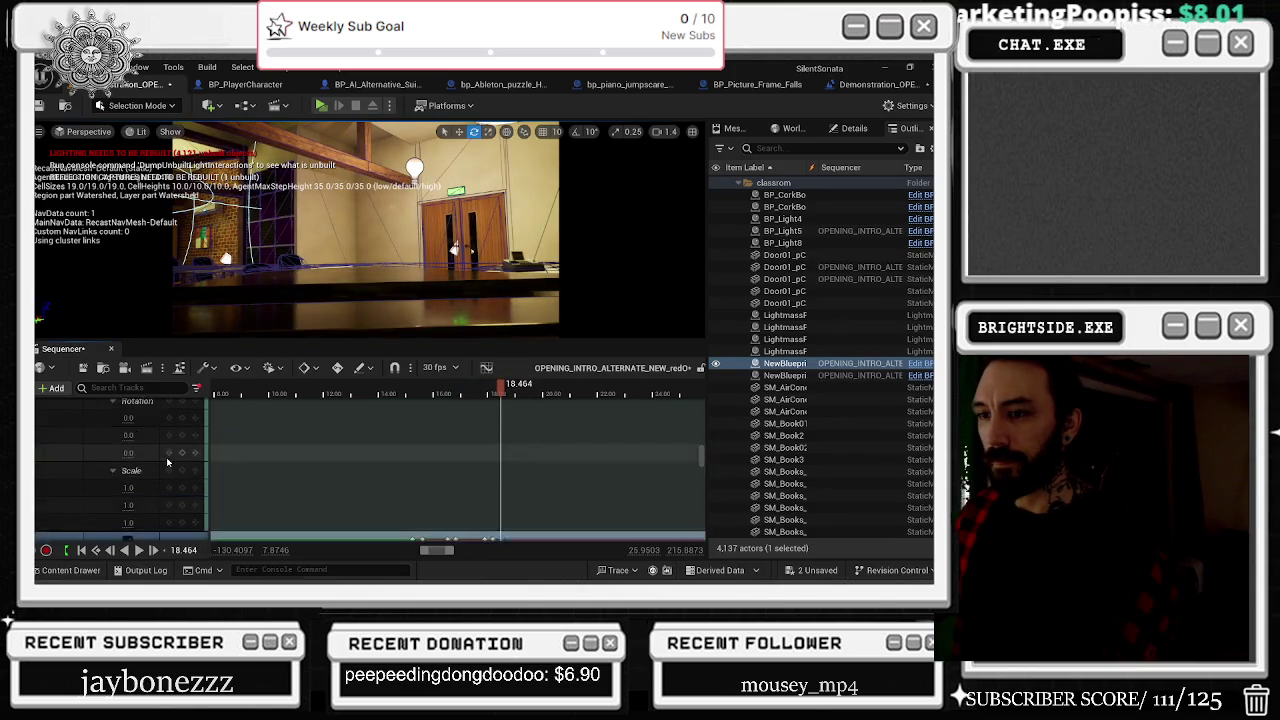
Step: Give the PointLight row a new Intensity track from its Light properties list
scroll(175, 460, up, 1)
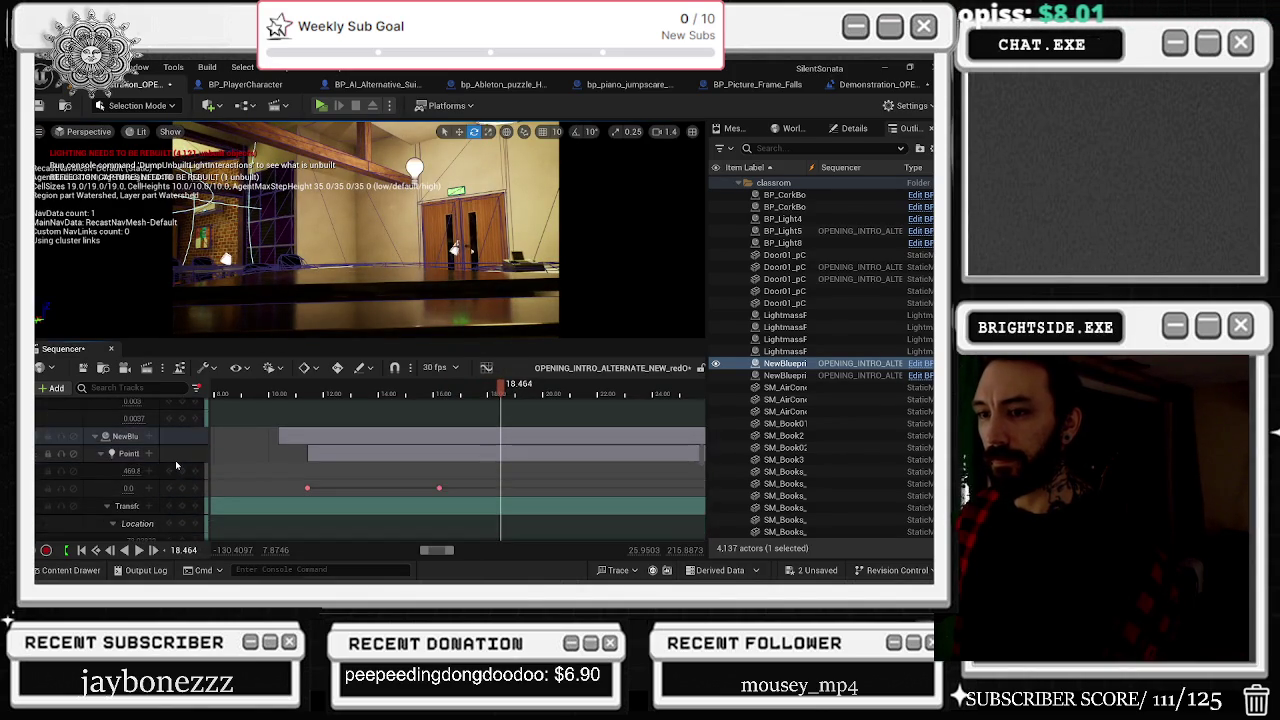
scroll(160, 456, up, 2)
click(133, 436)
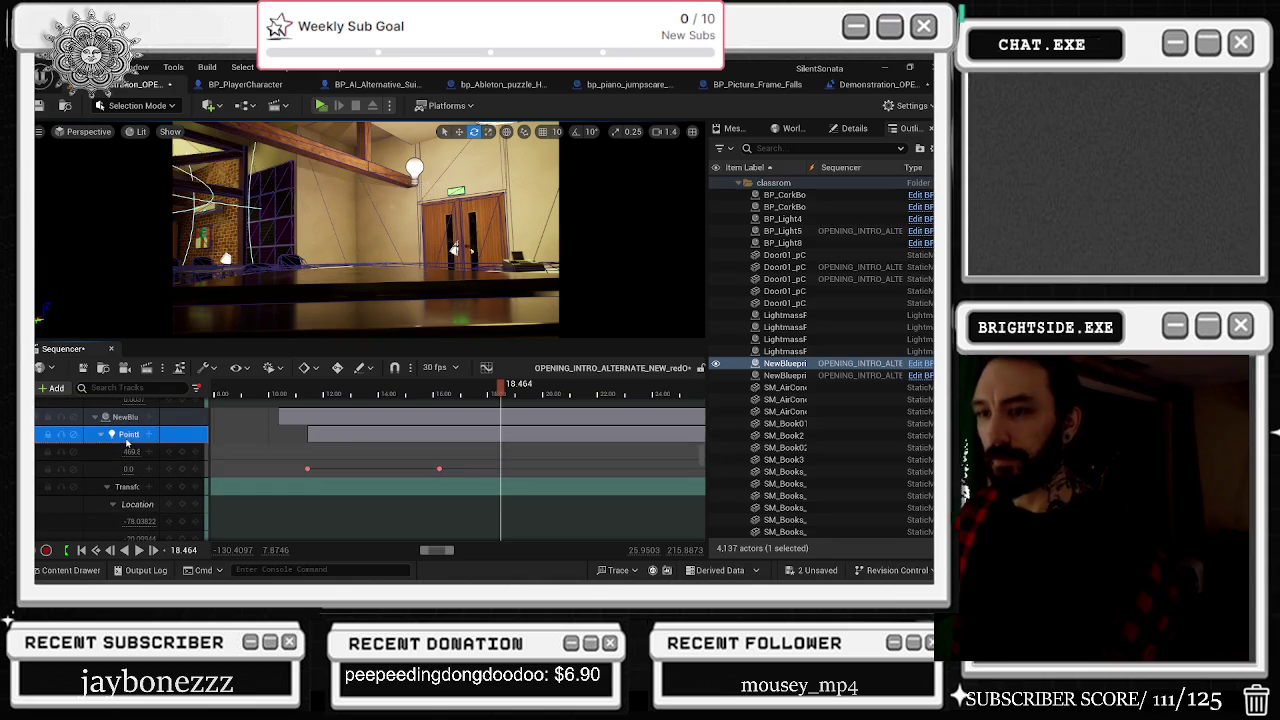
click(149, 436)
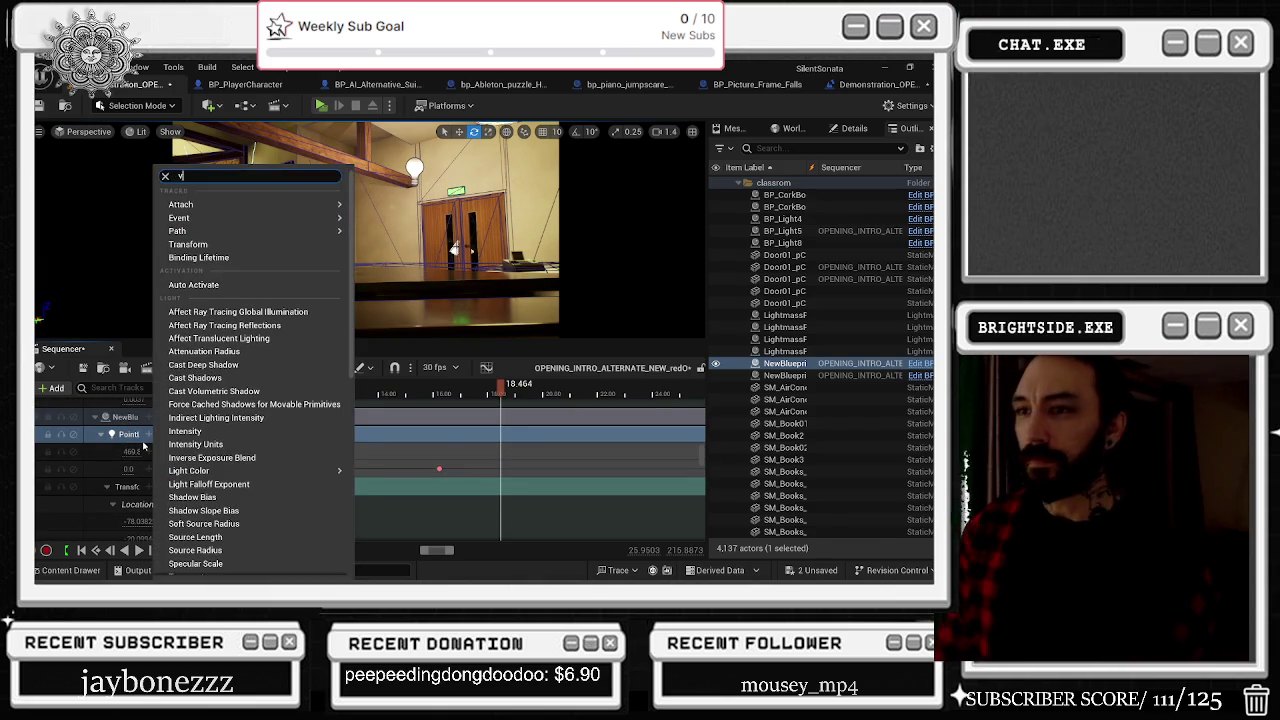
key(Escape)
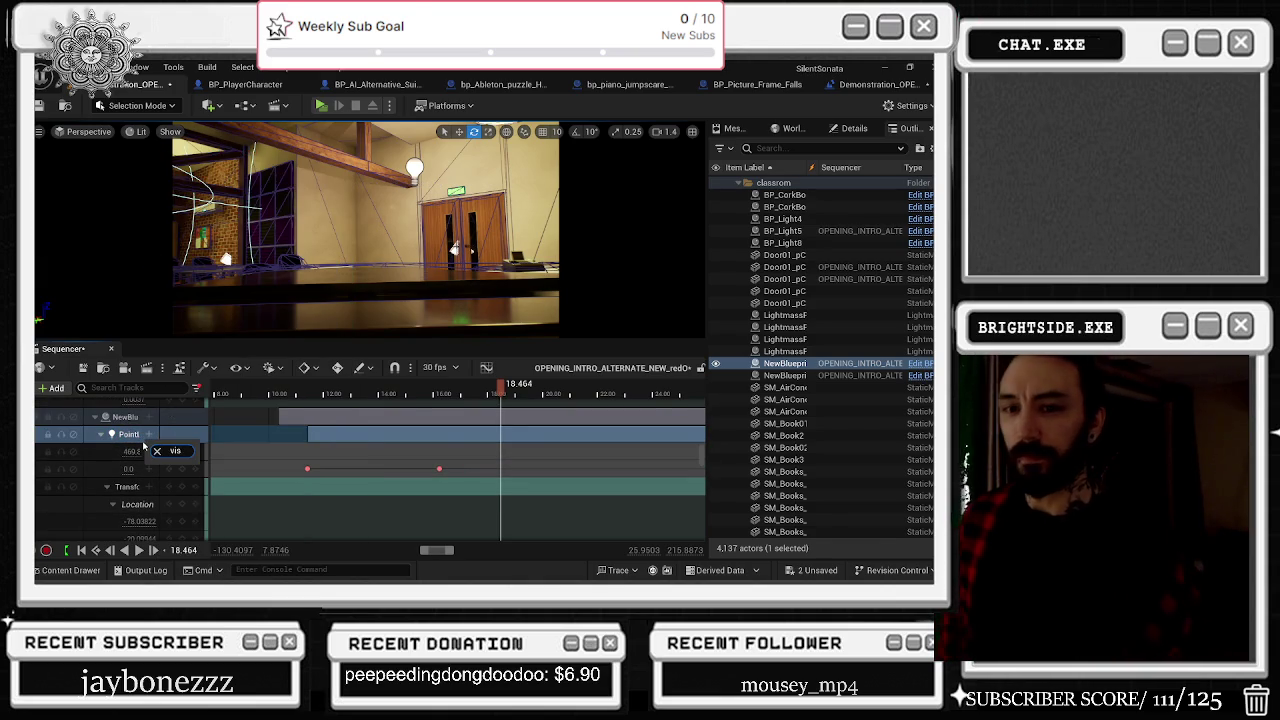
click(144, 444)
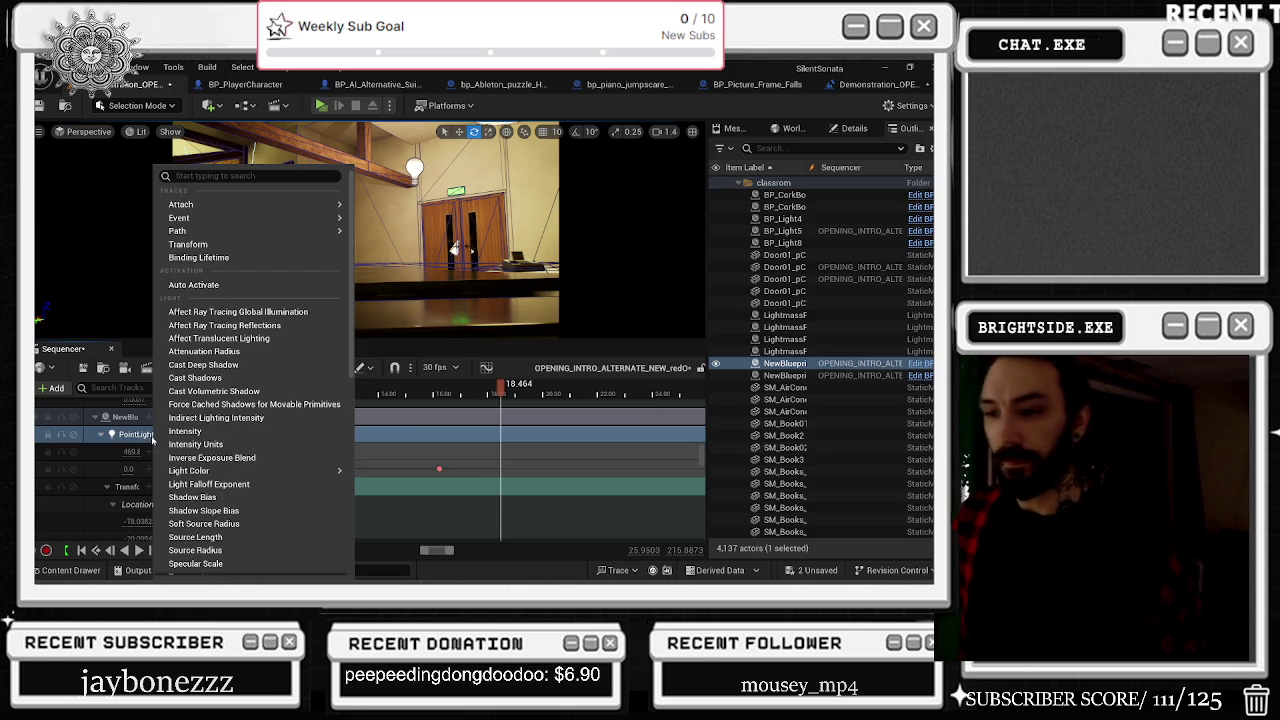
click(176, 436)
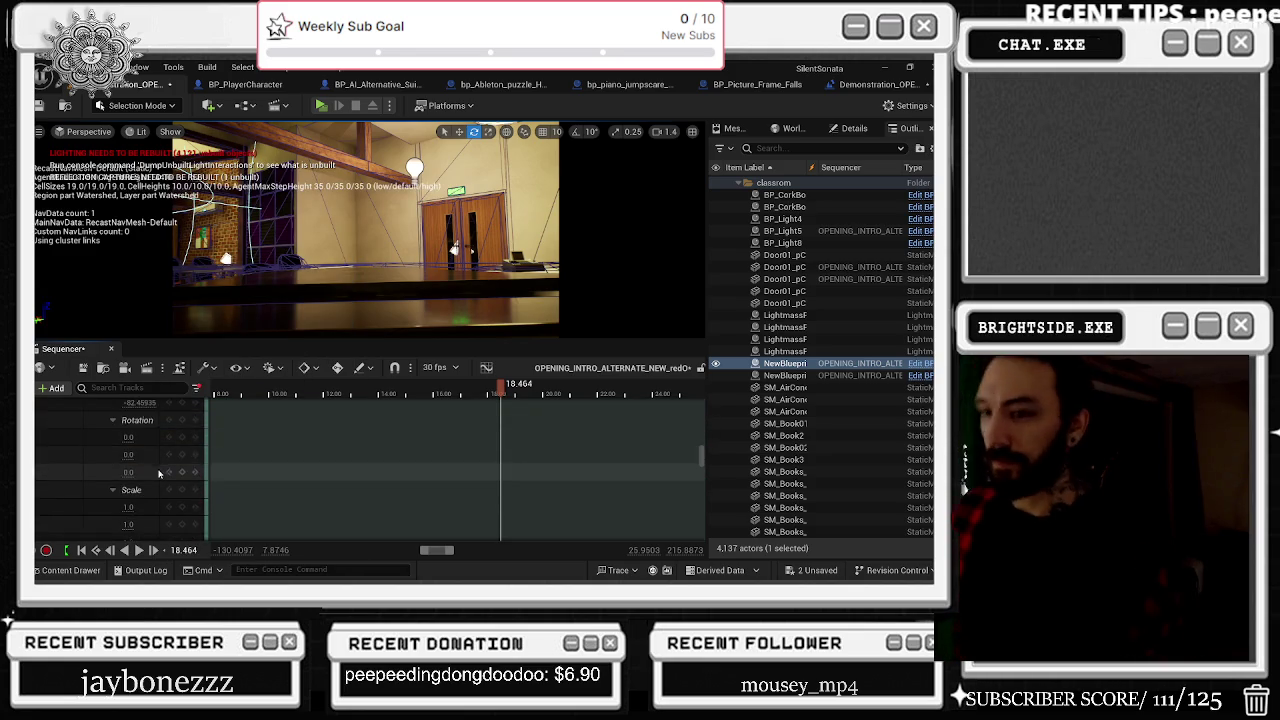
scroll(158, 476, down, 2)
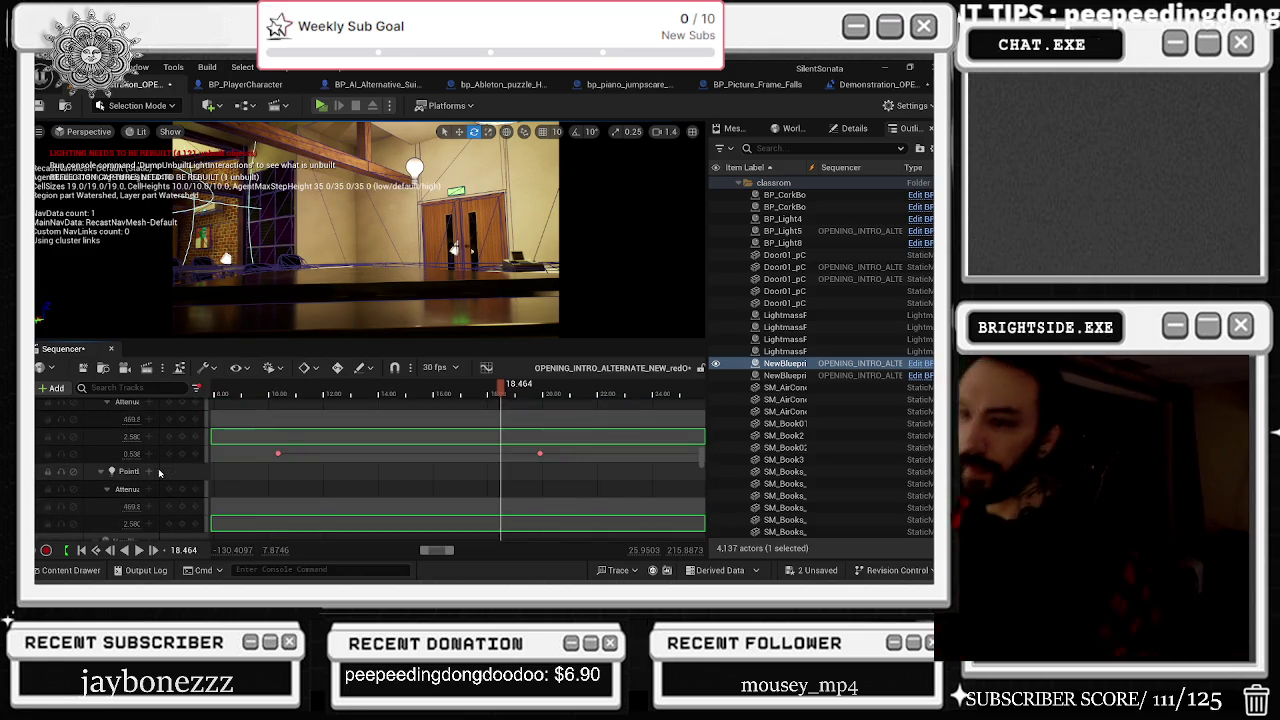
click(159, 472)
scroll(170, 485, down, 2)
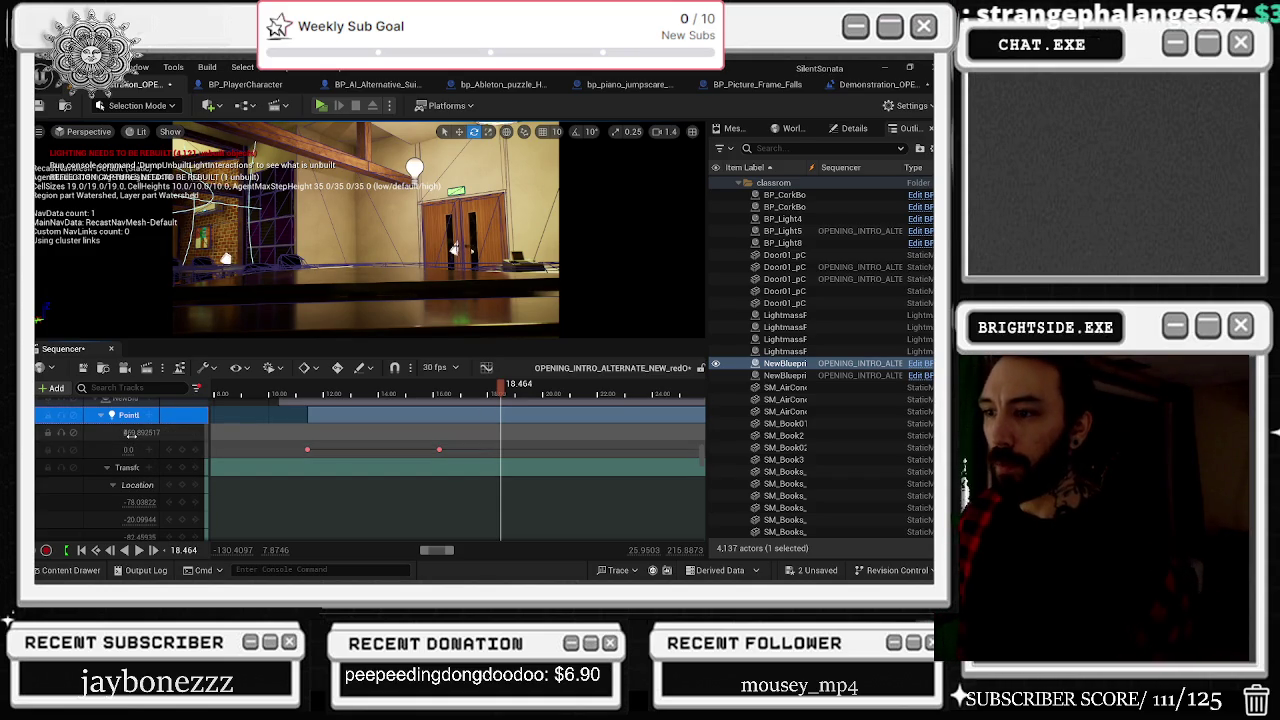
click(322, 389)
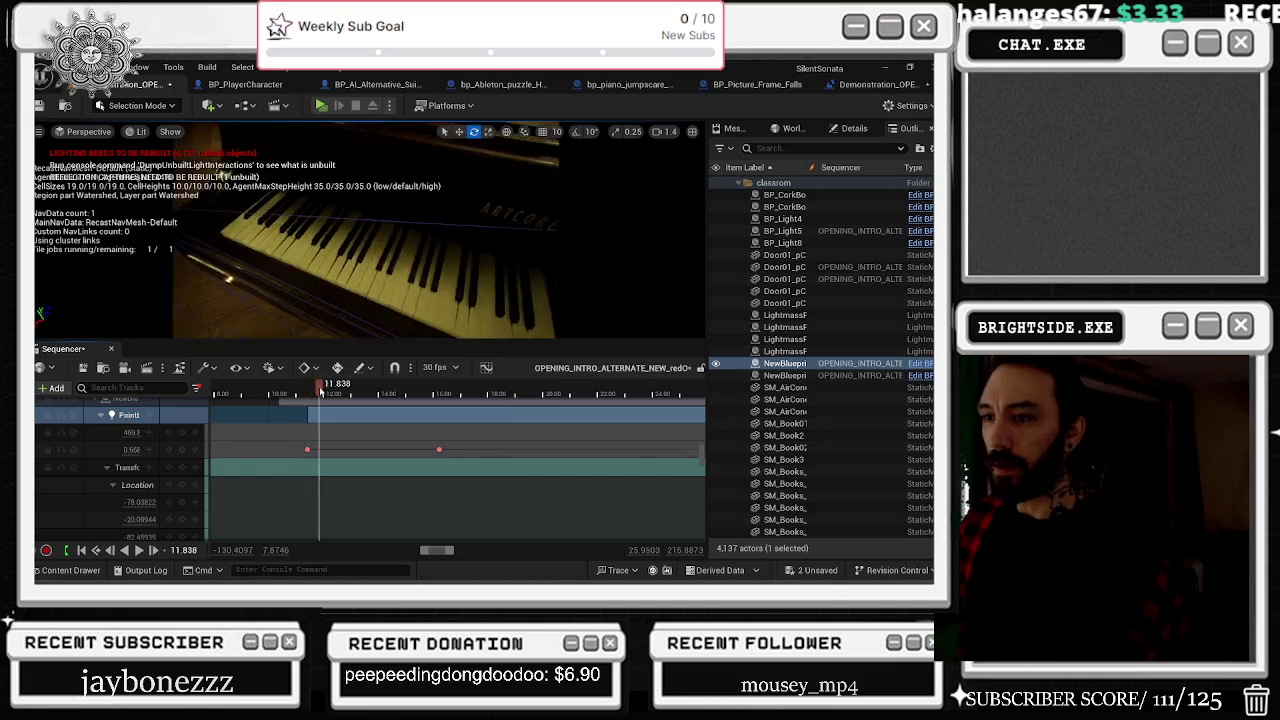
click(426, 389)
drag(448, 388, 500, 387)
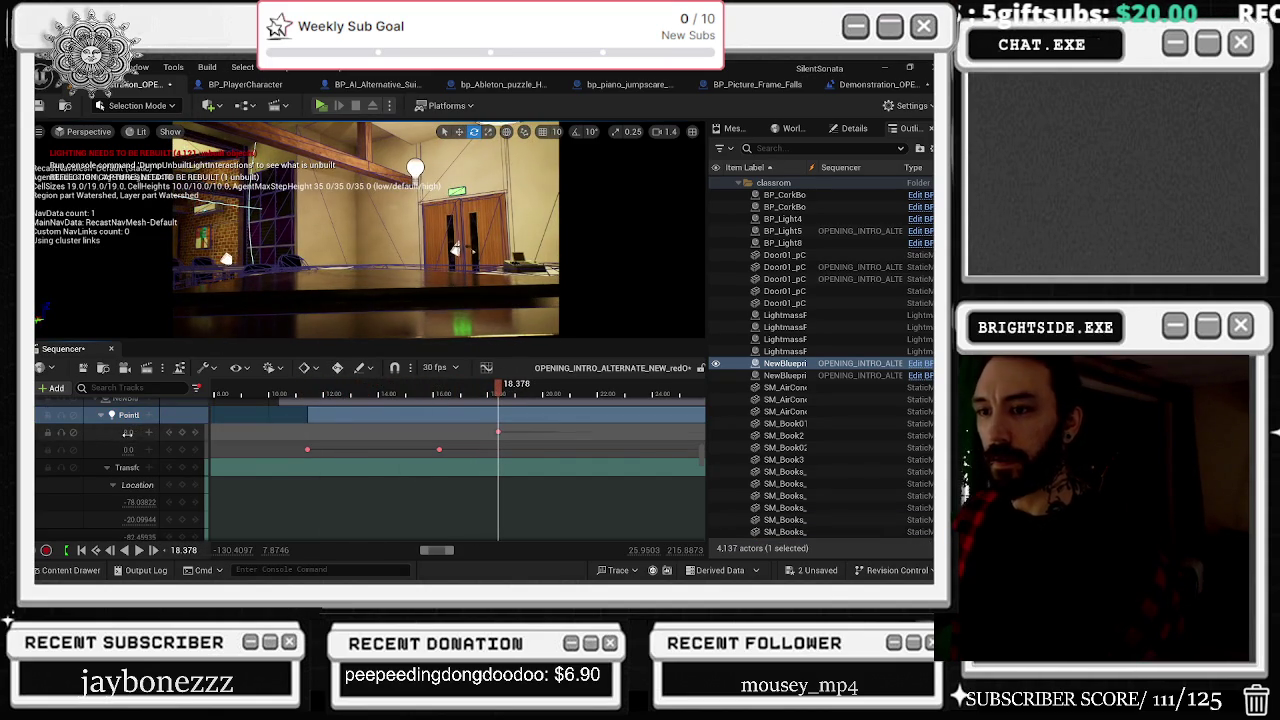
click(147, 441)
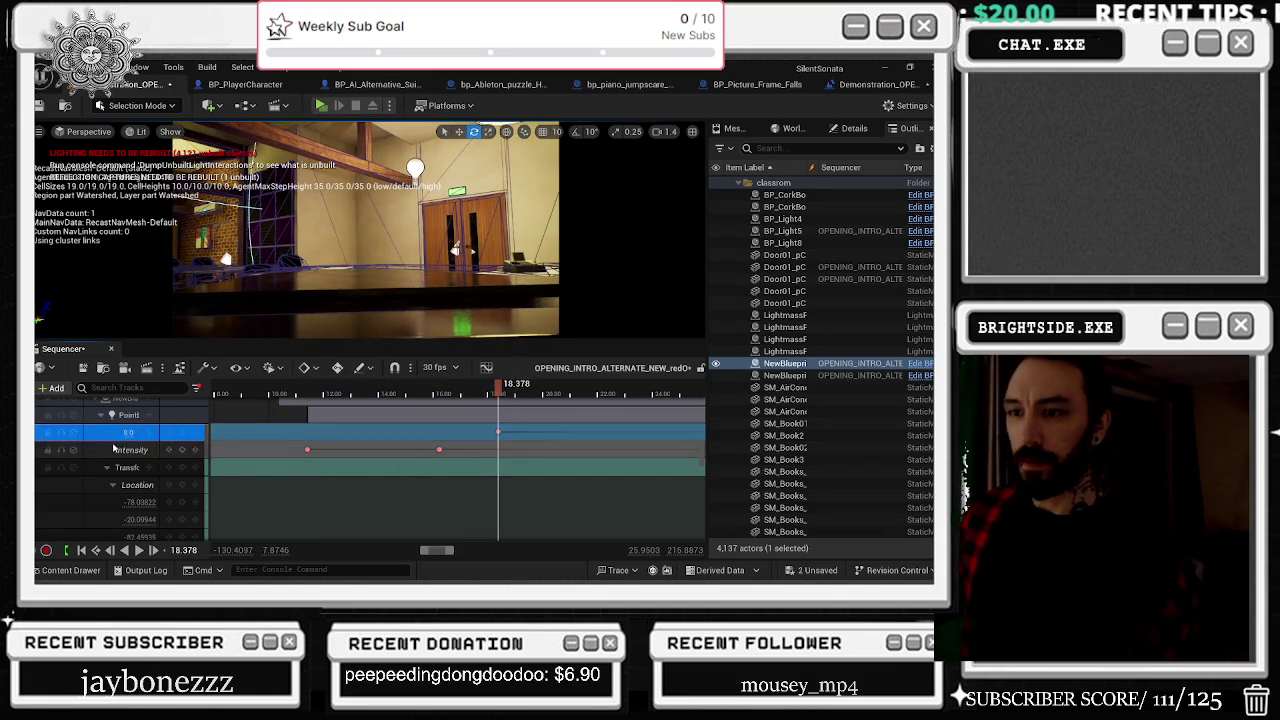
key(ctrl+z)
click(273, 393)
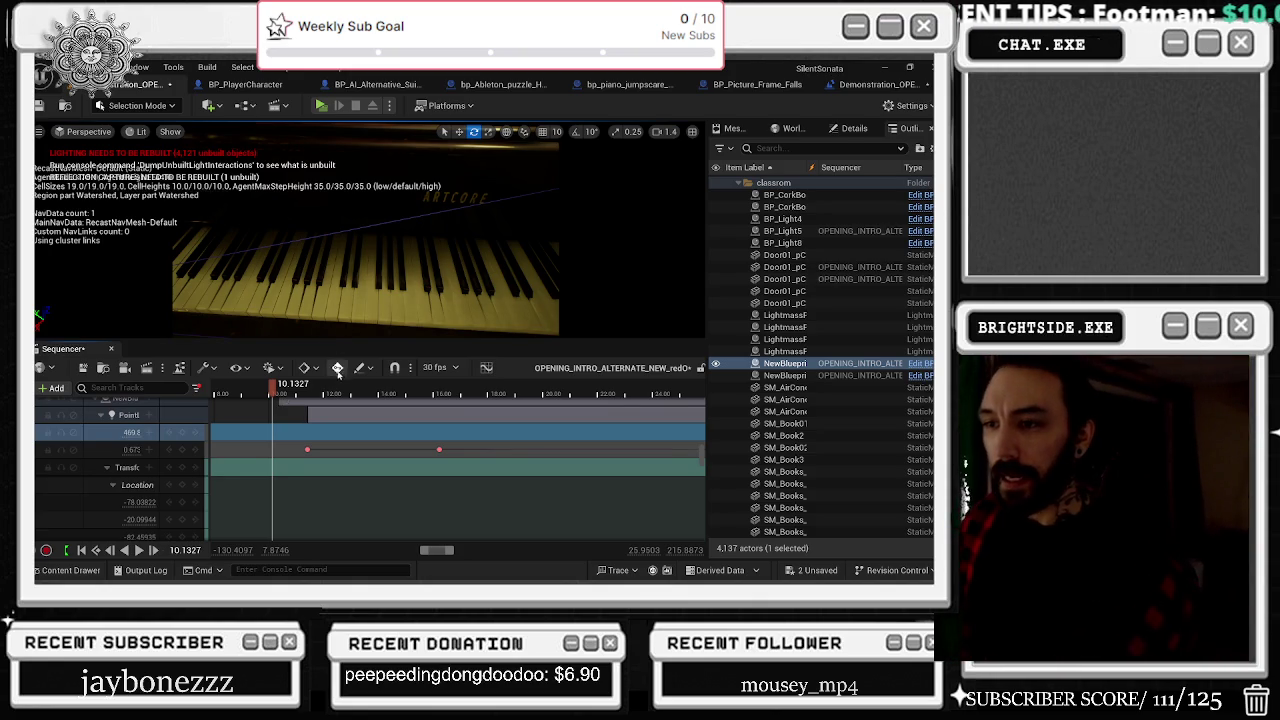
drag(294, 393, 477, 400)
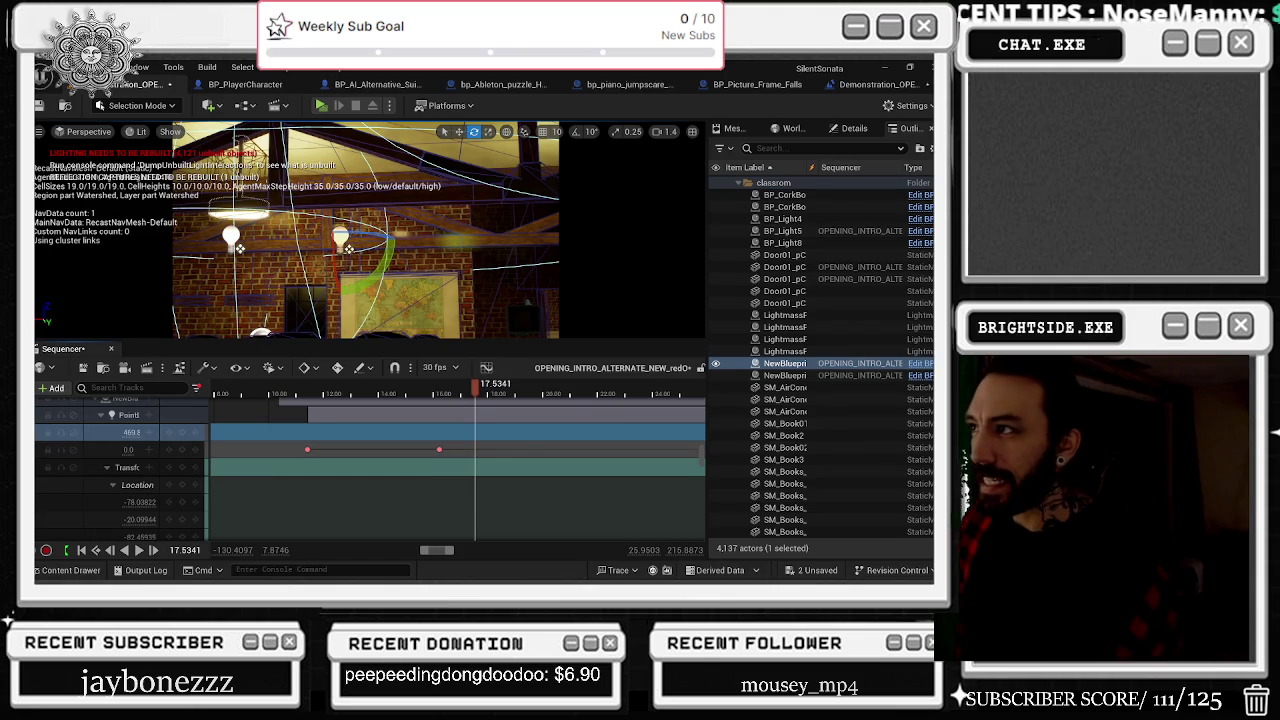
scroll(120, 470, up, 3)
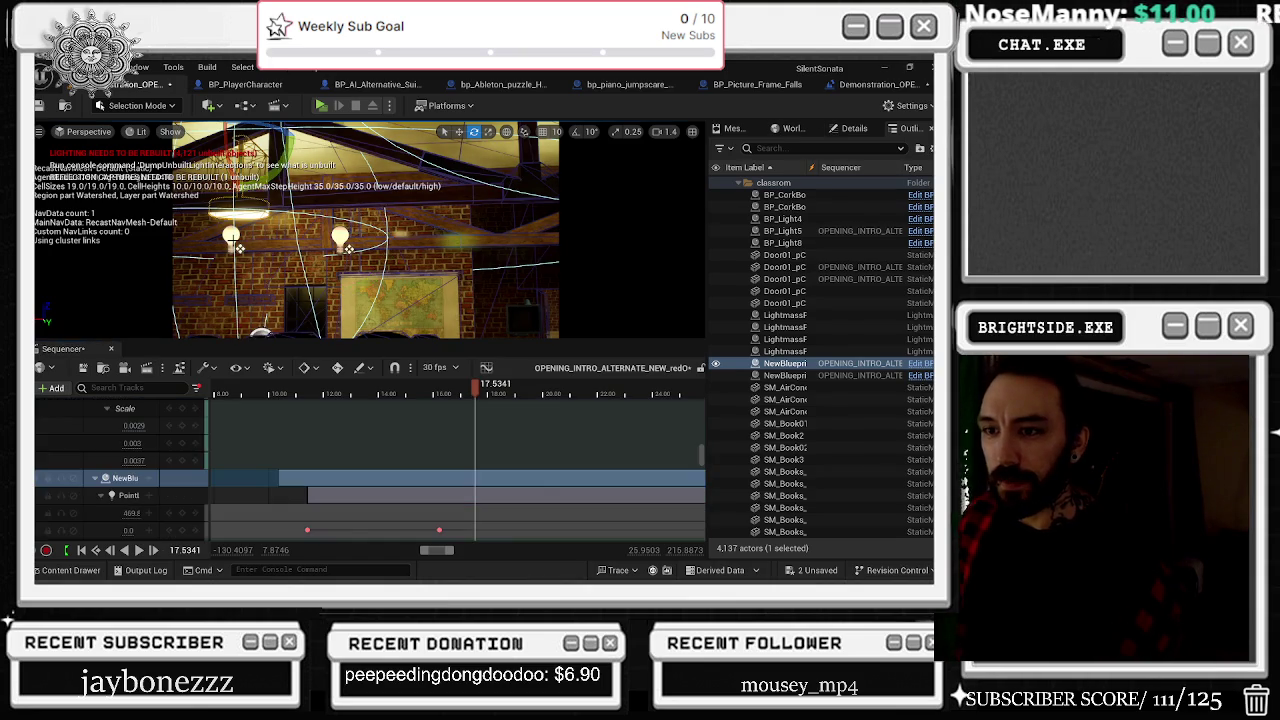
Step: Add a Hidden in Game track to the first point light, keying visibility through 17.90 s
scroll(418, 505, down, 3)
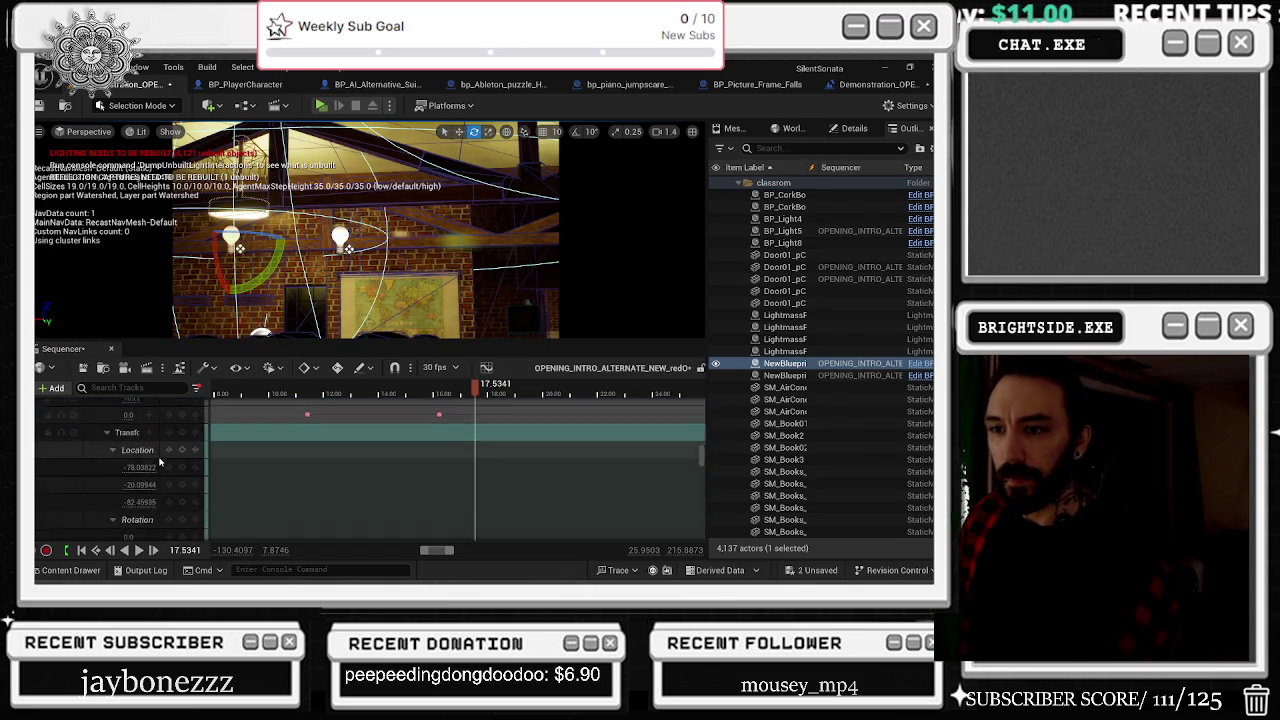
scroll(418, 505, down, 3)
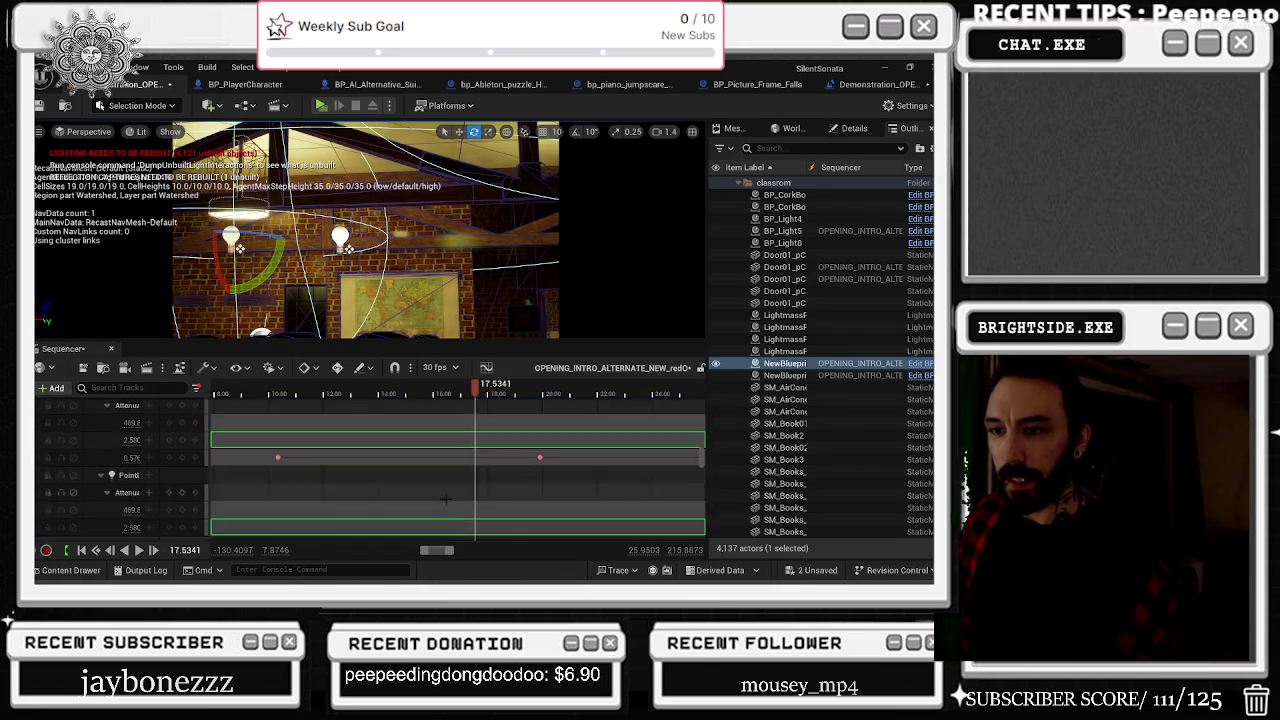
click(128, 426)
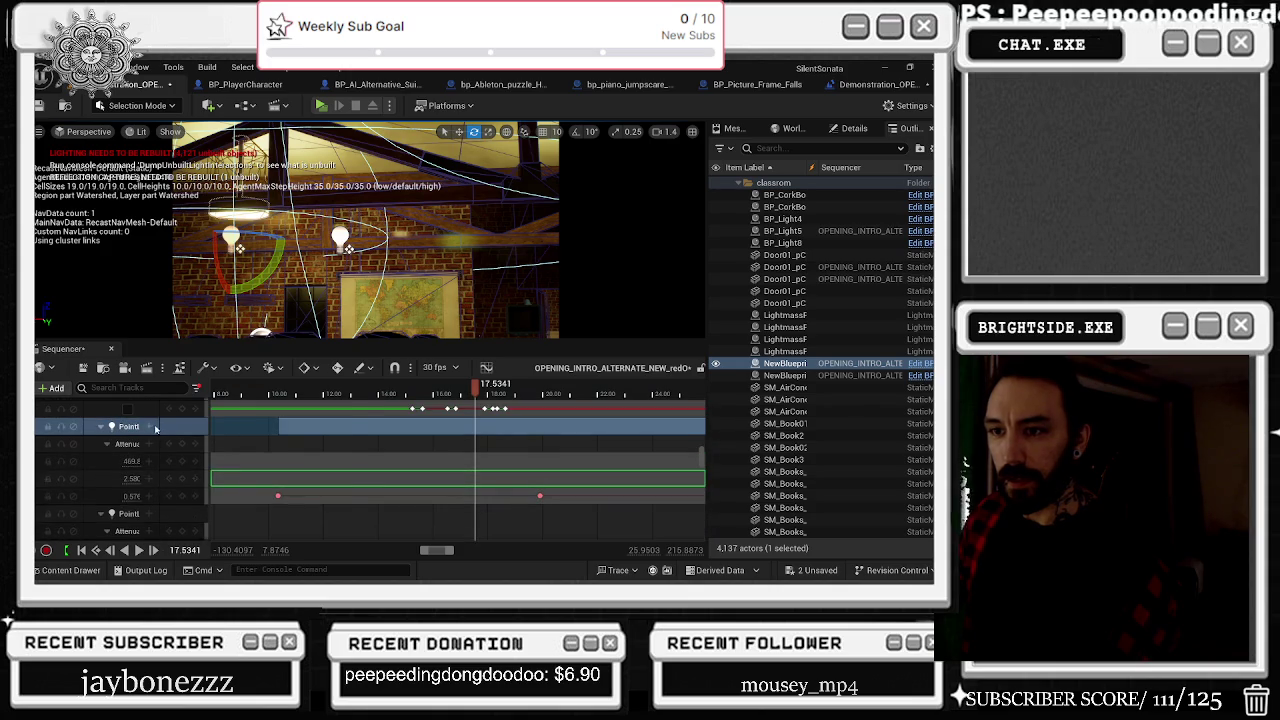
click(148, 428)
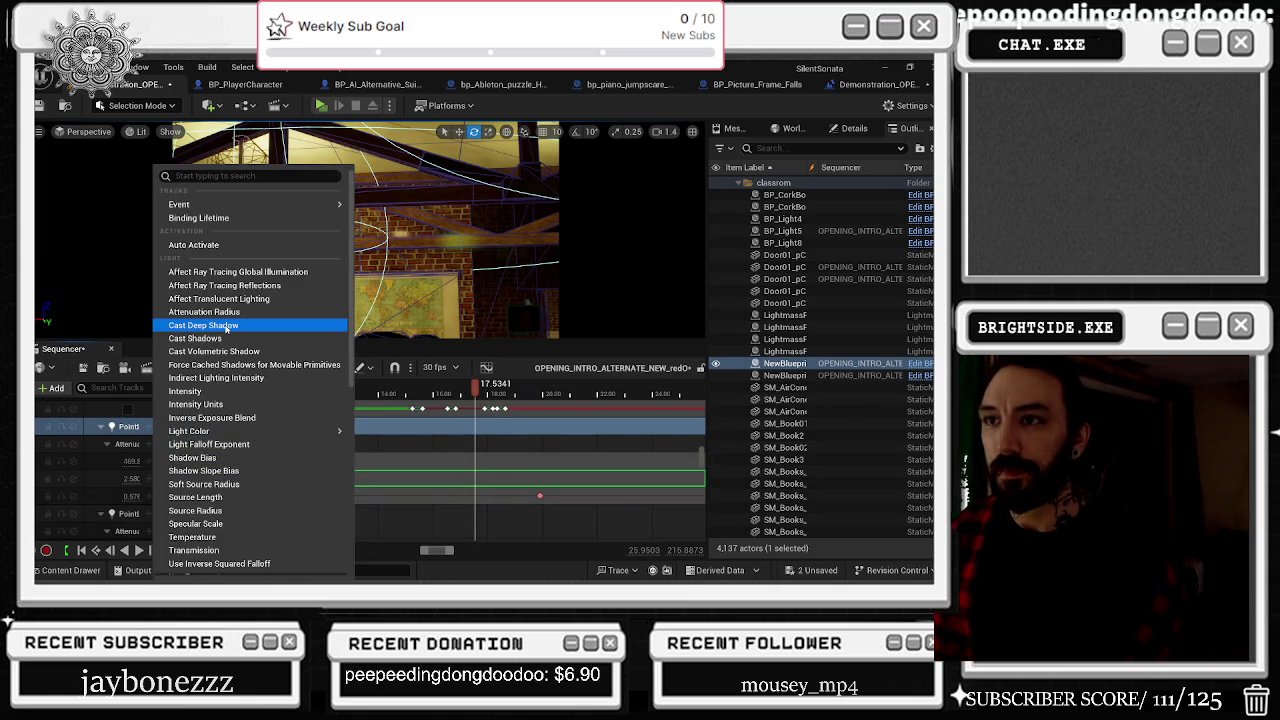
text(g)
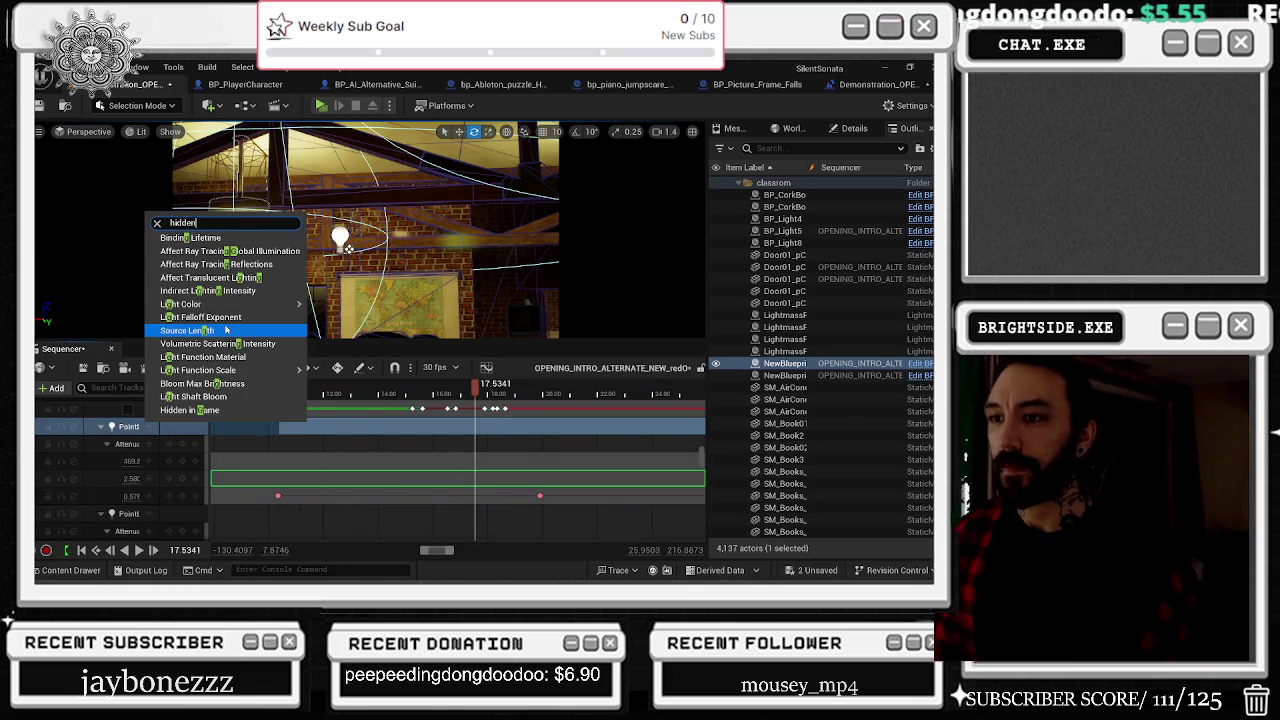
click(190, 410)
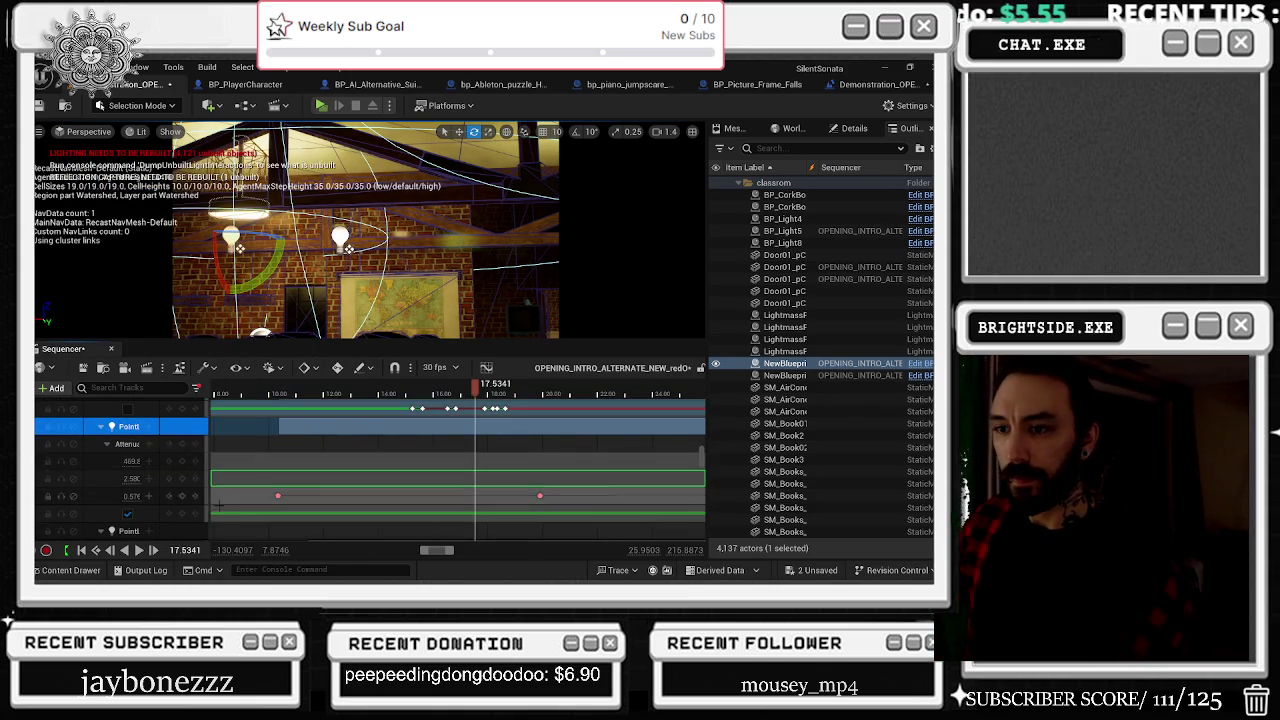
click(182, 515)
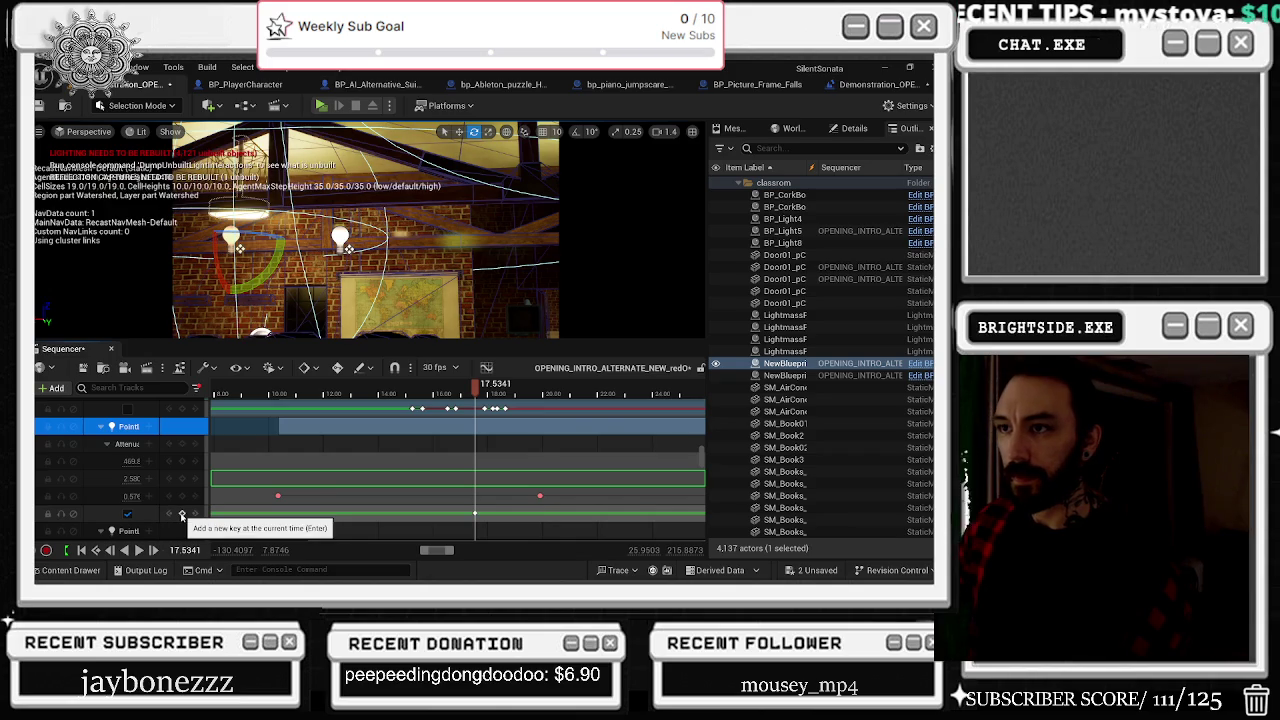
click(482, 388)
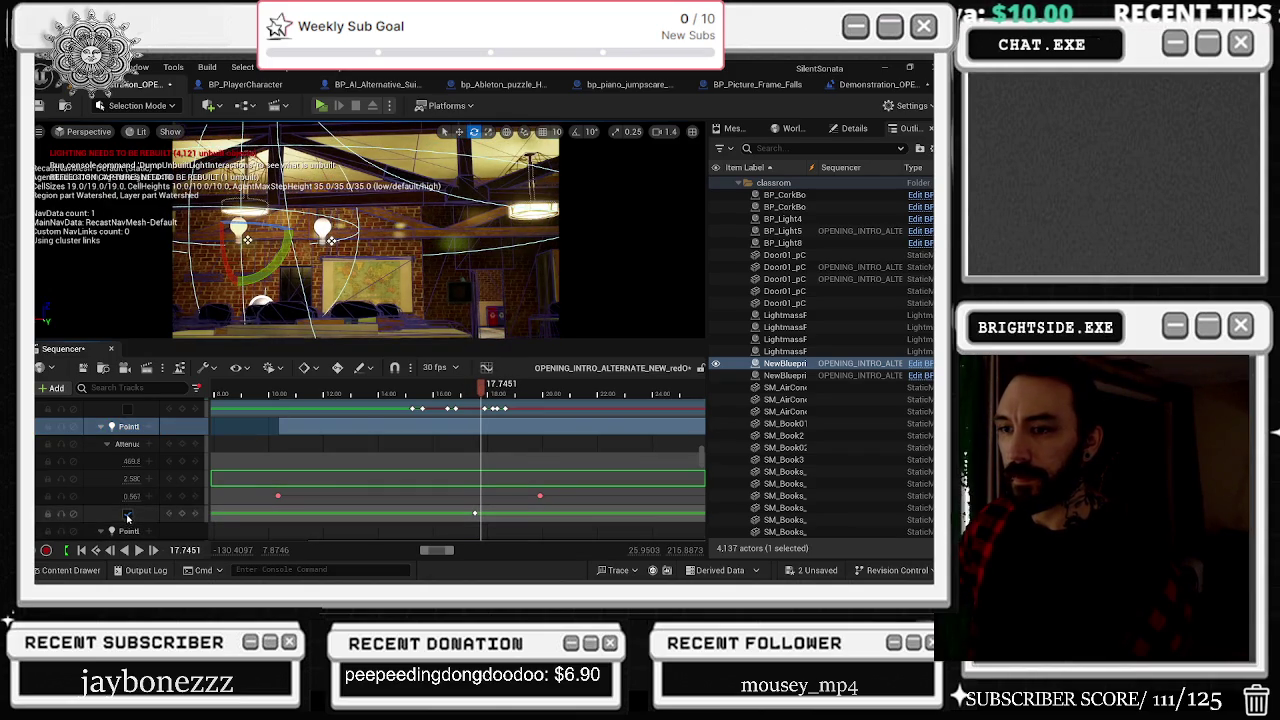
click(128, 515)
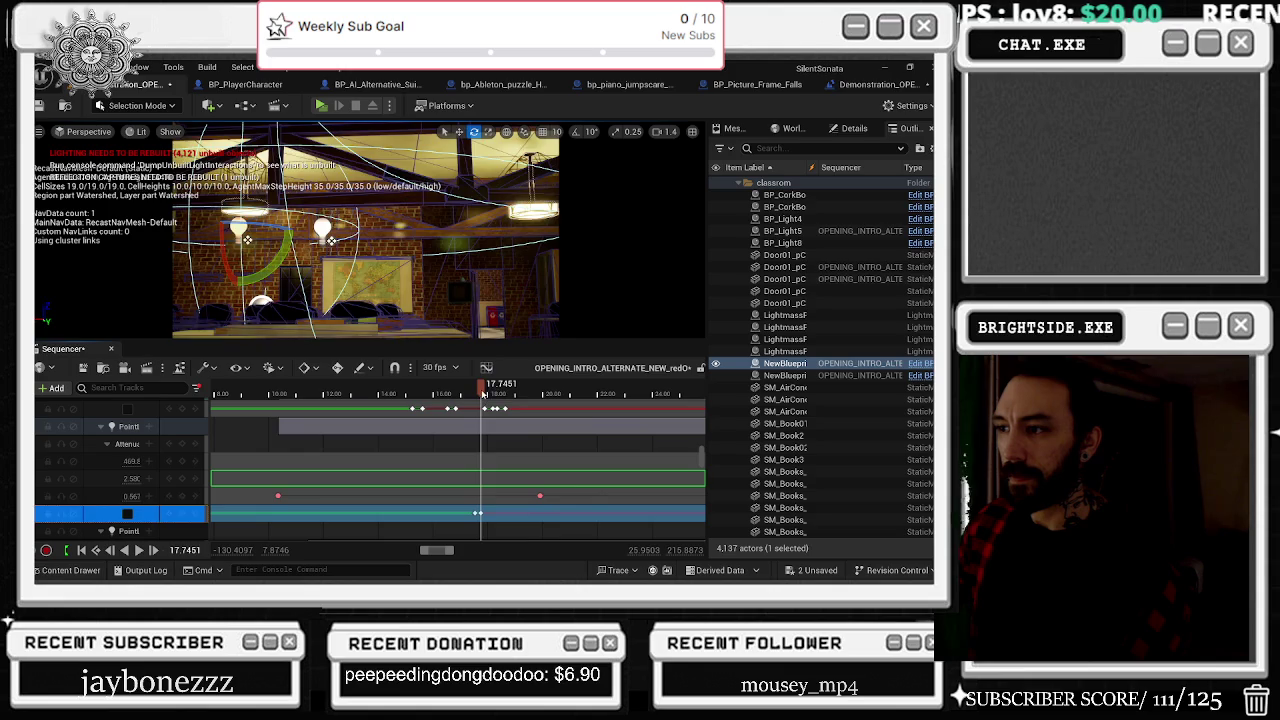
click(487, 390)
click(127, 514)
Step: Play the sequence back from about 16.04 s to check the visibility flip timing
scroll(480, 513, up, 2)
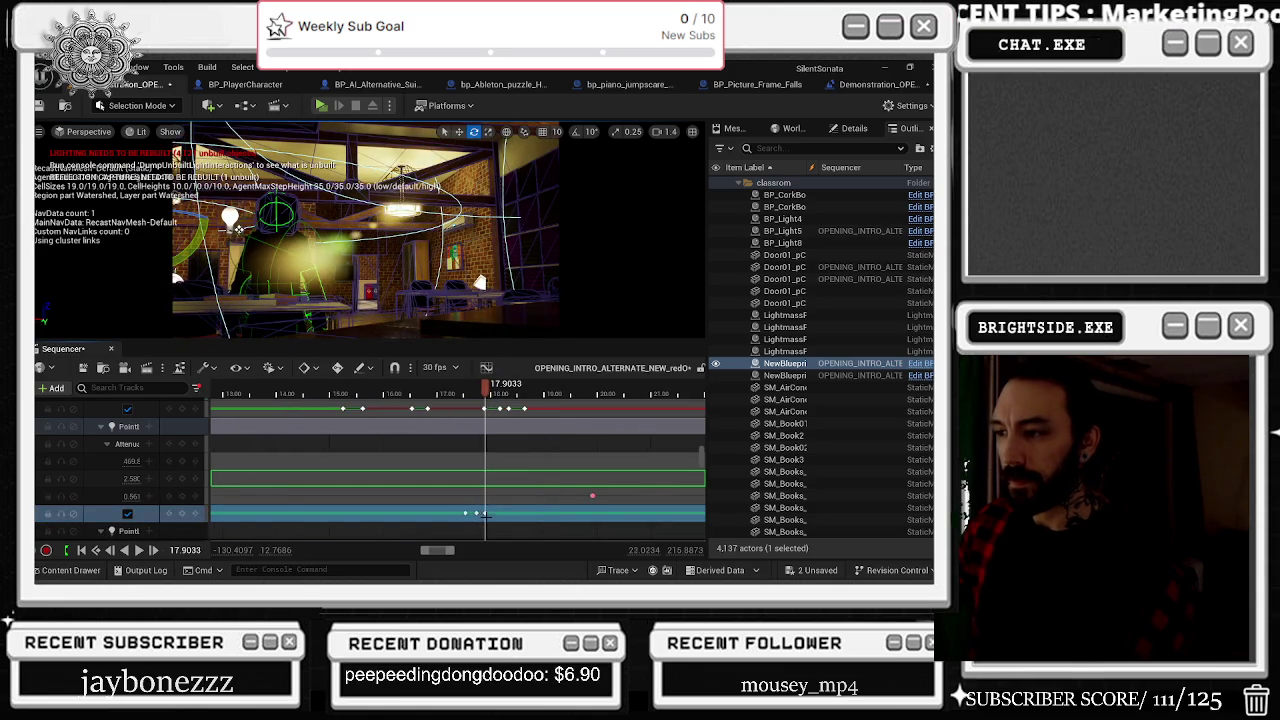
mouse_move(486, 390)
mouse_down()
mouse_move(512, 400)
mouse_move(296, 397)
mouse_up()
key(space)
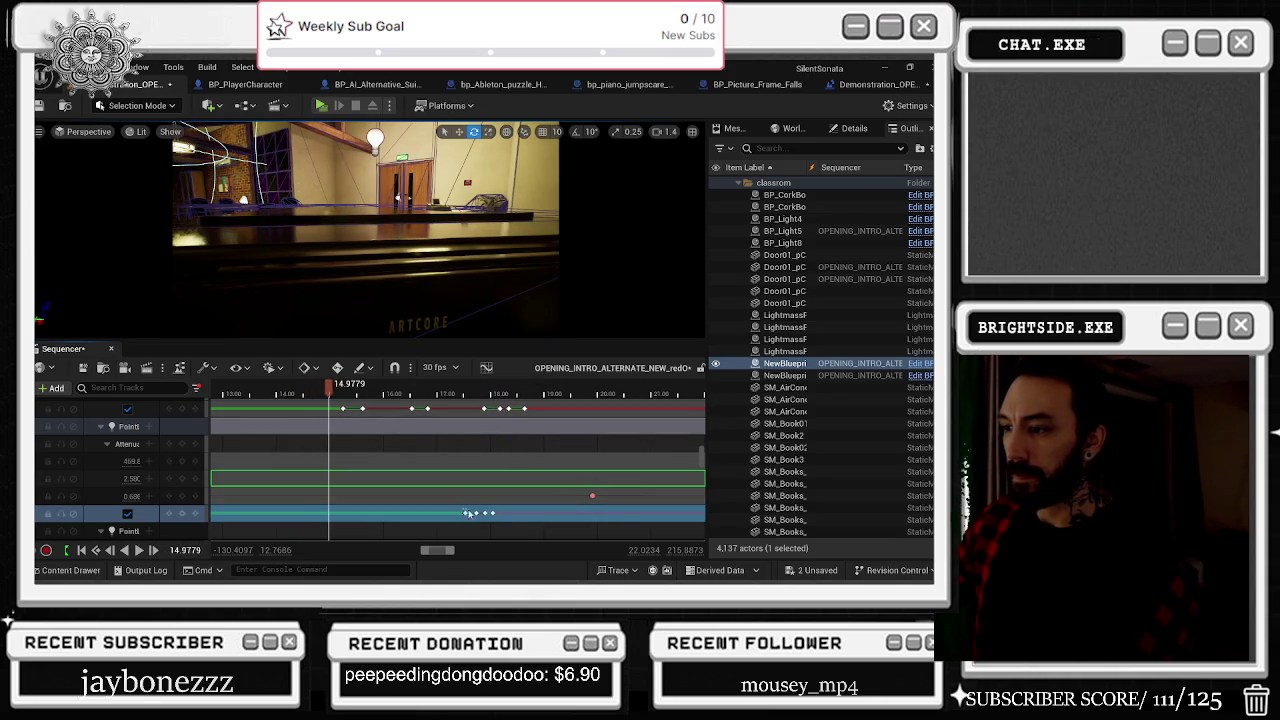
key(space)
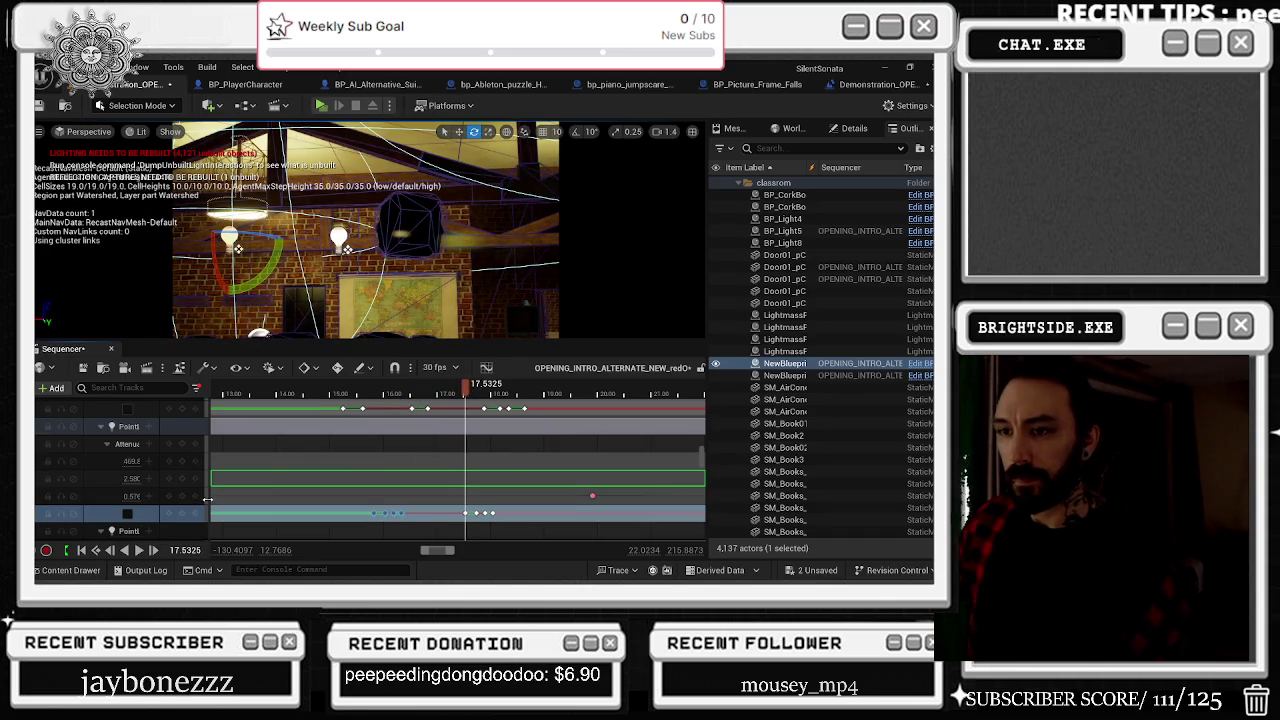
click(493, 393)
mouse_move(496, 388)
mouse_down()
mouse_move(350, 388)
mouse_move(385, 388)
mouse_up()
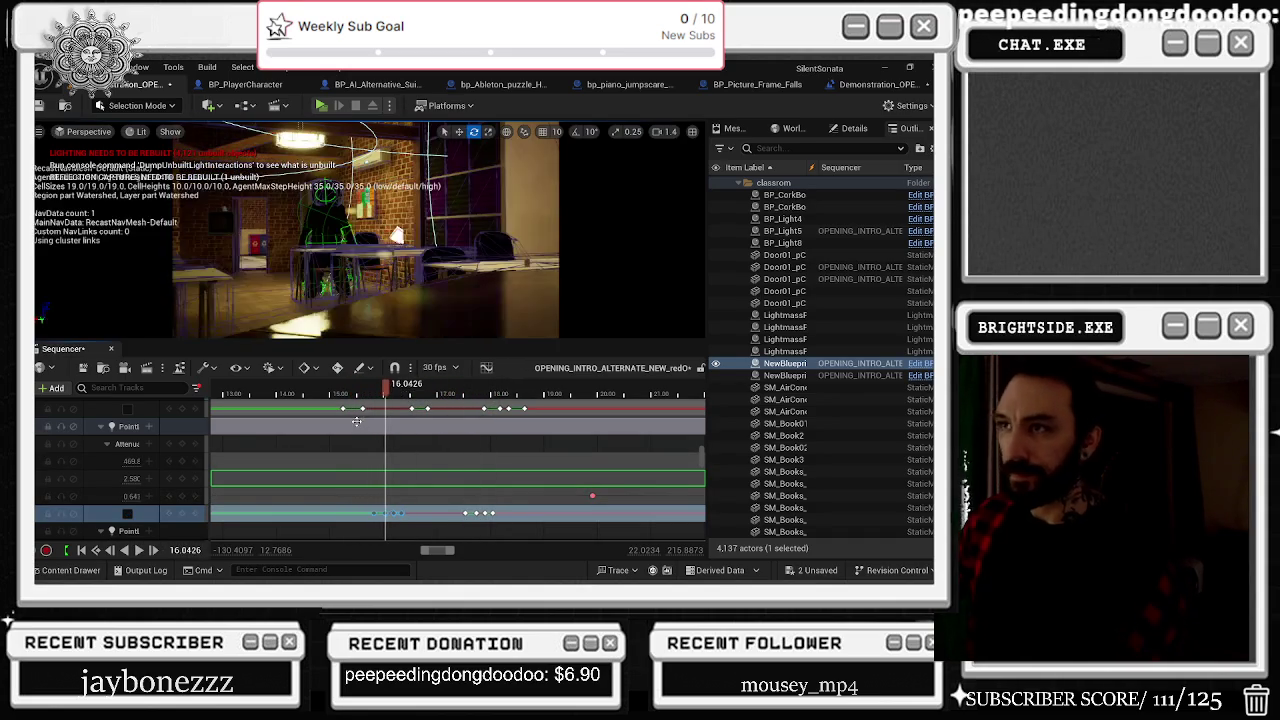
key(space)
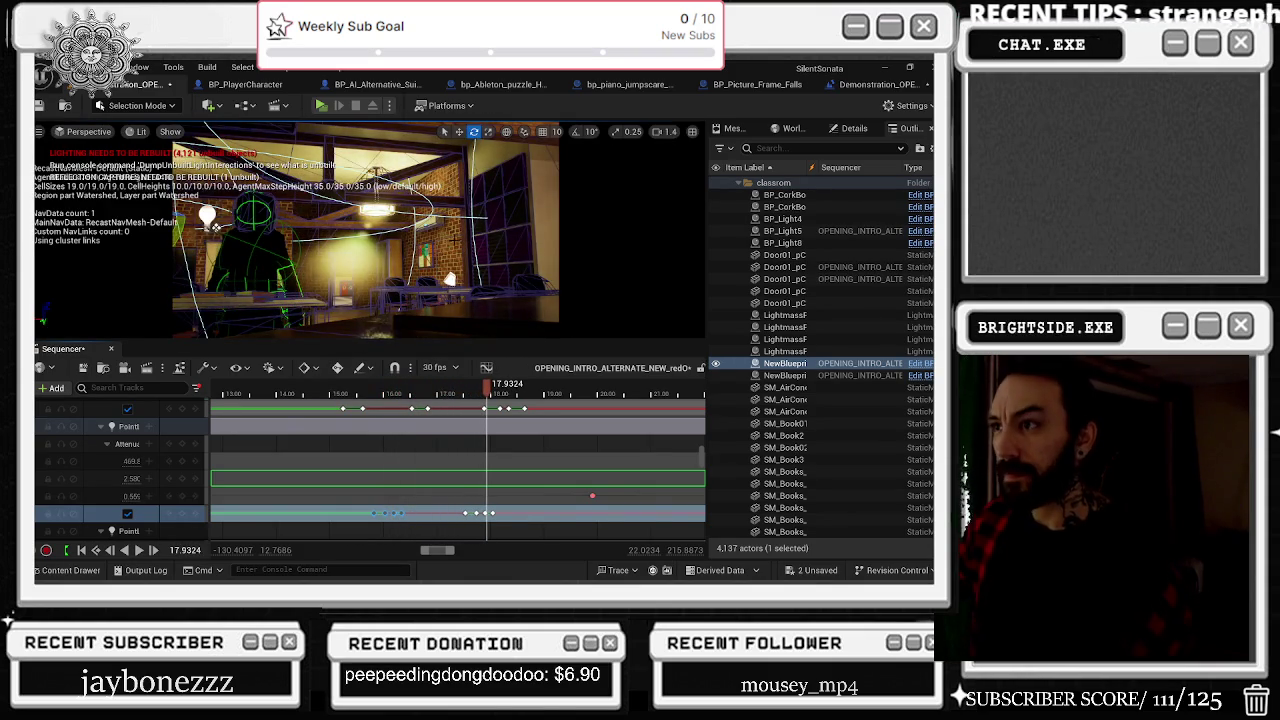
scroll(158, 497, down, 3)
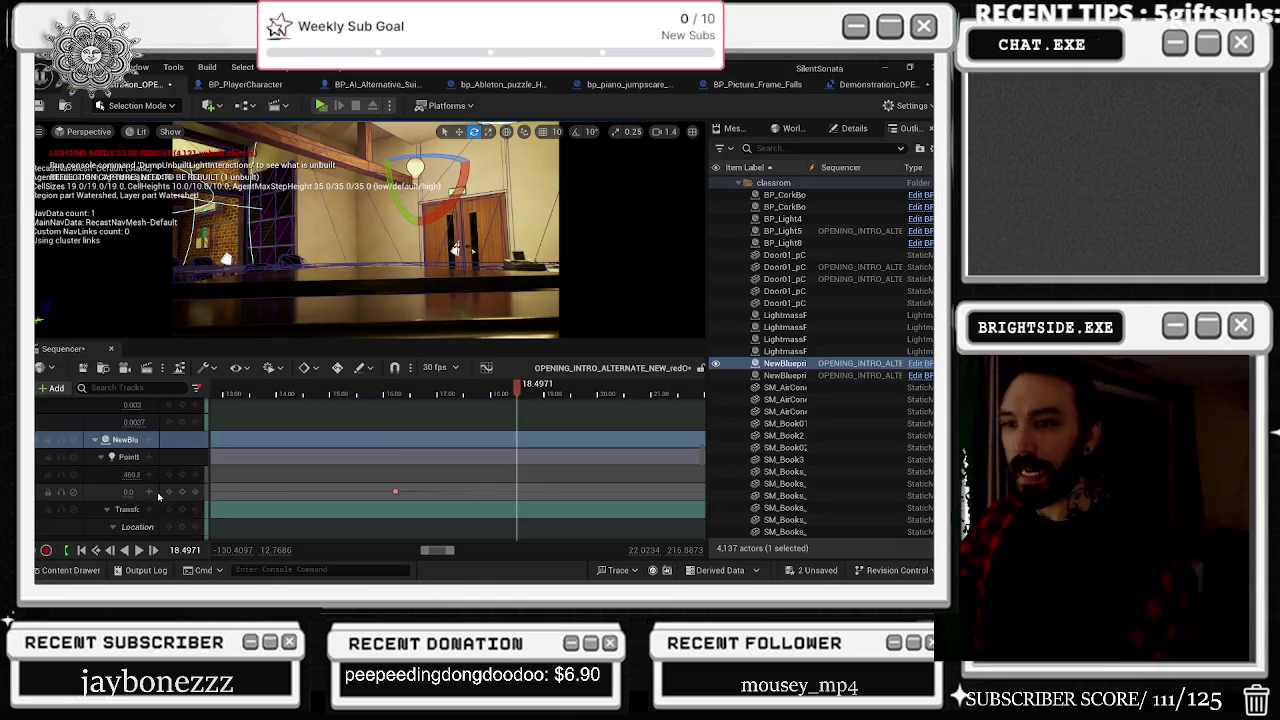
Step: Add a Hidden in Game track to the second point light
scroll(158, 497, down, 1)
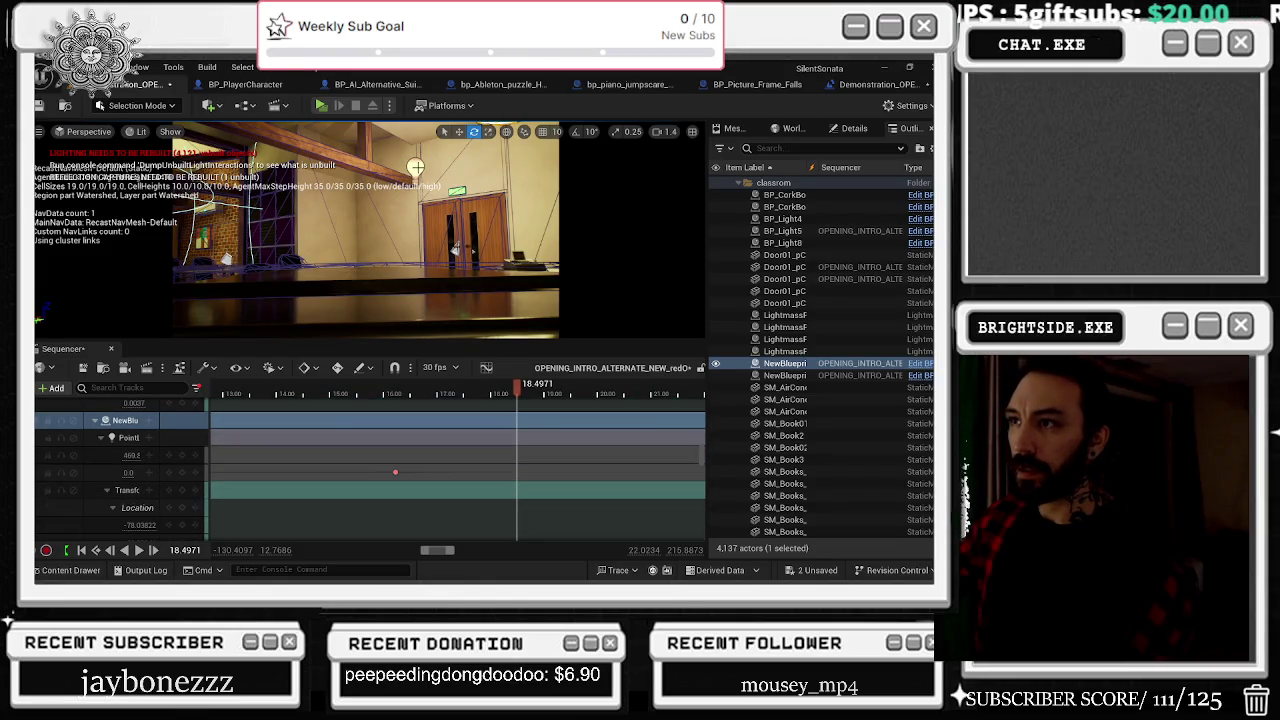
scroll(231, 426, down, 3)
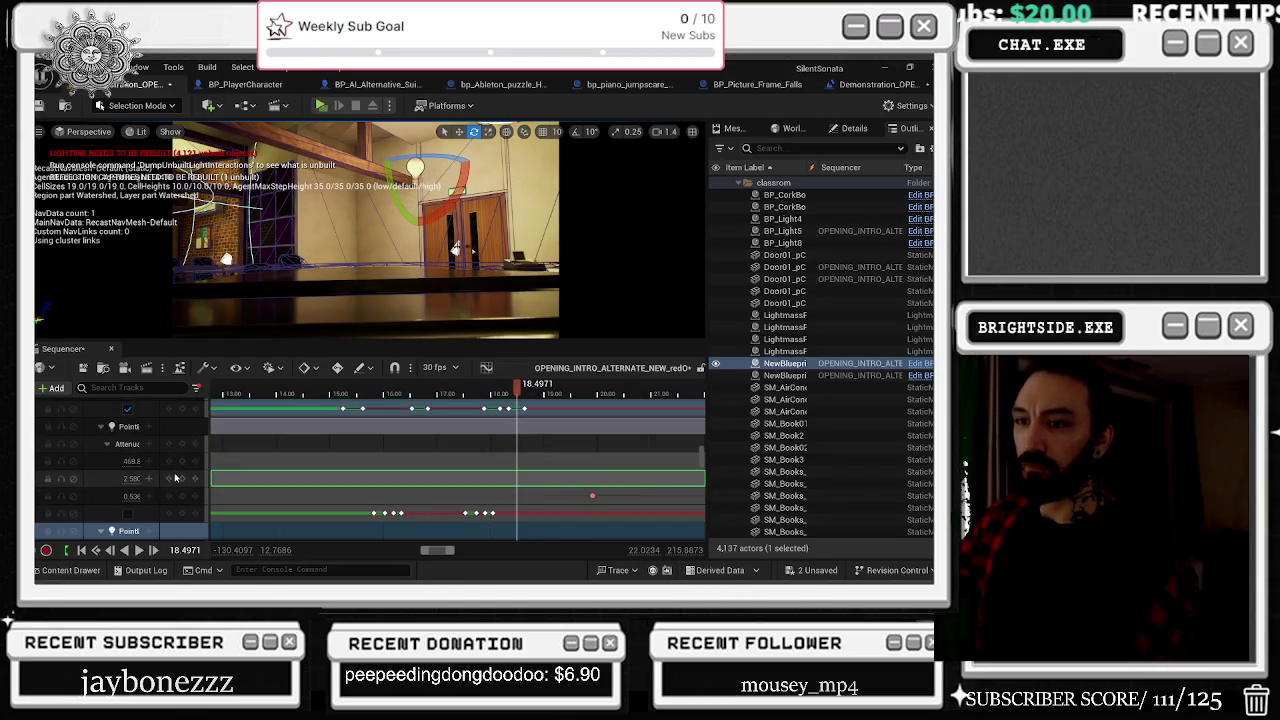
scroll(173, 483, down, 3)
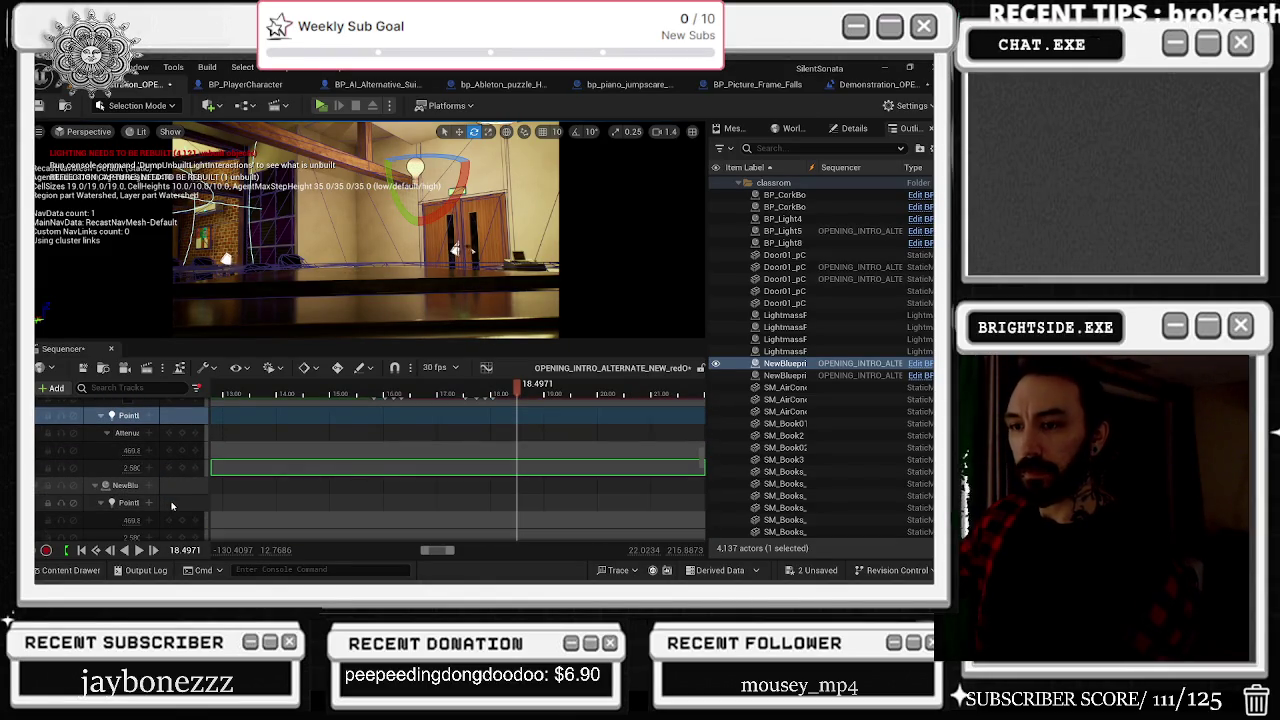
scroll(171, 506, down, 1)
scroll(159, 489, up, 2)
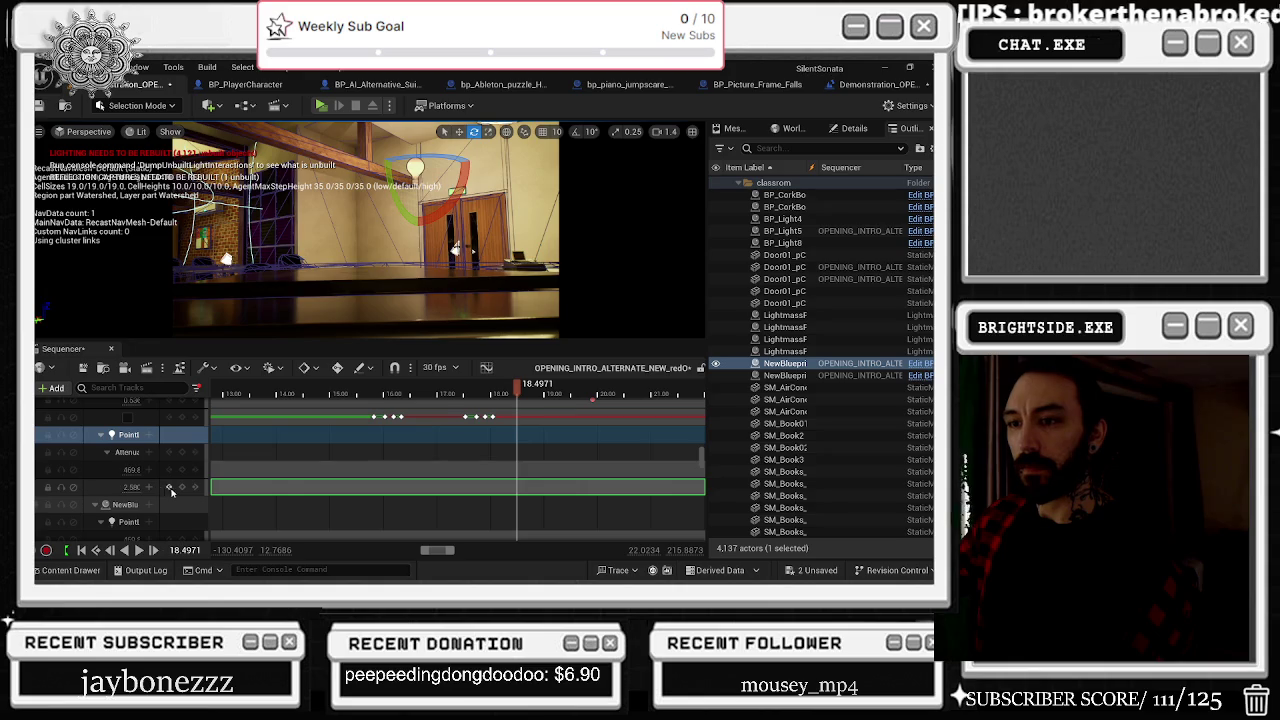
click(148, 435)
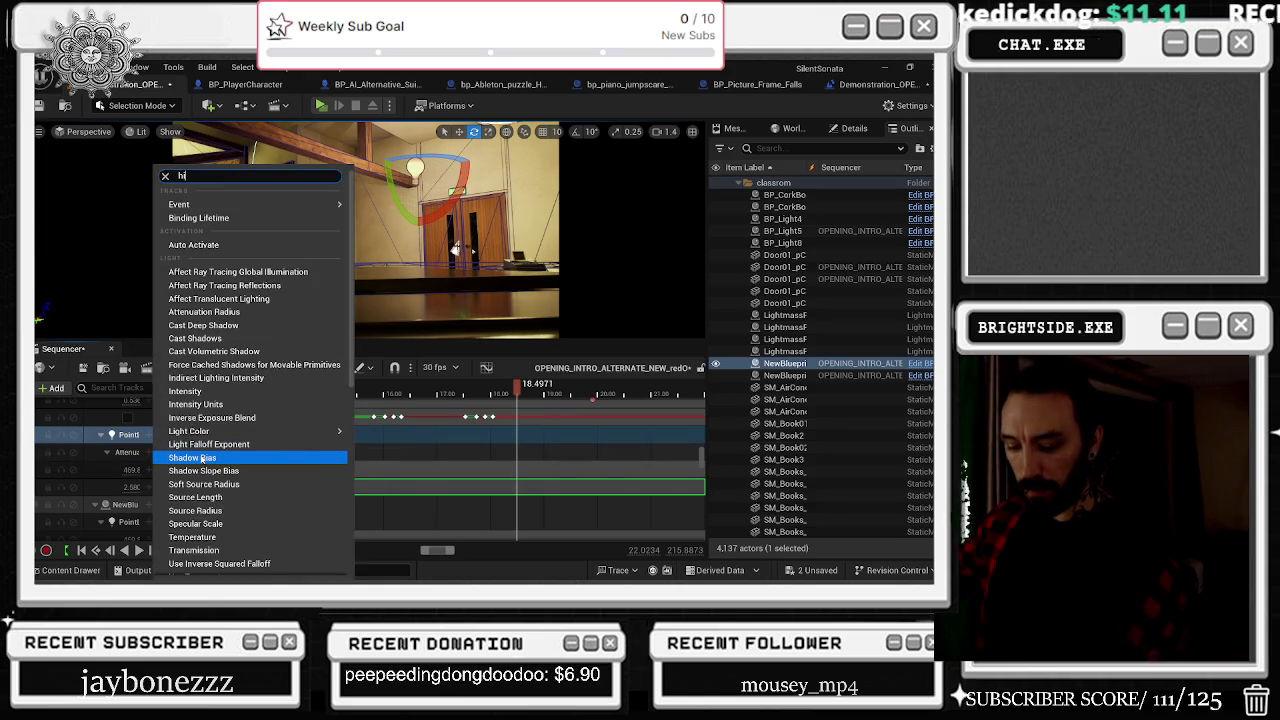
text(dde)
click(210, 467)
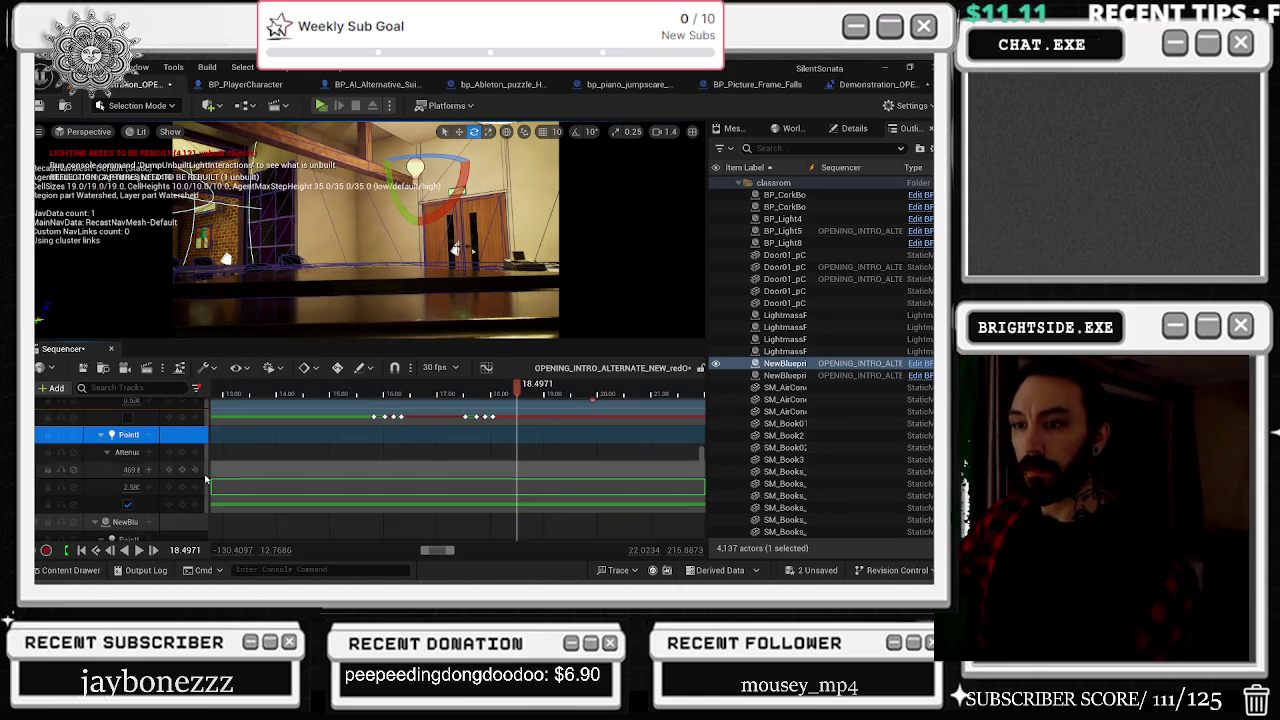
Step: Key its visibility at 18.68 s and 18.88 s, then shift those keys later
drag(507, 392, 527, 390)
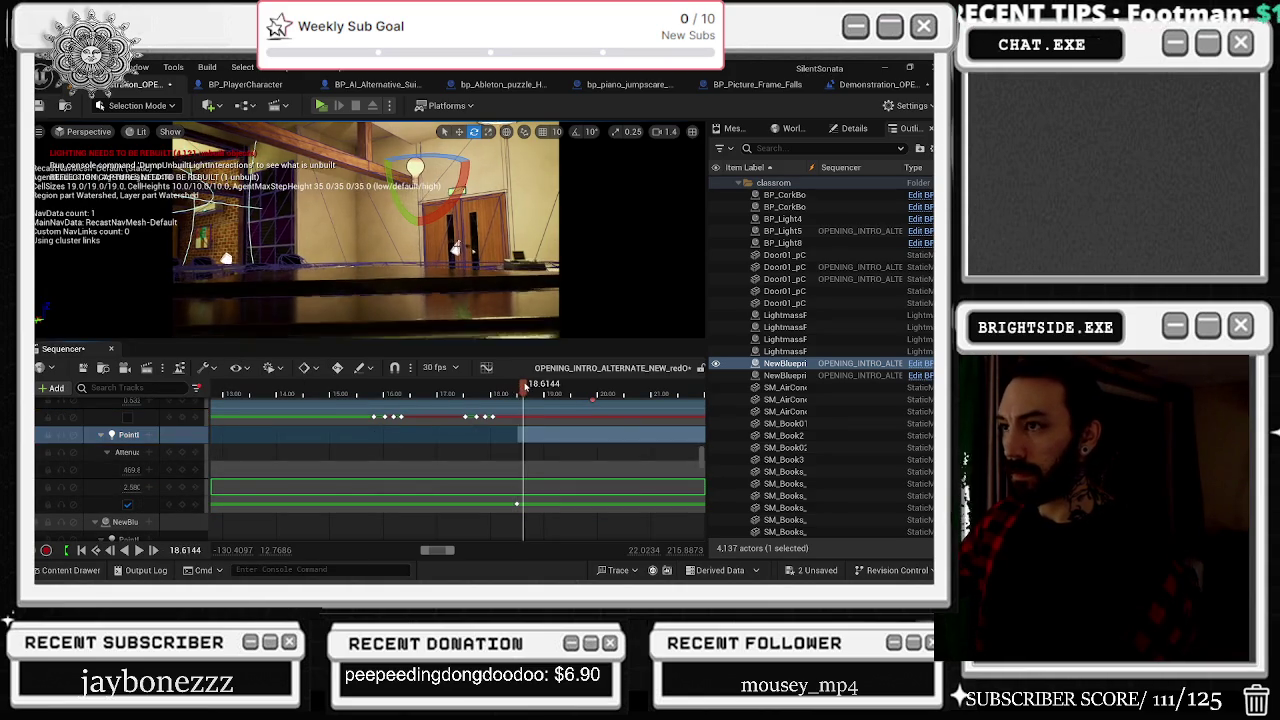
click(128, 505)
click(128, 506)
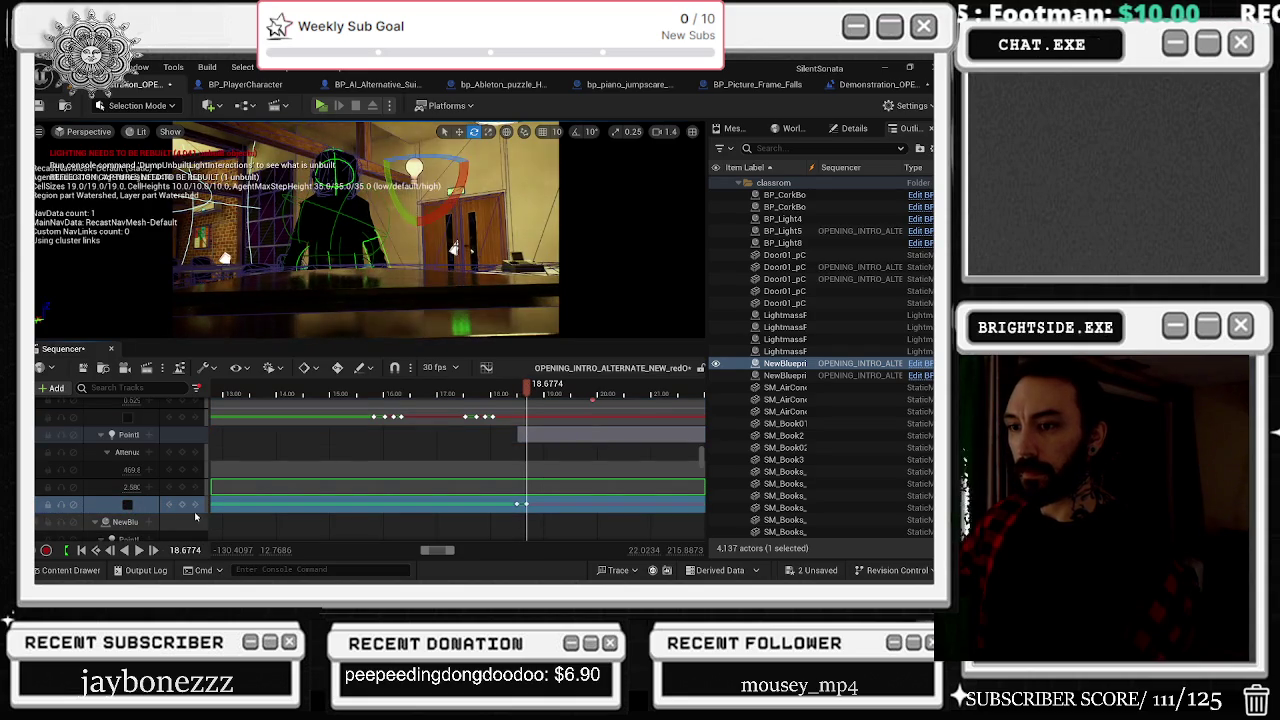
drag(527, 389, 538, 389)
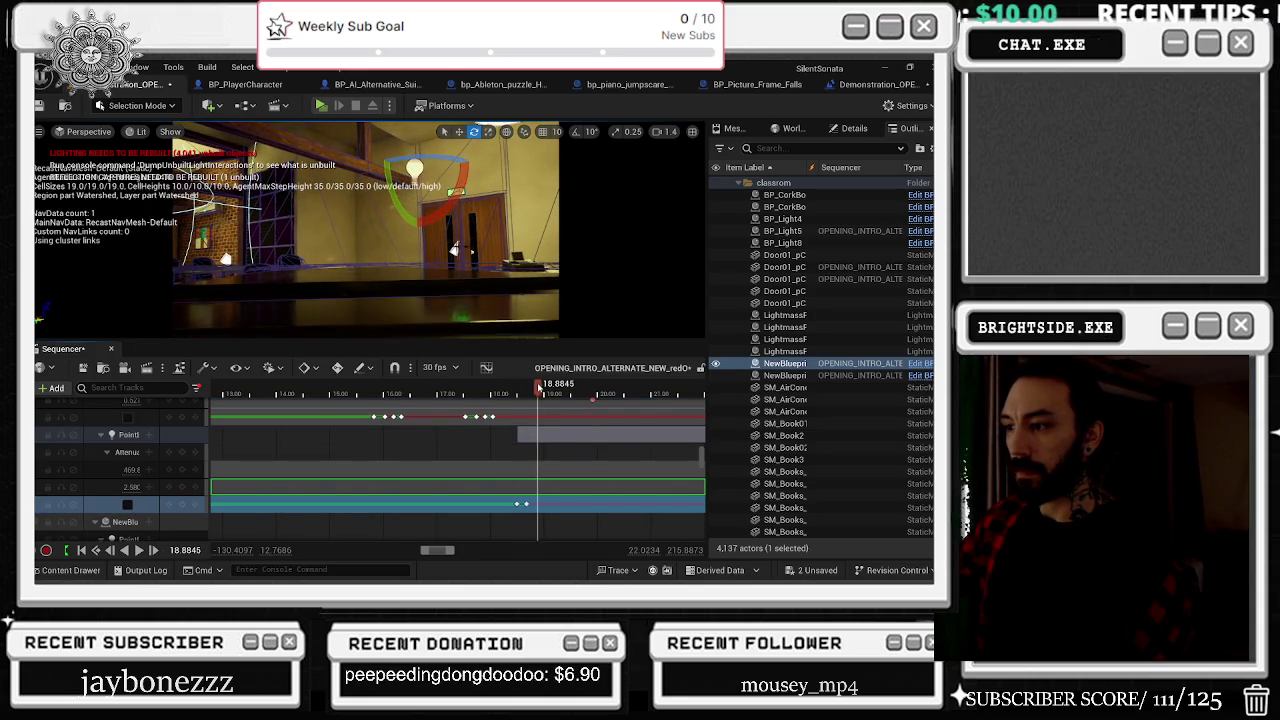
click(136, 507)
click(128, 505)
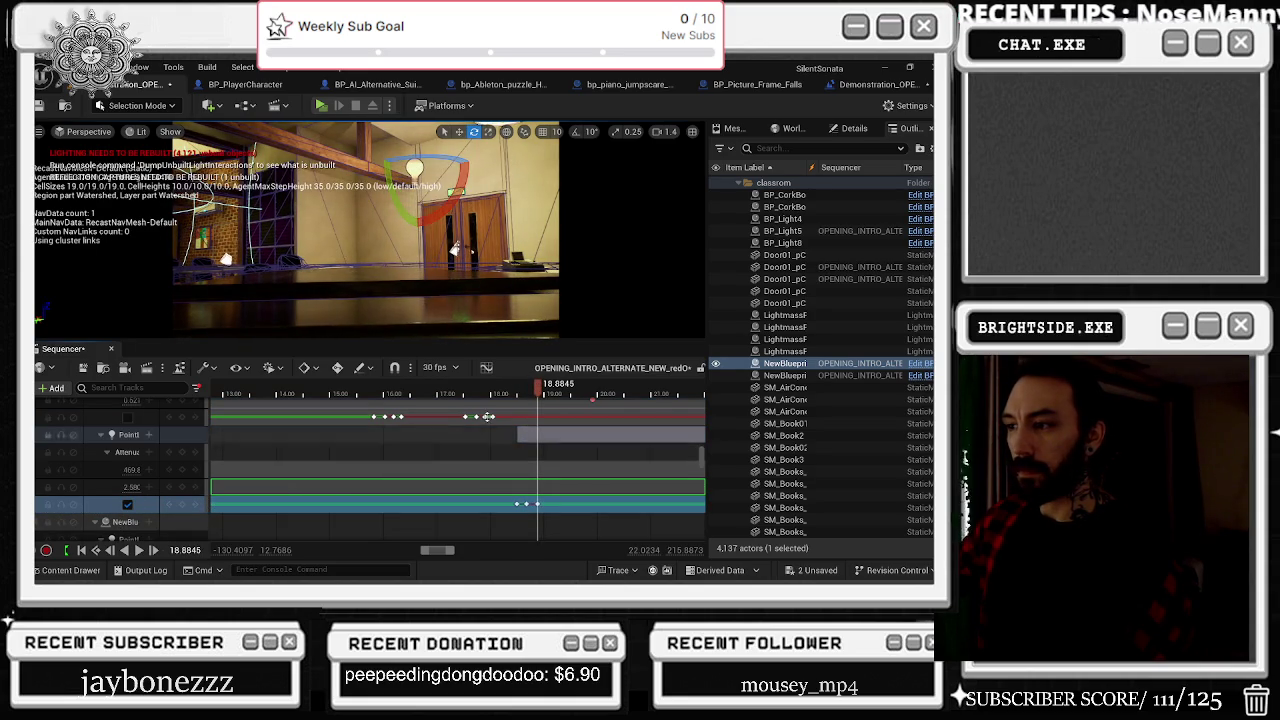
drag(531, 508, 559, 478)
drag(534, 391, 570, 392)
drag(537, 510, 522, 504)
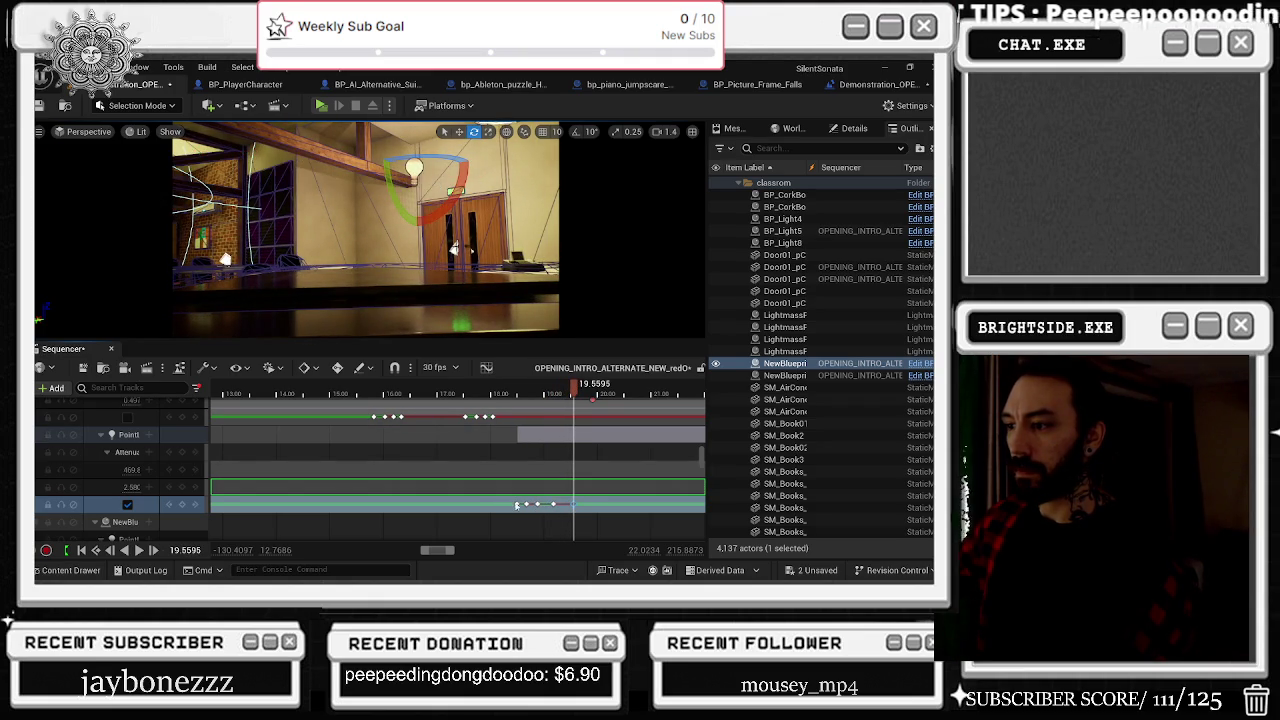
mouse_move(574, 391)
mouse_down()
mouse_move(606, 397)
mouse_move(471, 392)
mouse_move(518, 392)
mouse_up()
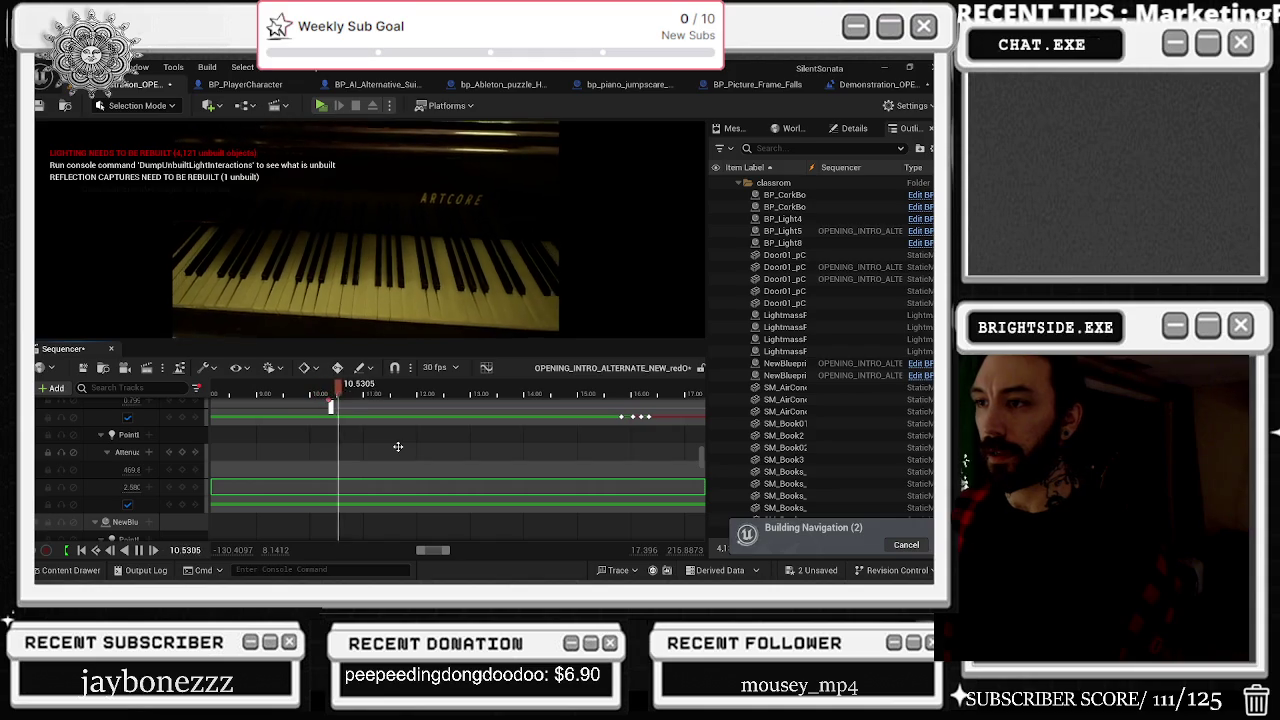
Step: Play to about 17.60 s, check the Attenuation Radius value, and select the NewBlueprint light
scroll(396, 452, down, 5)
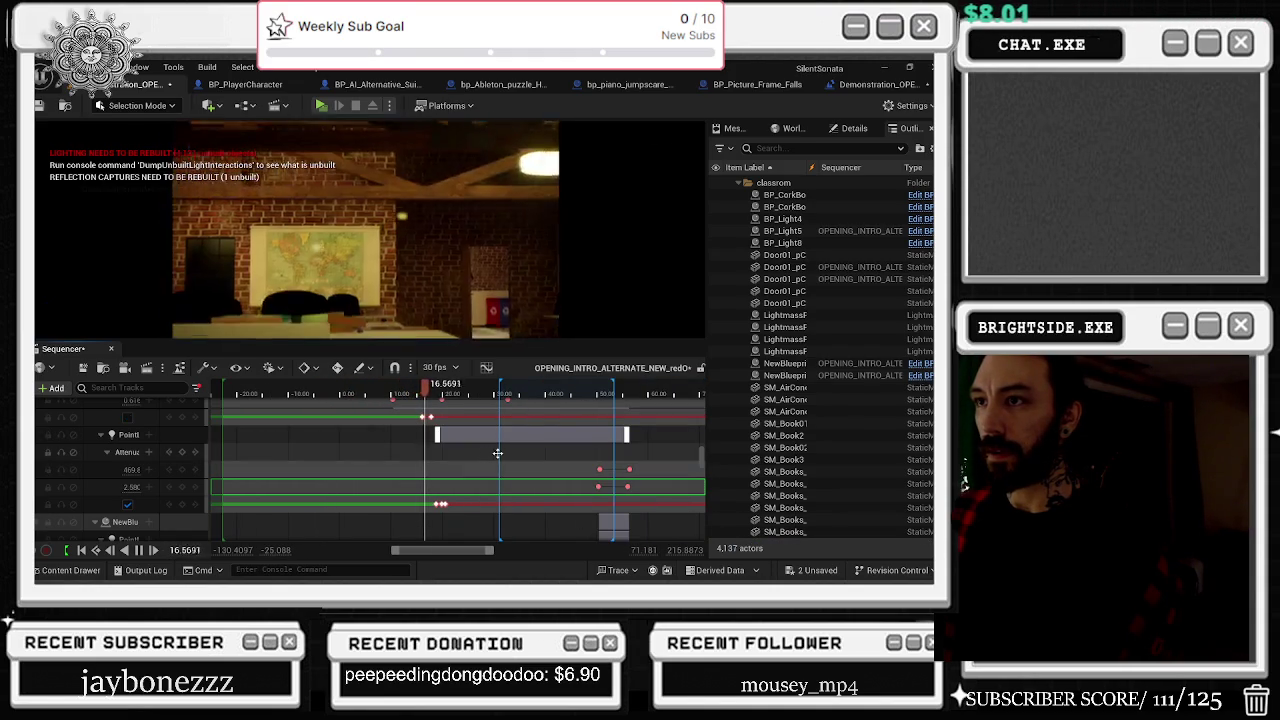
key(space)
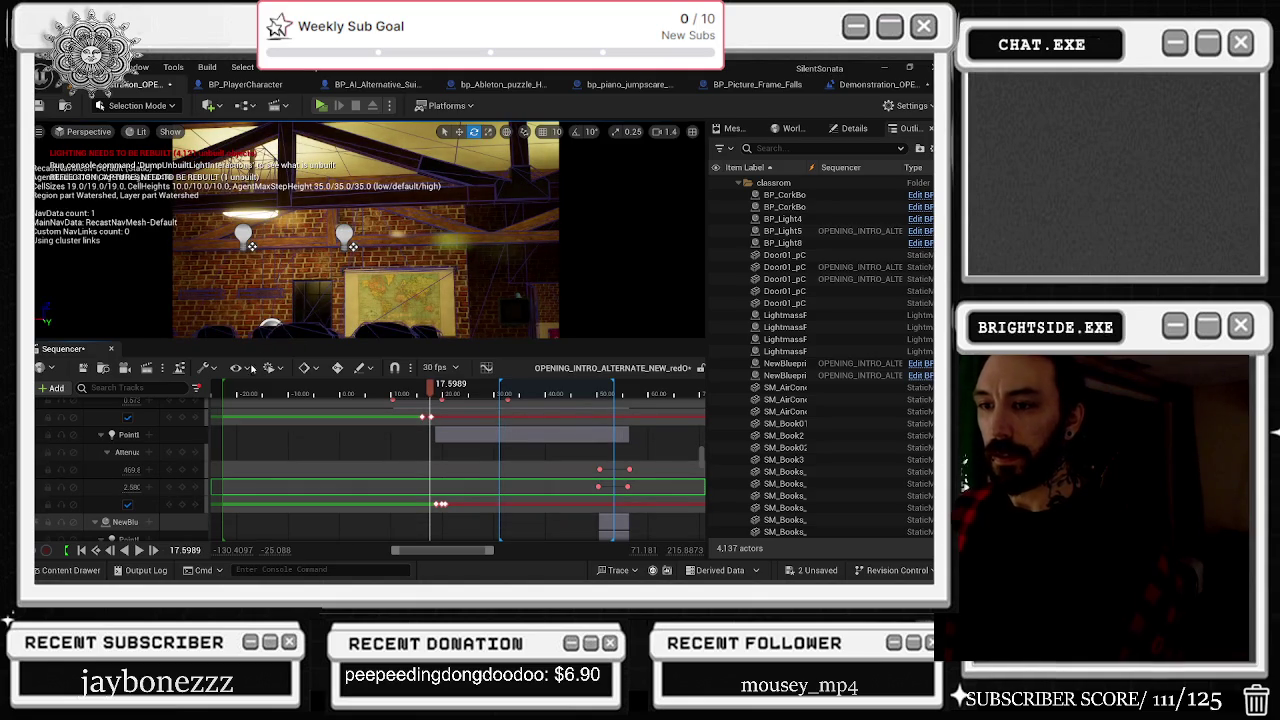
click(133, 469)
key(Return)
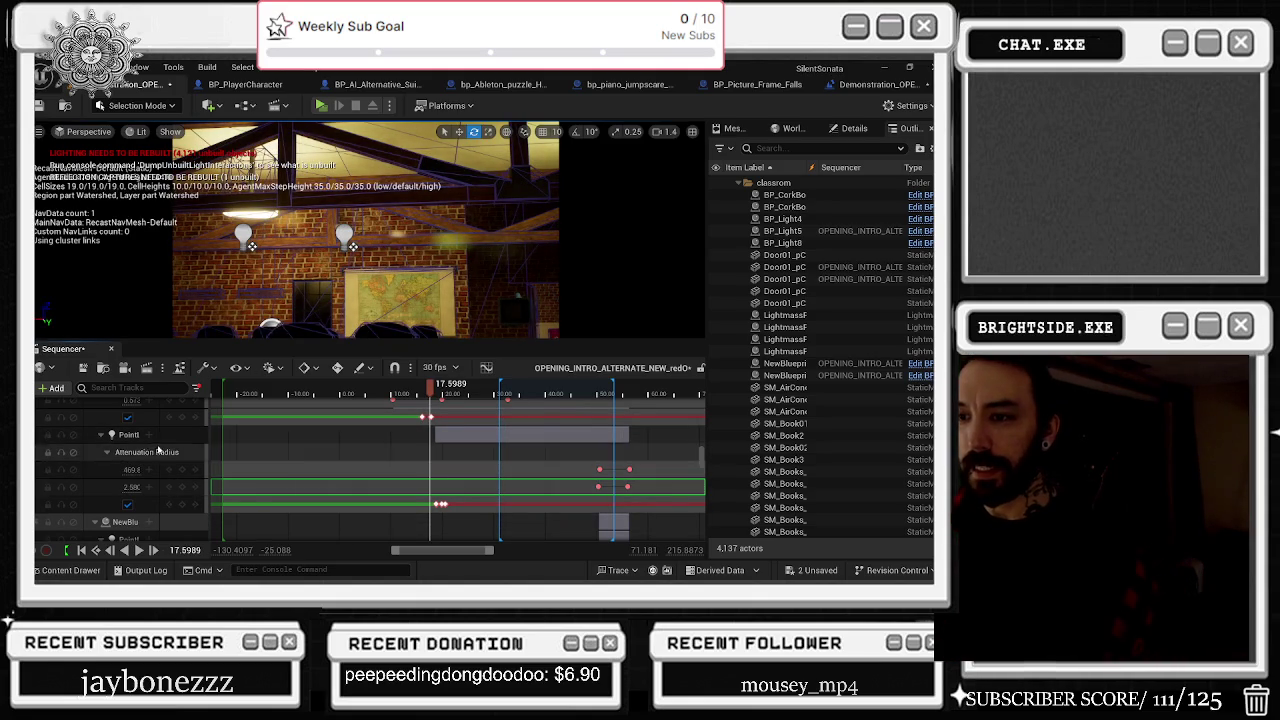
click(243, 236)
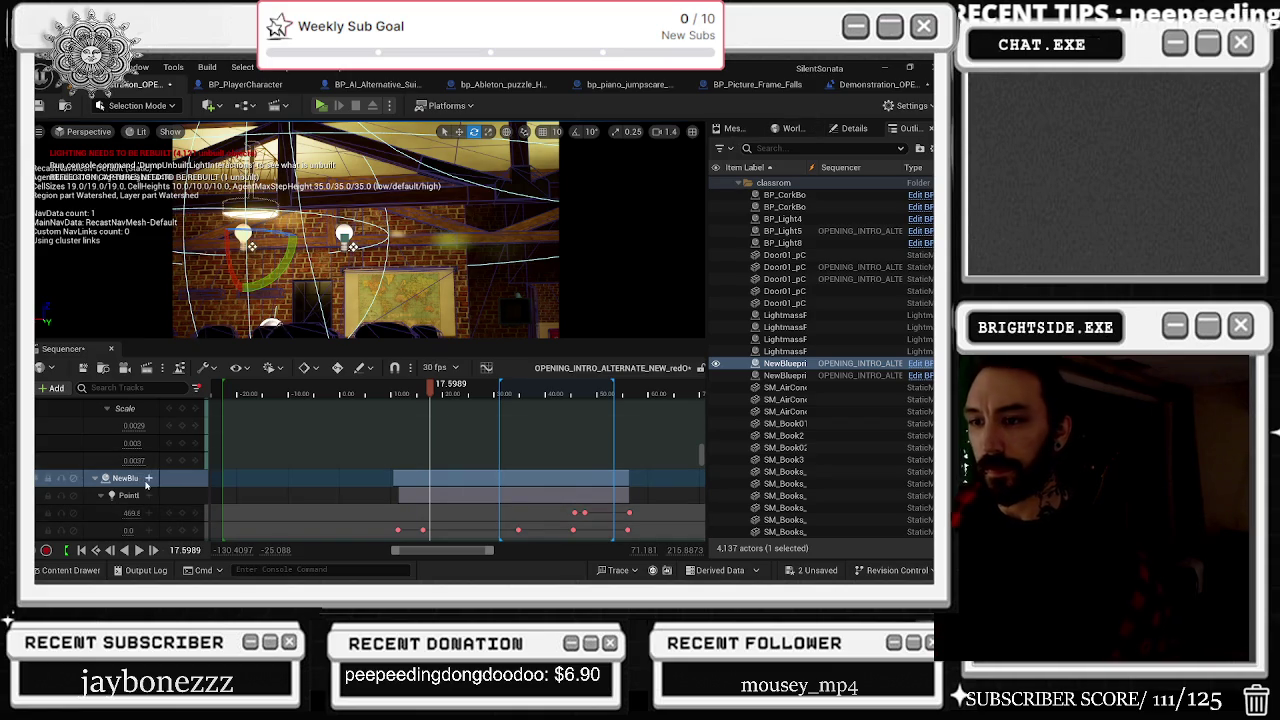
Step: Expand the NewBlueprint light's tracks in Sequencer to reach its Attenuation Radius
click(148, 478)
click(133, 494)
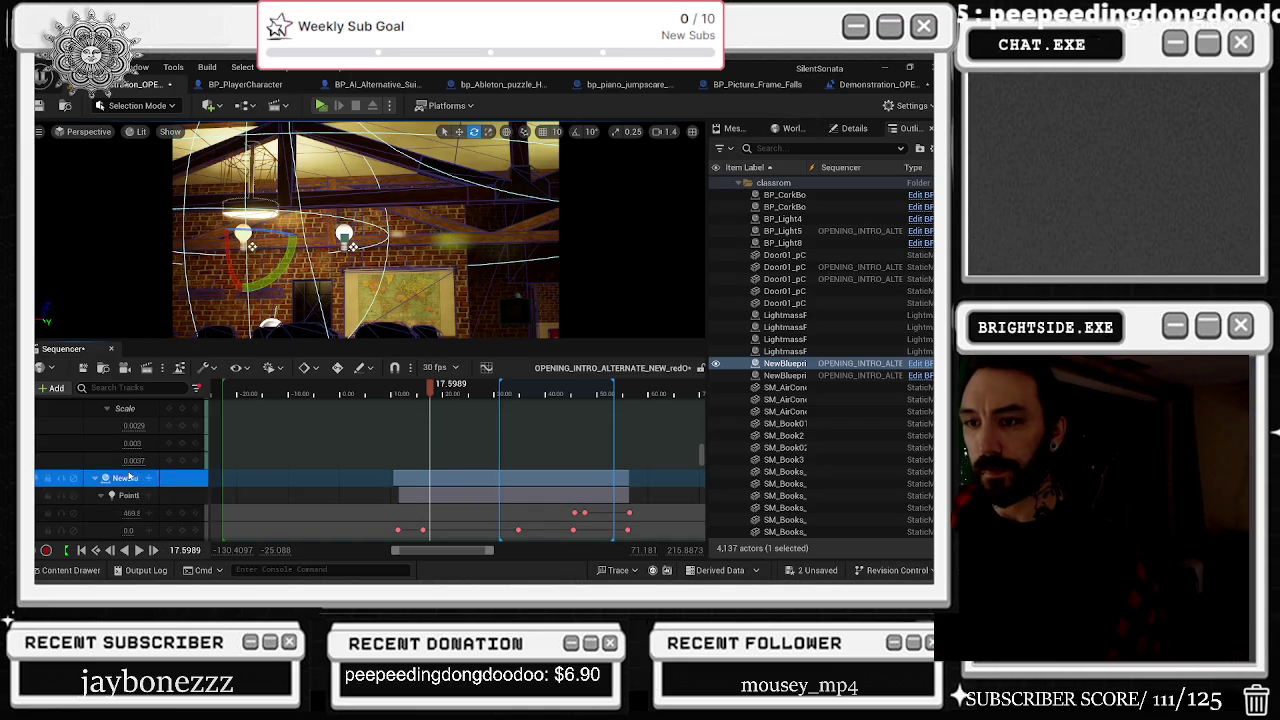
scroll(135, 484, down, 2)
drag(132, 474, 170, 474)
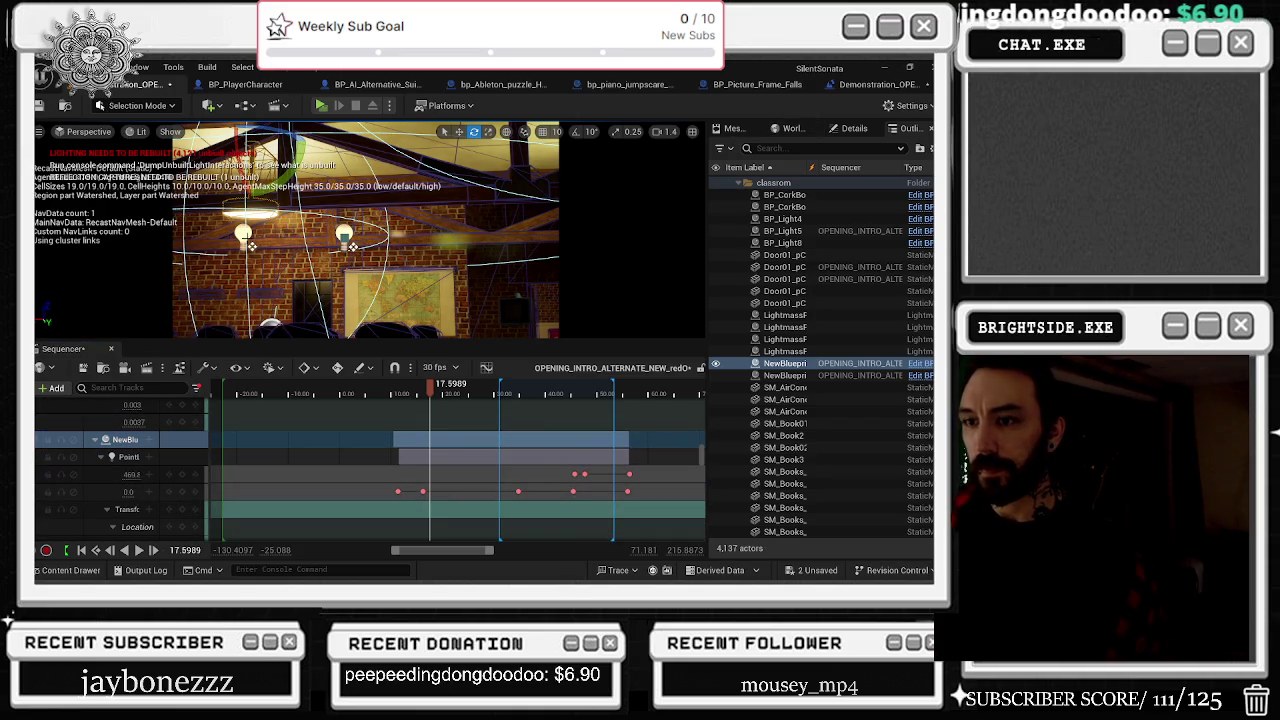
scroll(204, 462, down, 5)
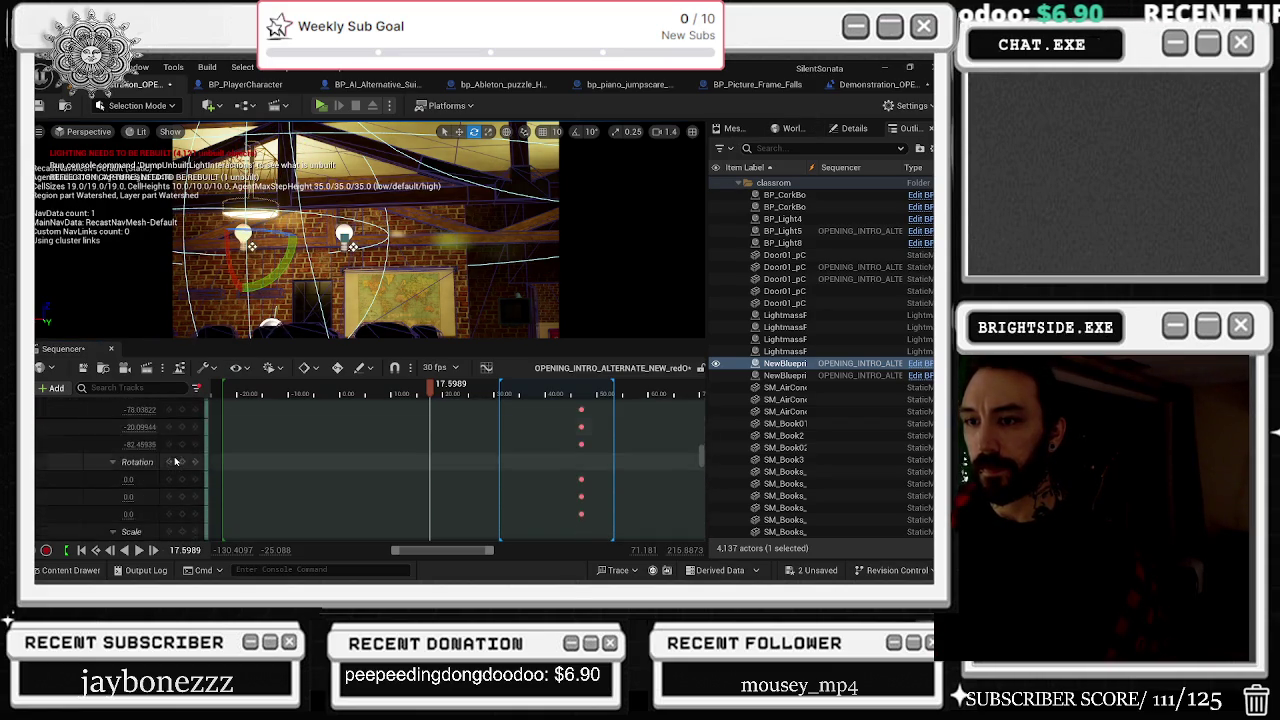
scroll(184, 494, down, 2)
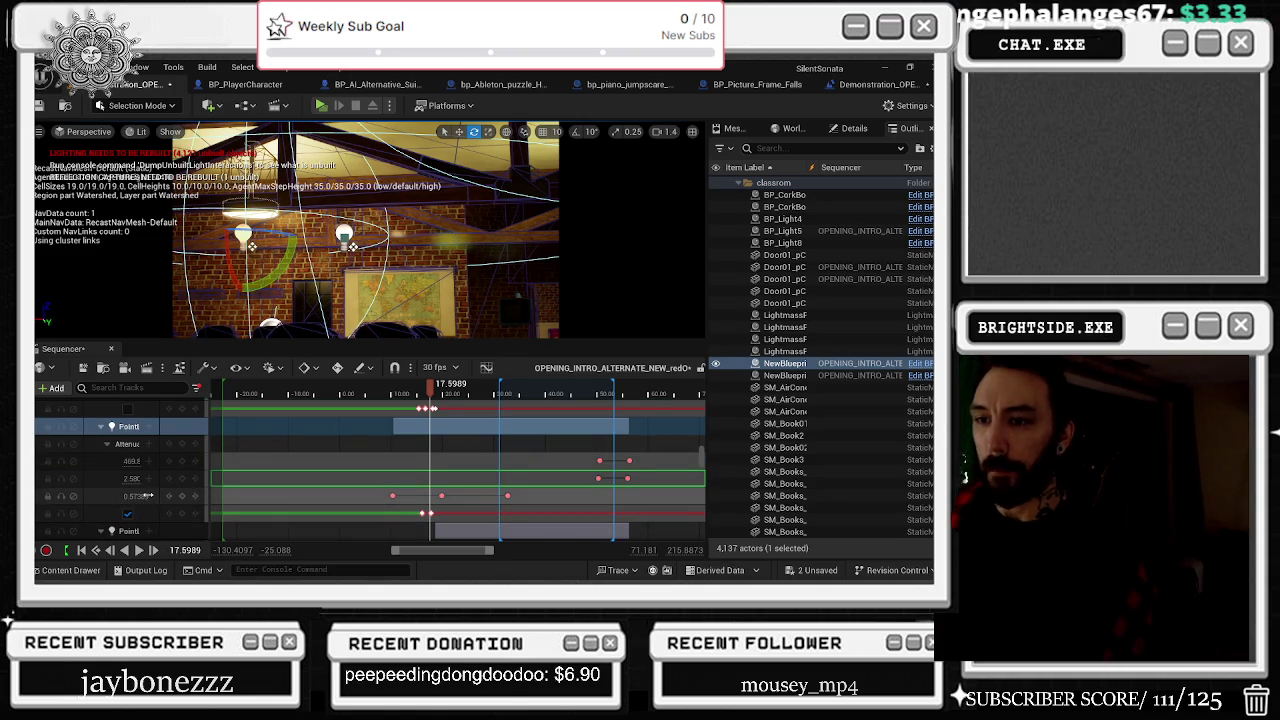
scroll(428, 489, up, 3)
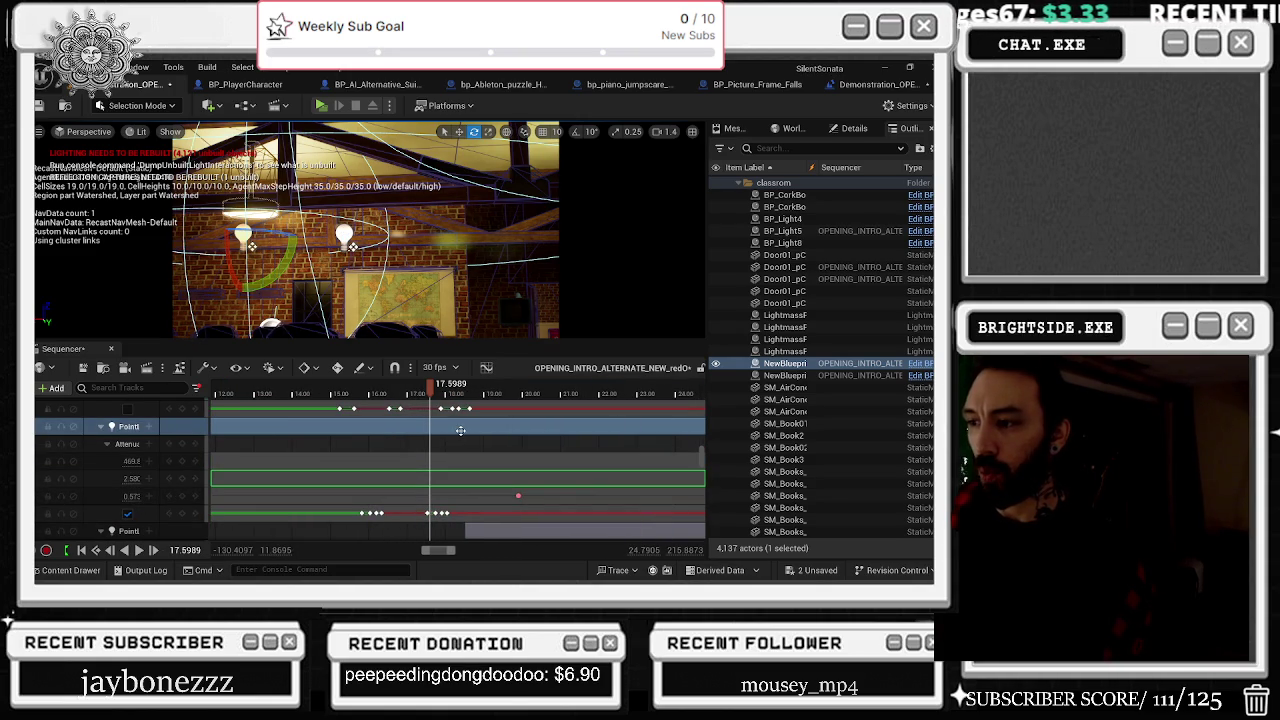
Step: Key the Attenuation Radius at 469.8 at 16.36 s and 175.1 at 16.75 s
mouse_move(430, 386)
mouse_down()
mouse_move(449, 386)
mouse_move(375, 393)
mouse_up()
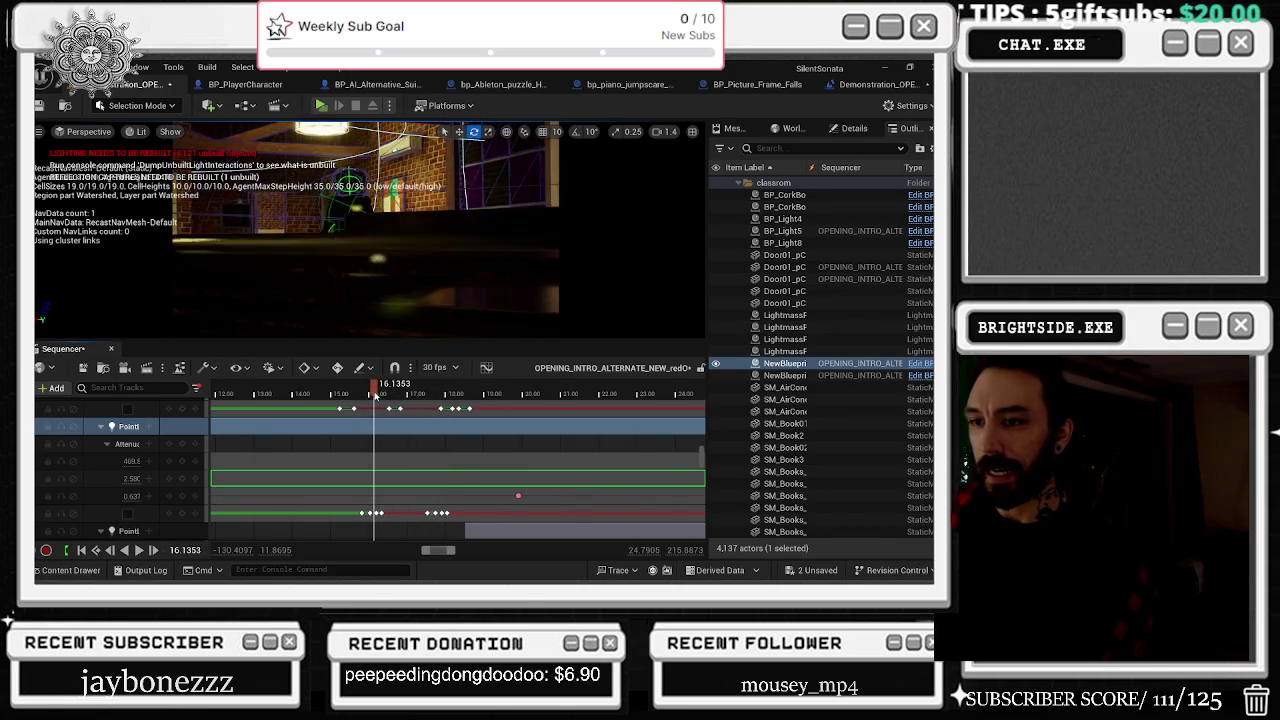
drag(375, 488, 381, 488)
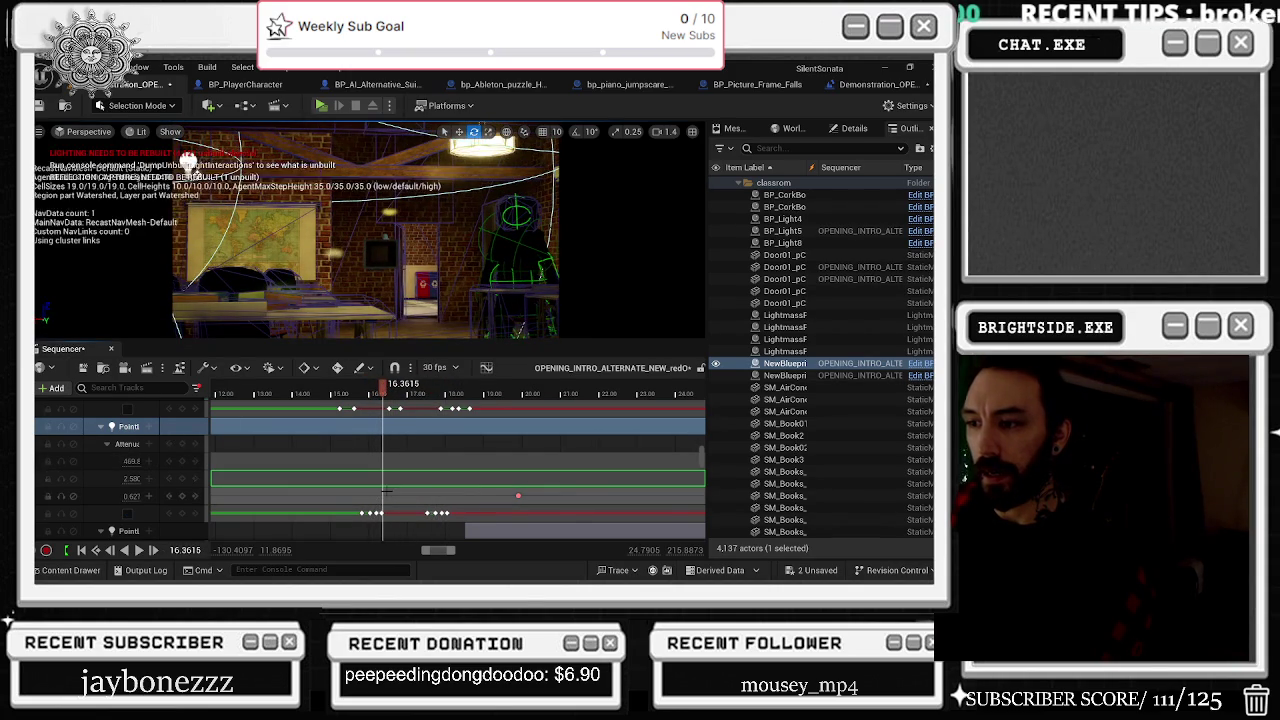
click(97, 497)
click(183, 462)
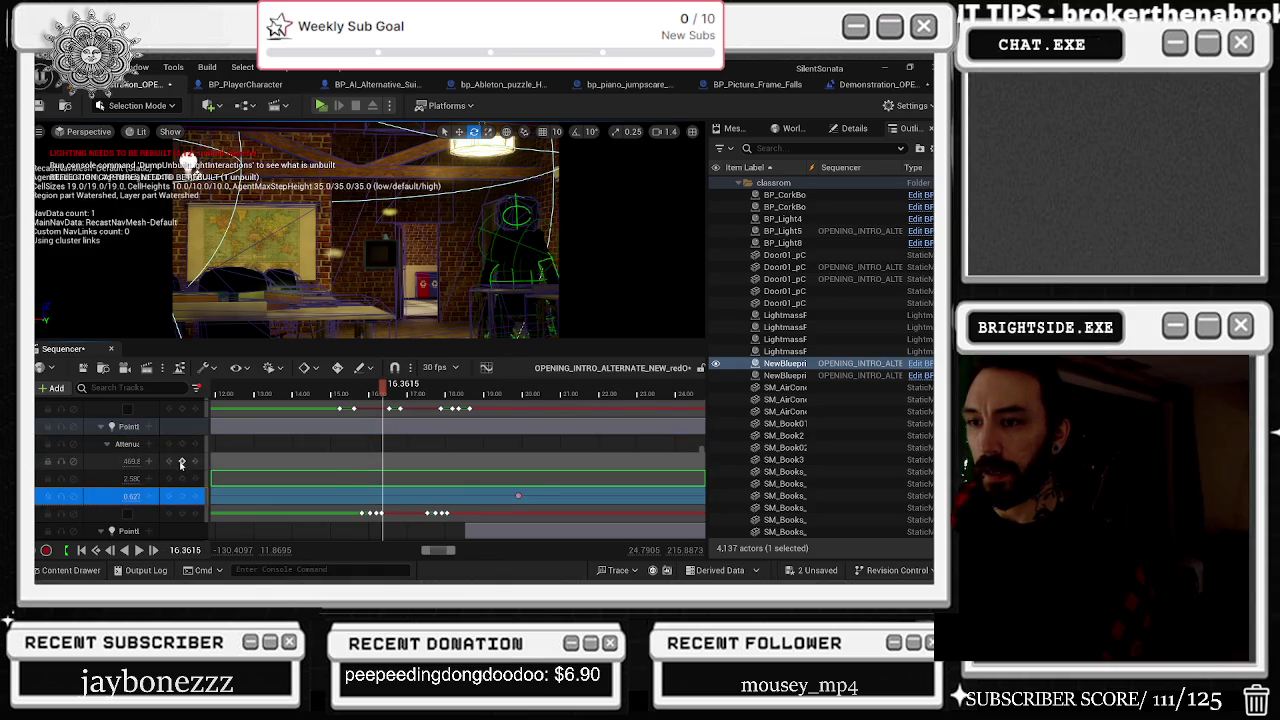
drag(384, 389, 398, 392)
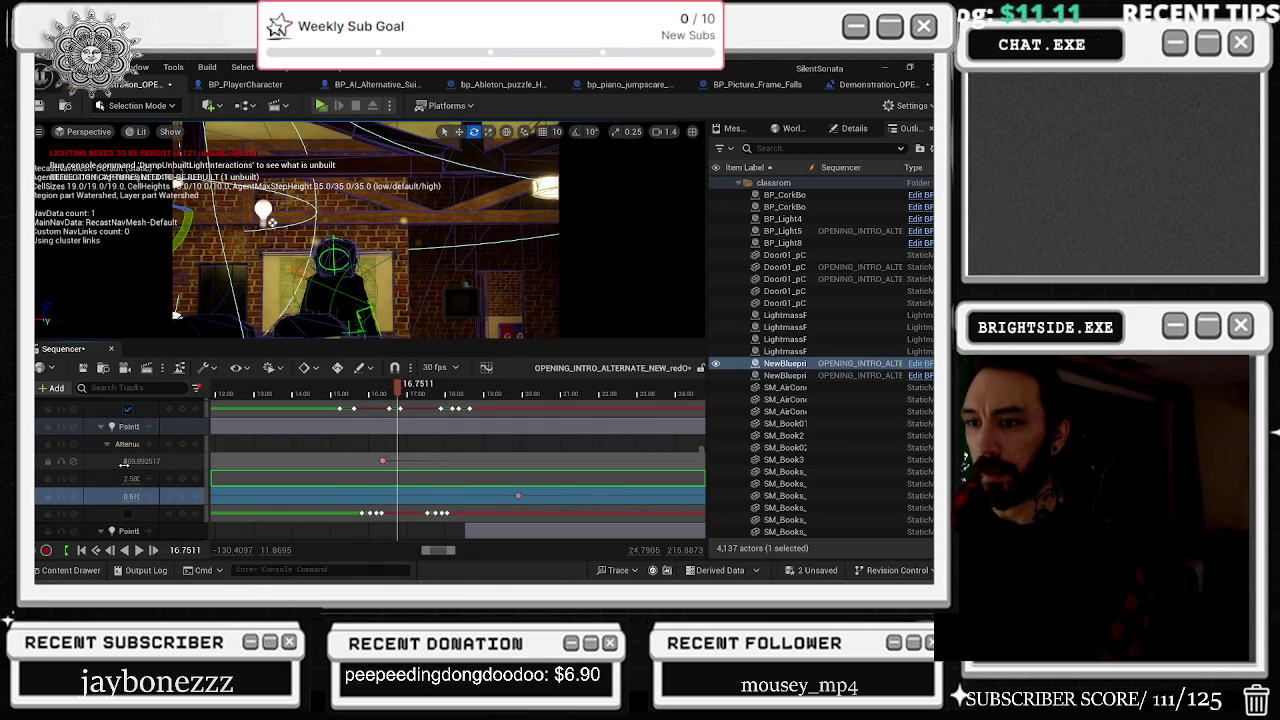
drag(131, 461, 130, 492)
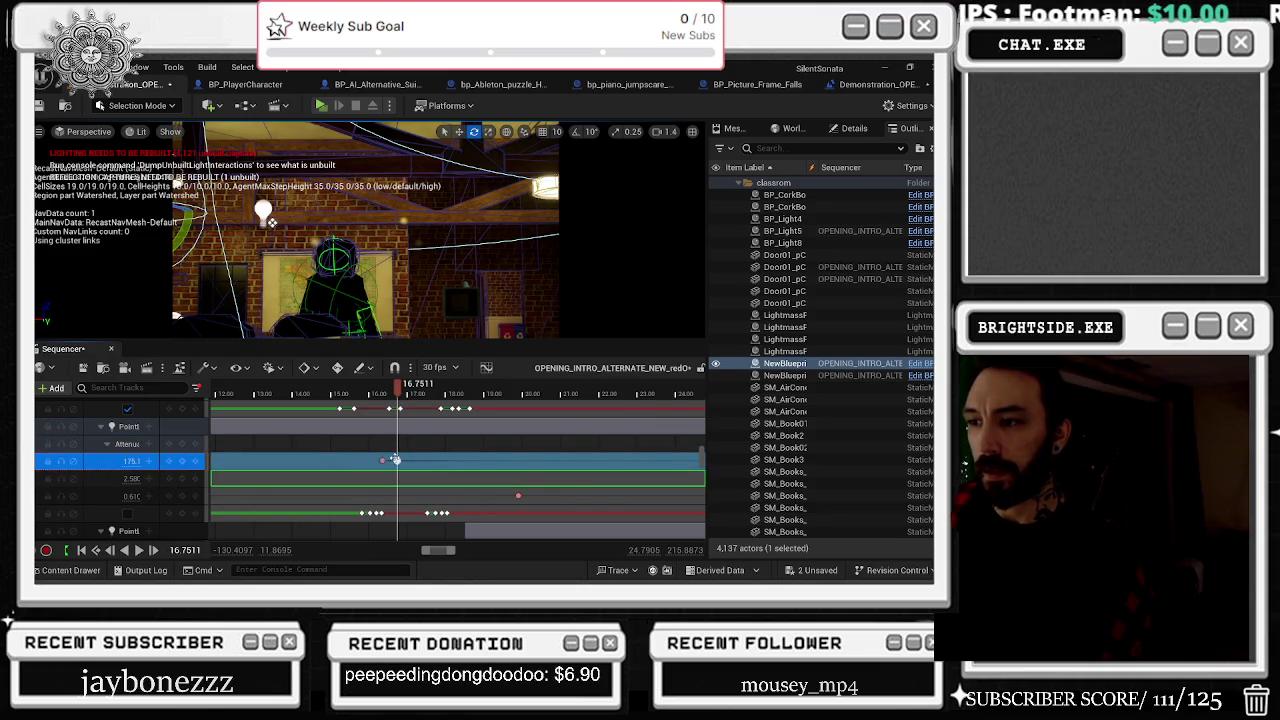
right_click(396, 460)
Step: Set the 16.75 s attenuation radius key's value to 0
mouse_move(505, 218)
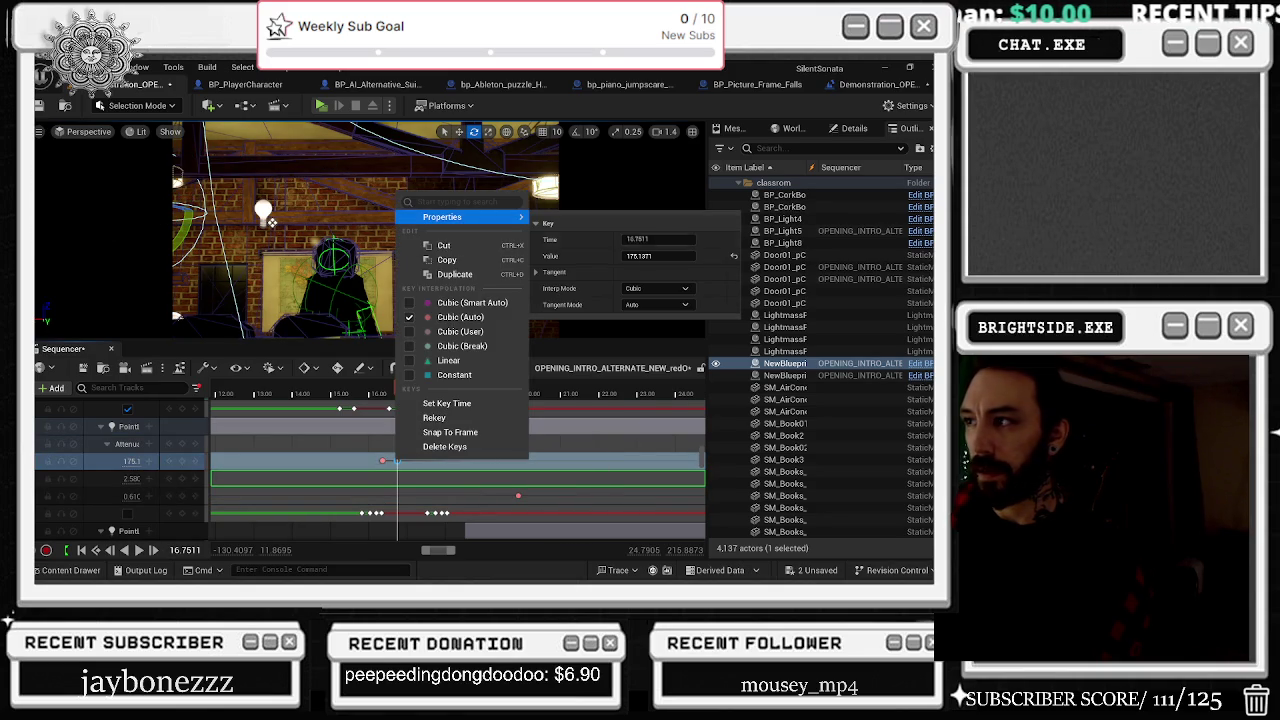
click(645, 256)
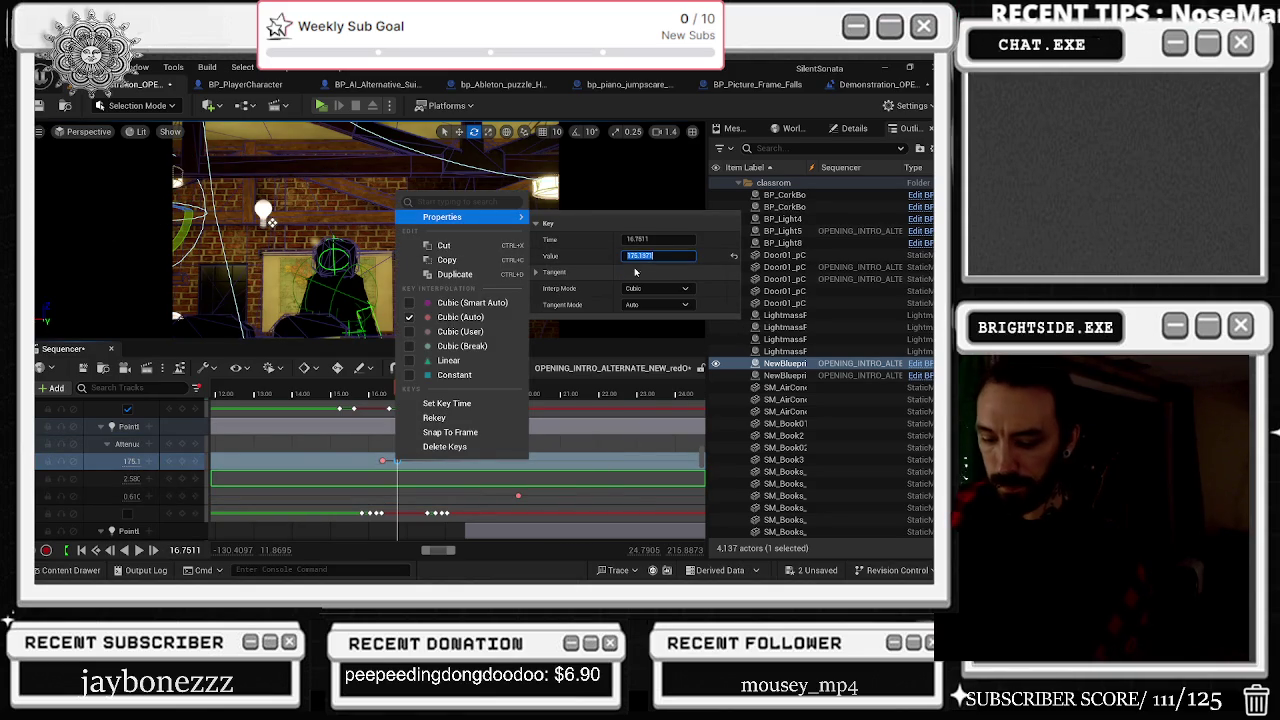
text(0)
key(Return)
click(572, 396)
mouse_move(398, 393)
mouse_down()
mouse_move(357, 393)
mouse_move(378, 393)
mouse_up()
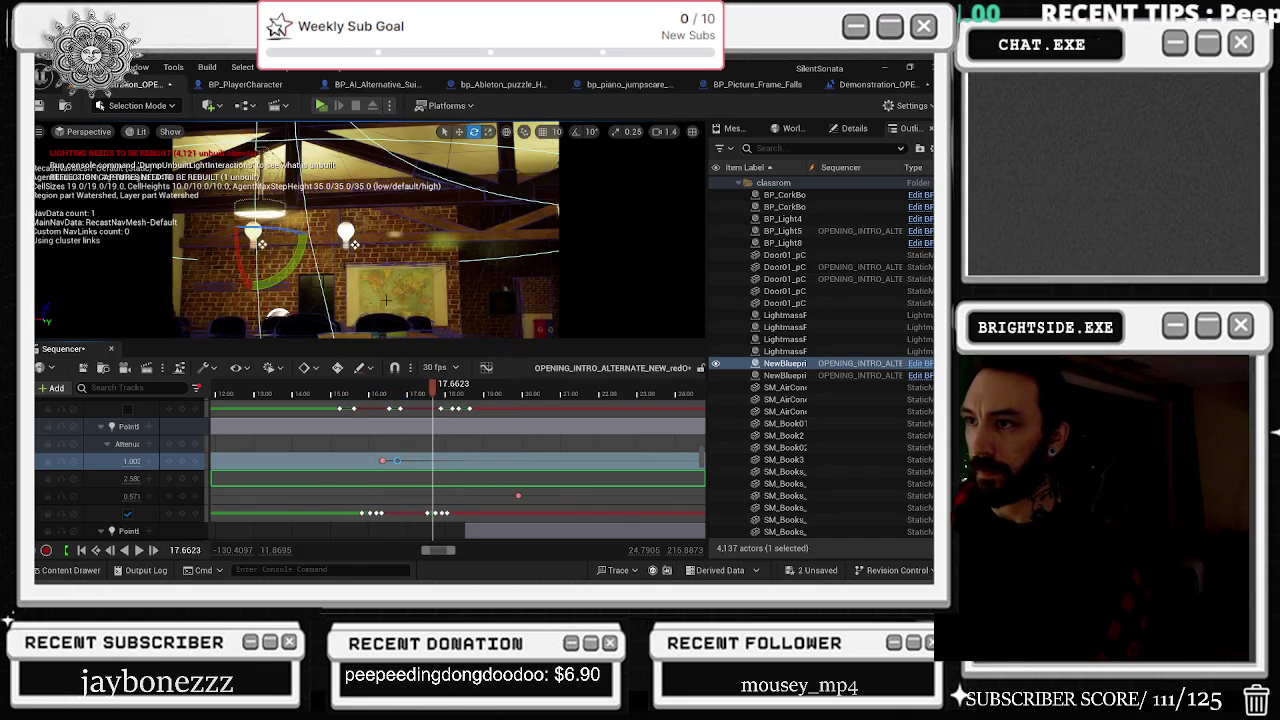
Step: Key the other light's Attenuation Radius at 17.17 s and 17.68 s, with value 0
scroll(370, 460, up, 3)
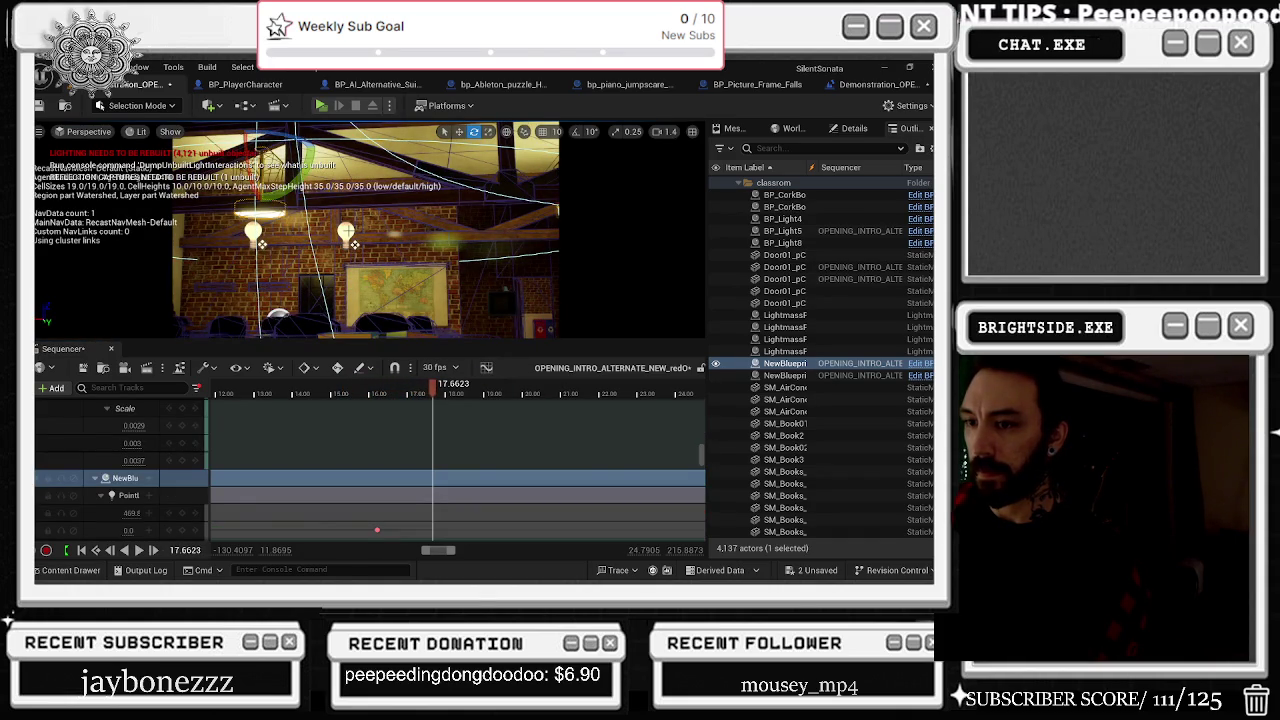
scroll(107, 442, down, 3)
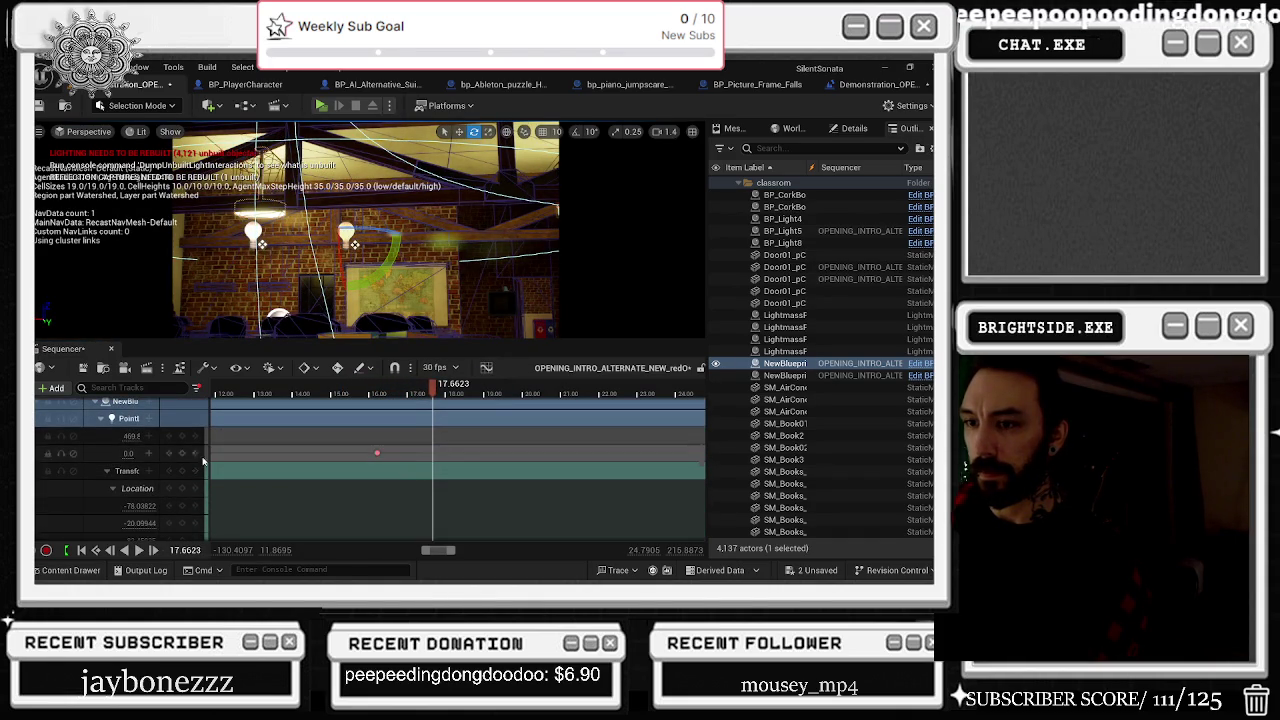
click(107, 440)
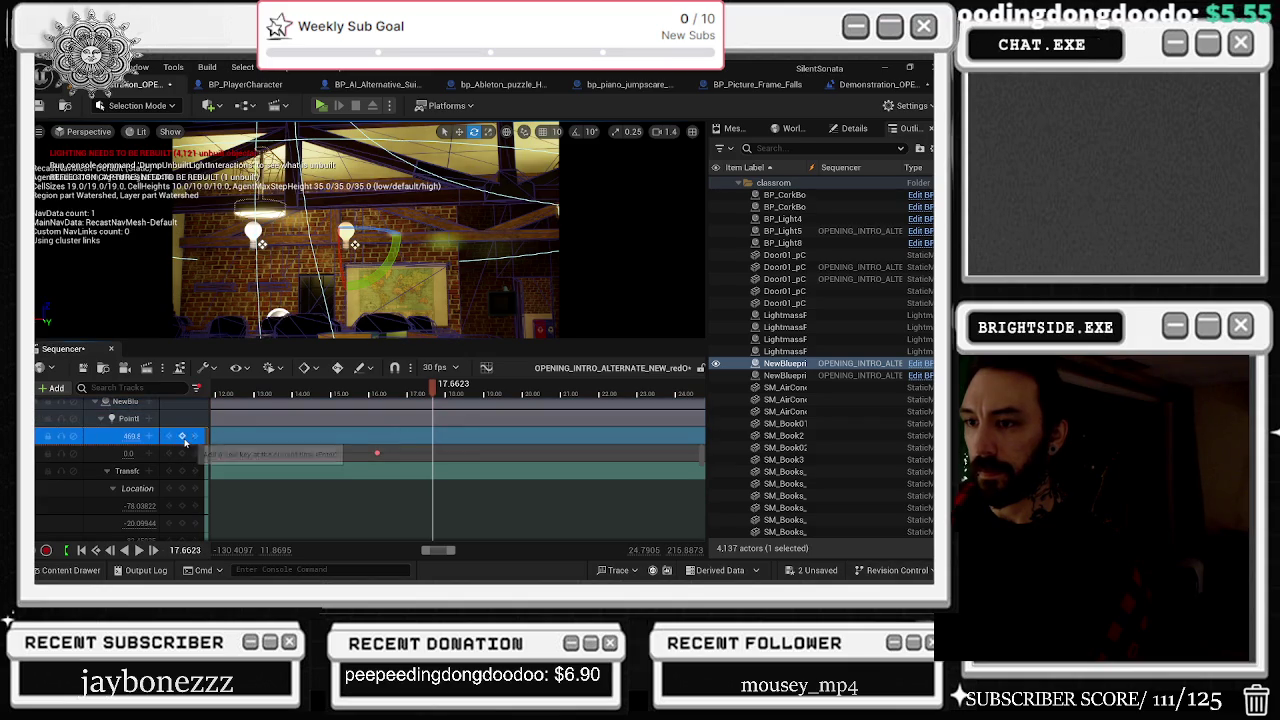
mouse_move(426, 398)
mouse_down()
mouse_move(378, 398)
mouse_move(413, 398)
mouse_up()
click(182, 437)
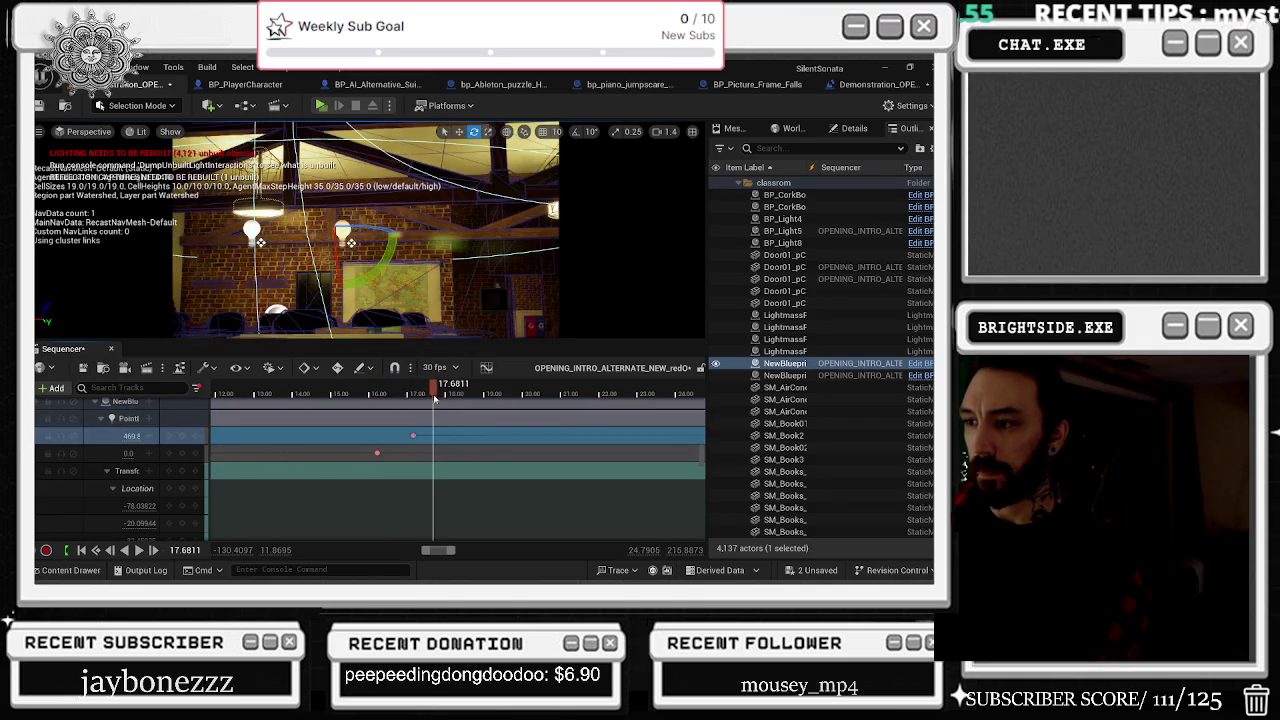
click(182, 437)
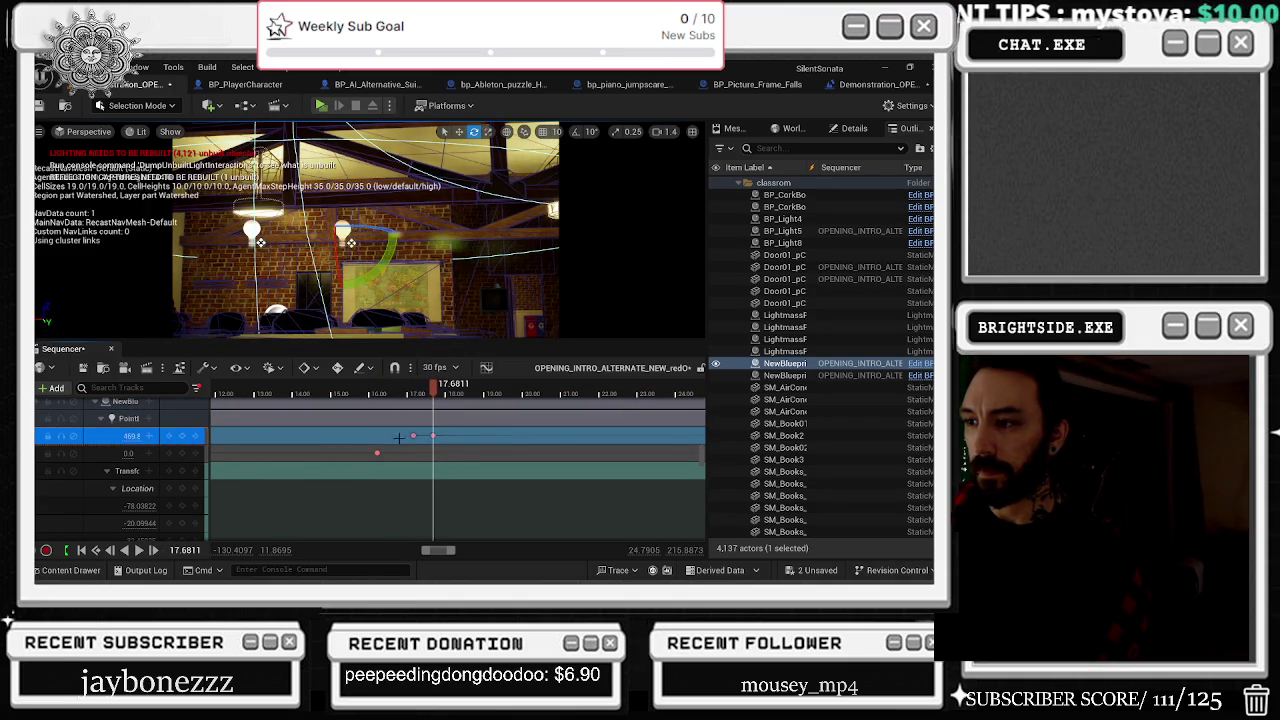
right_click(432, 434)
mouse_move(478, 190)
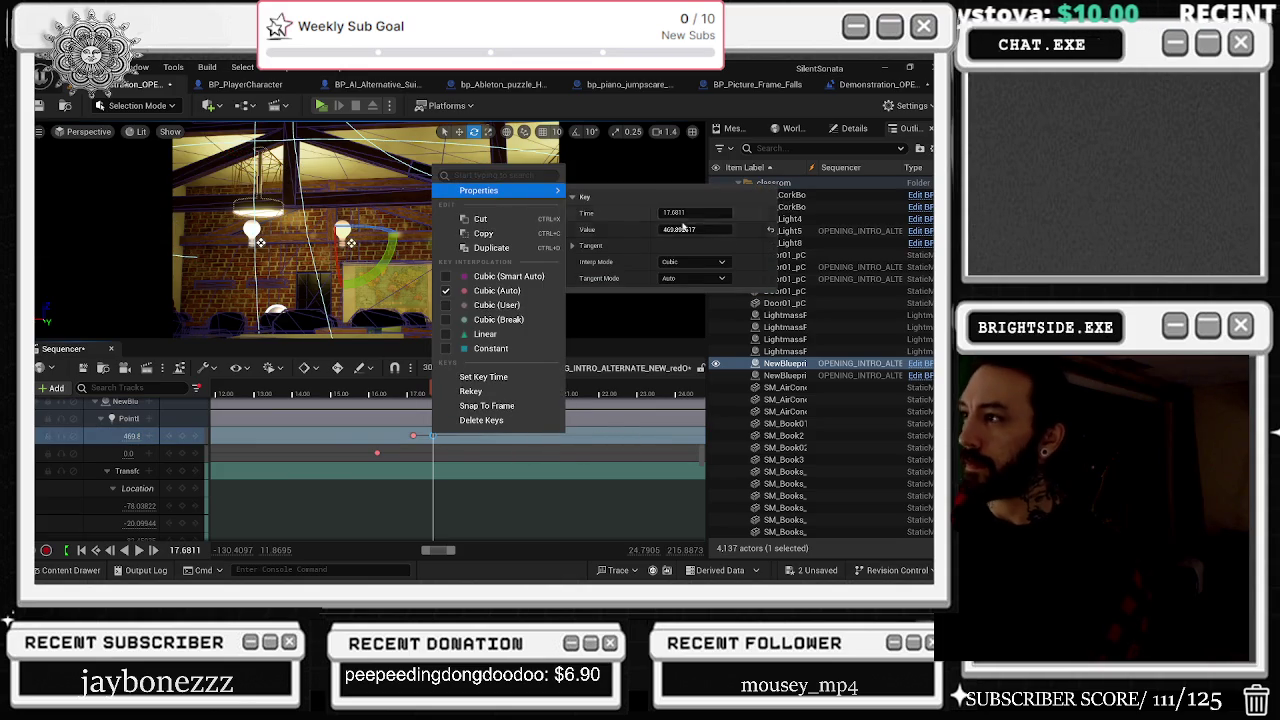
key(Return)
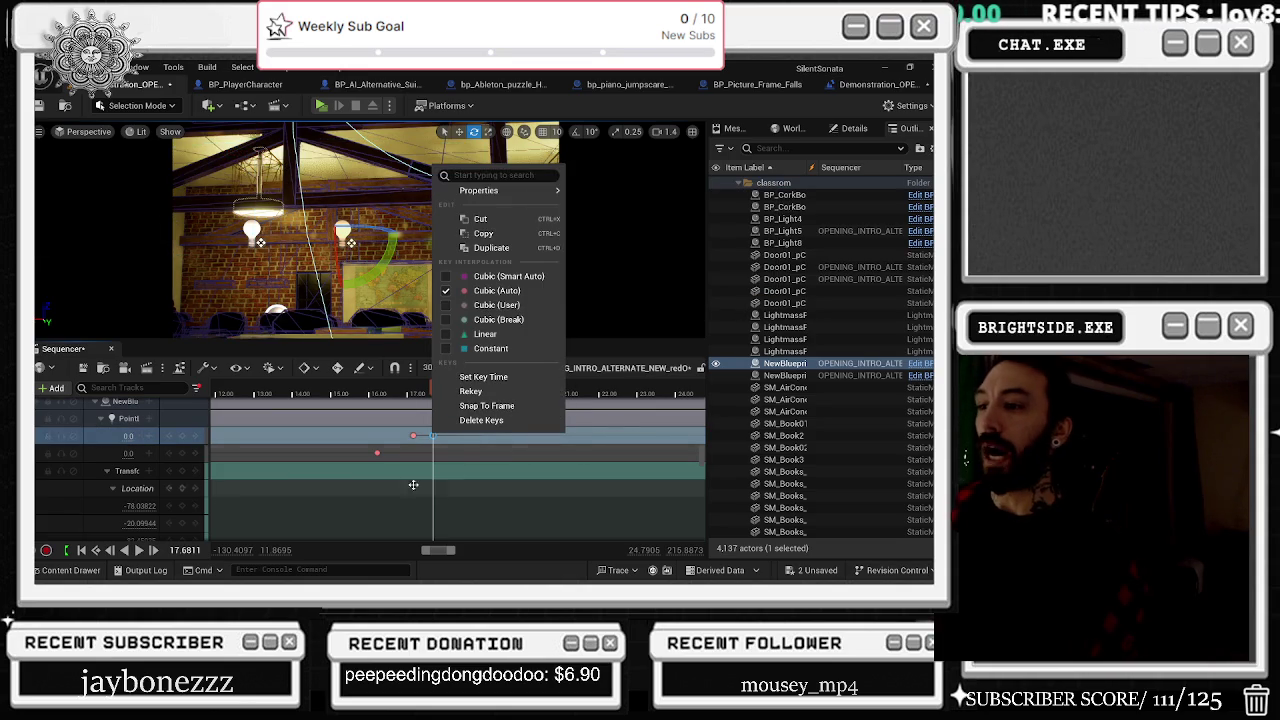
Step: Delete the two selected attenuation keys and replay the sequence from about 14.4 s
drag(432, 392, 300, 395)
key(space)
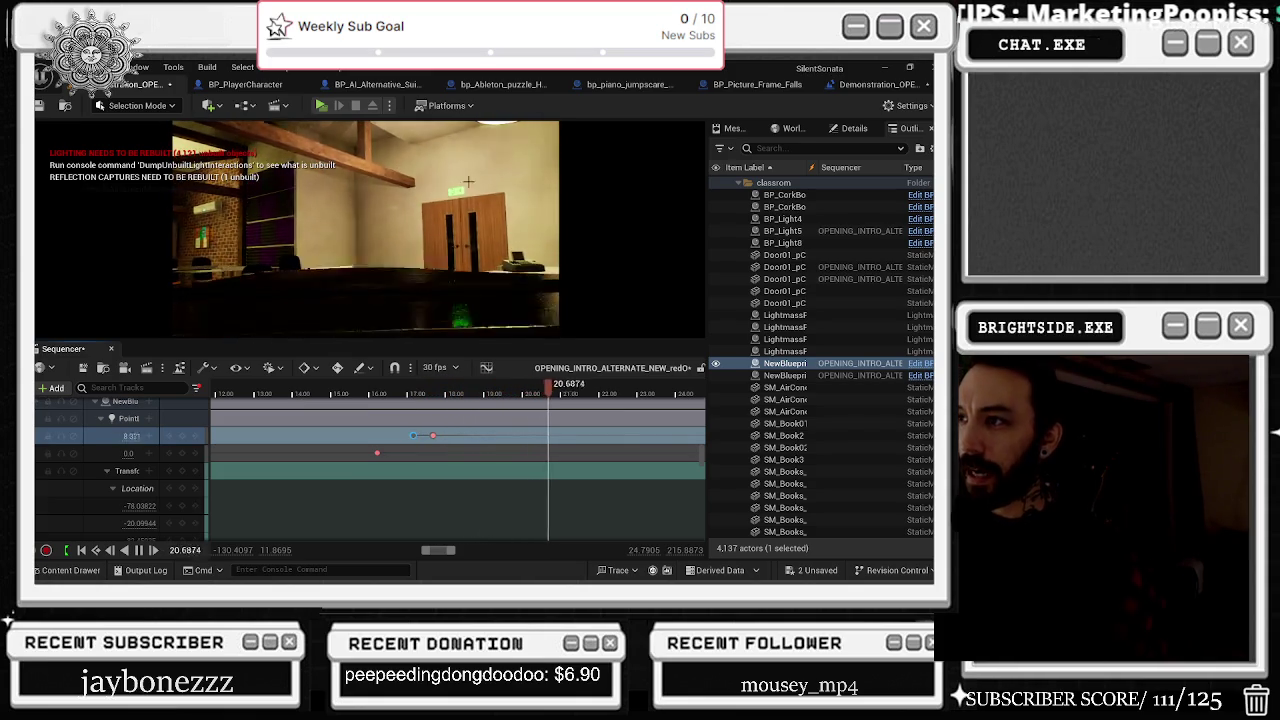
click(383, 392)
mouse_move(381, 394)
mouse_down()
mouse_move(280, 392)
mouse_move(320, 392)
mouse_move(307, 392)
mouse_up()
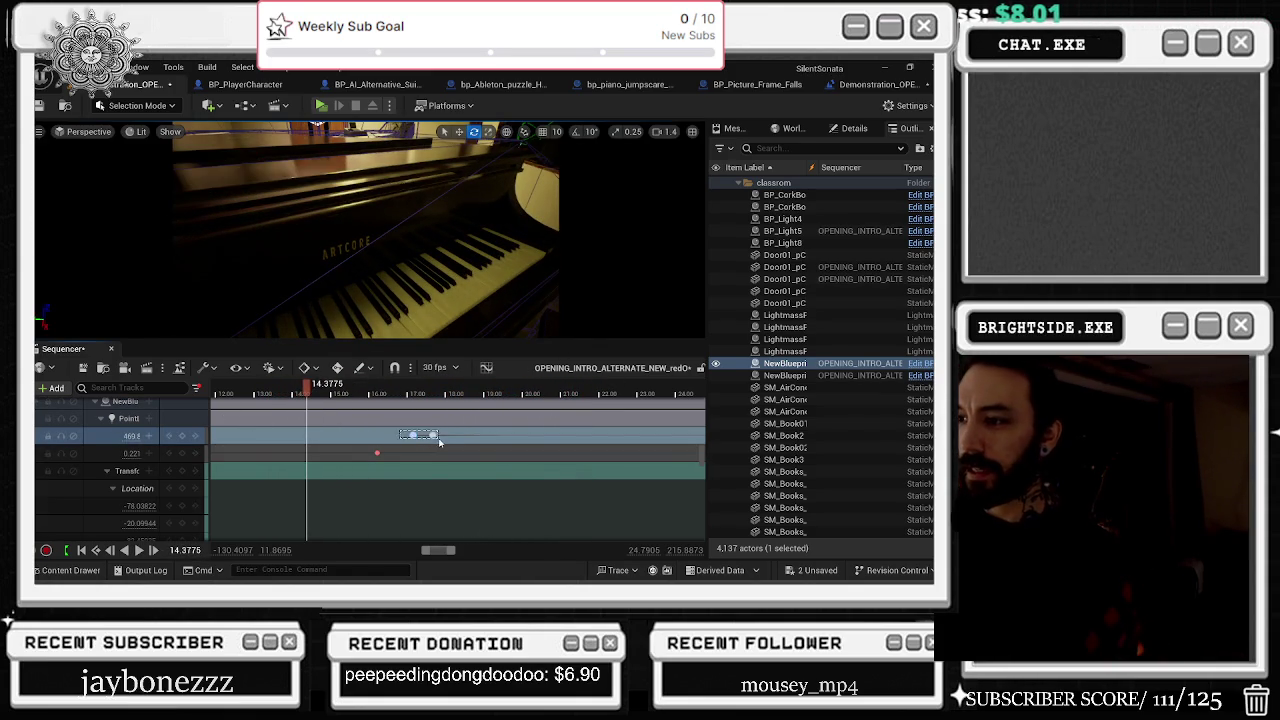
key(Delete)
key(space)
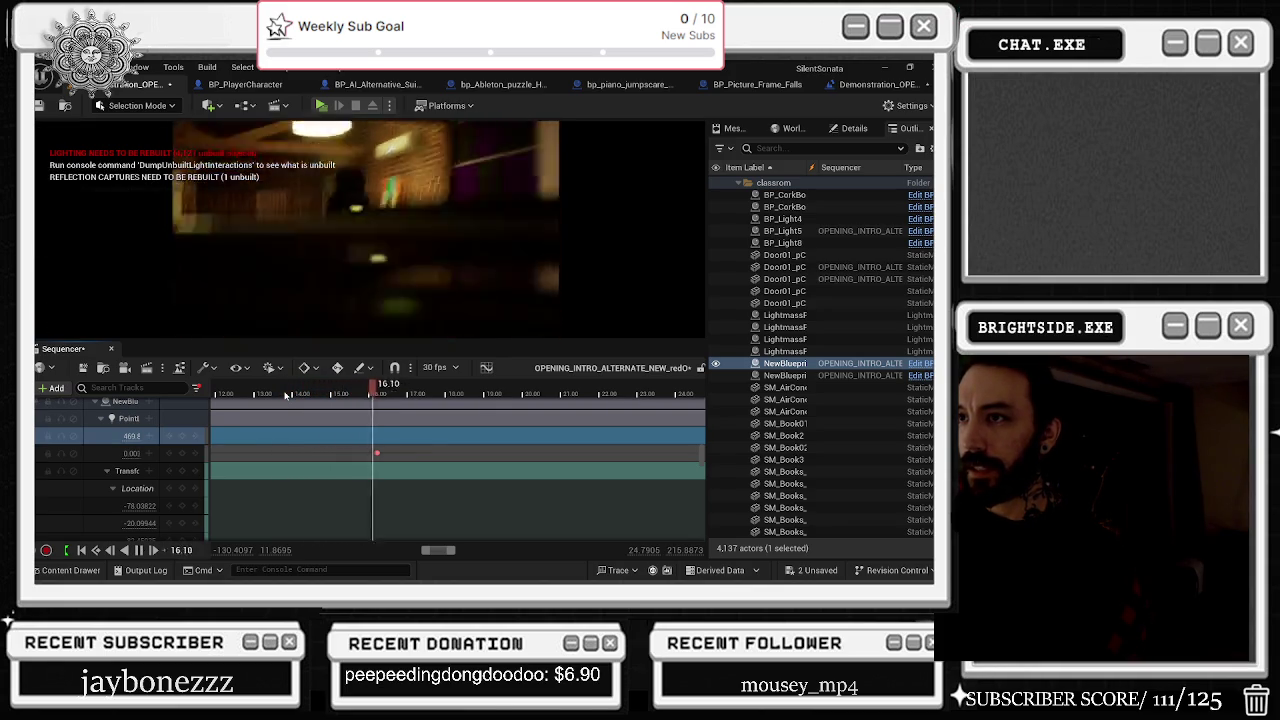
click(520, 295)
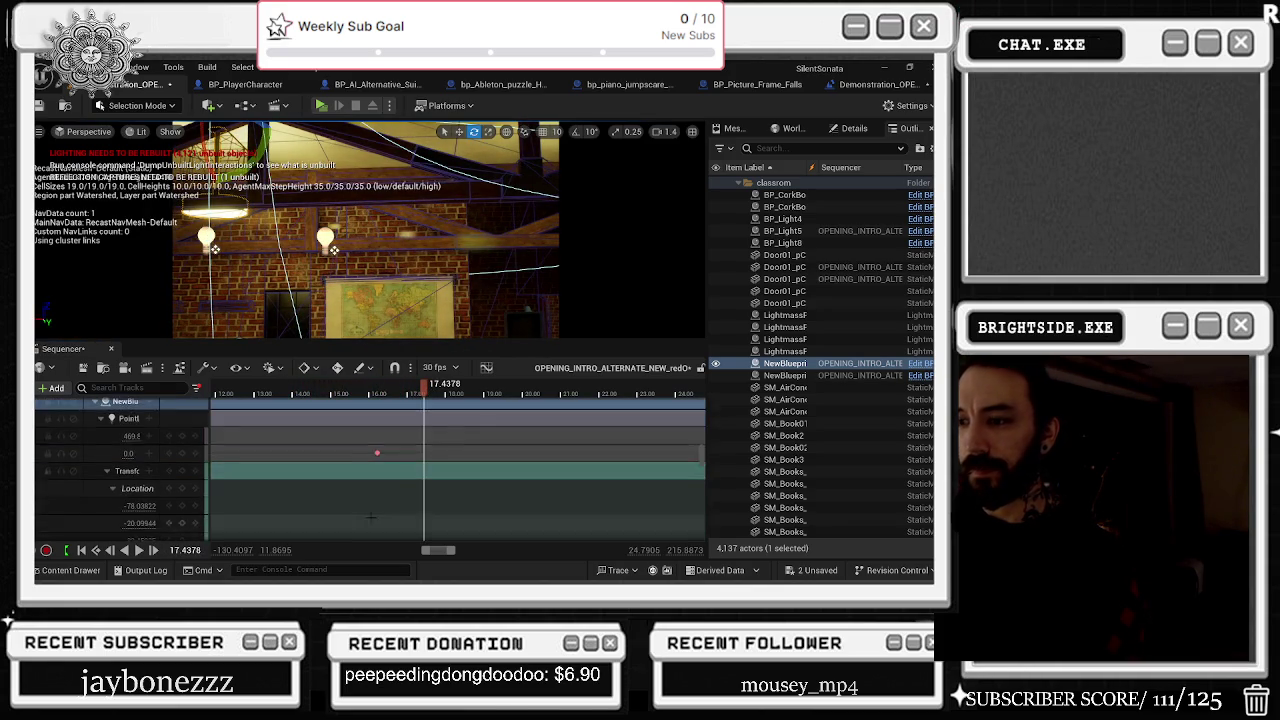
Step: Reselect the left ceiling light, play the sequence, and open the Edit menu's undo list
click(206, 238)
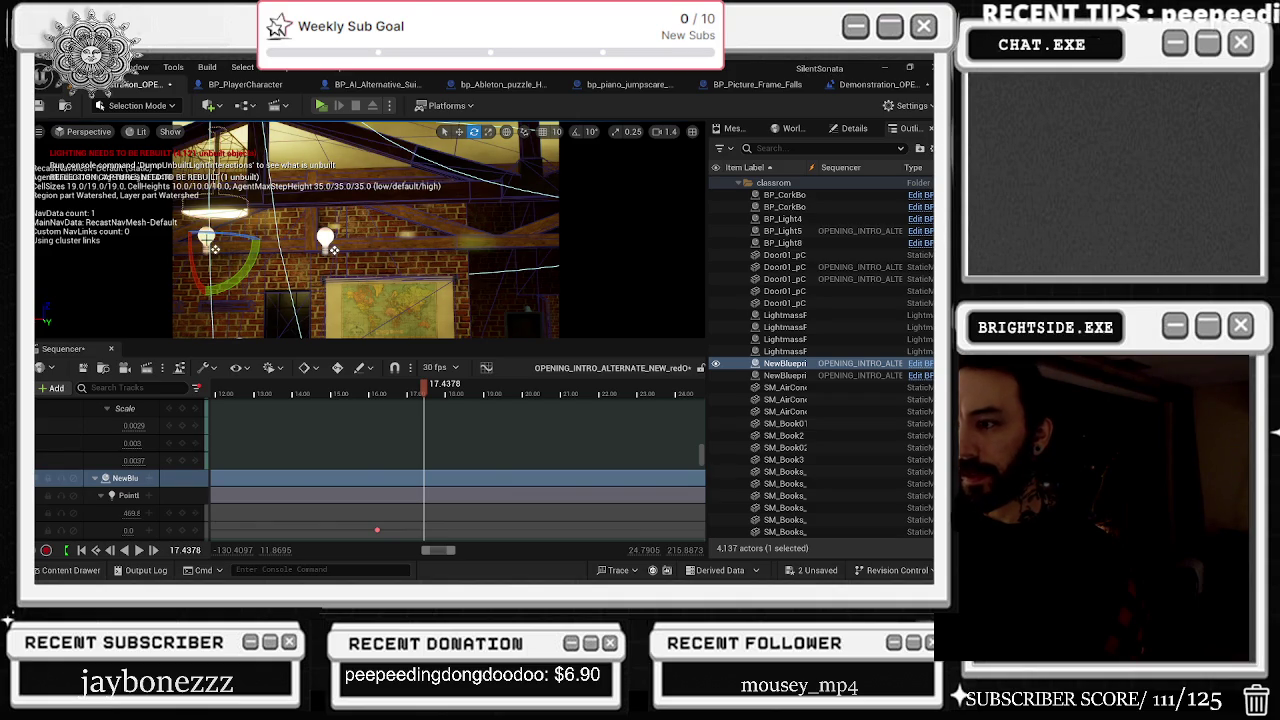
scroll(414, 531, down, 3)
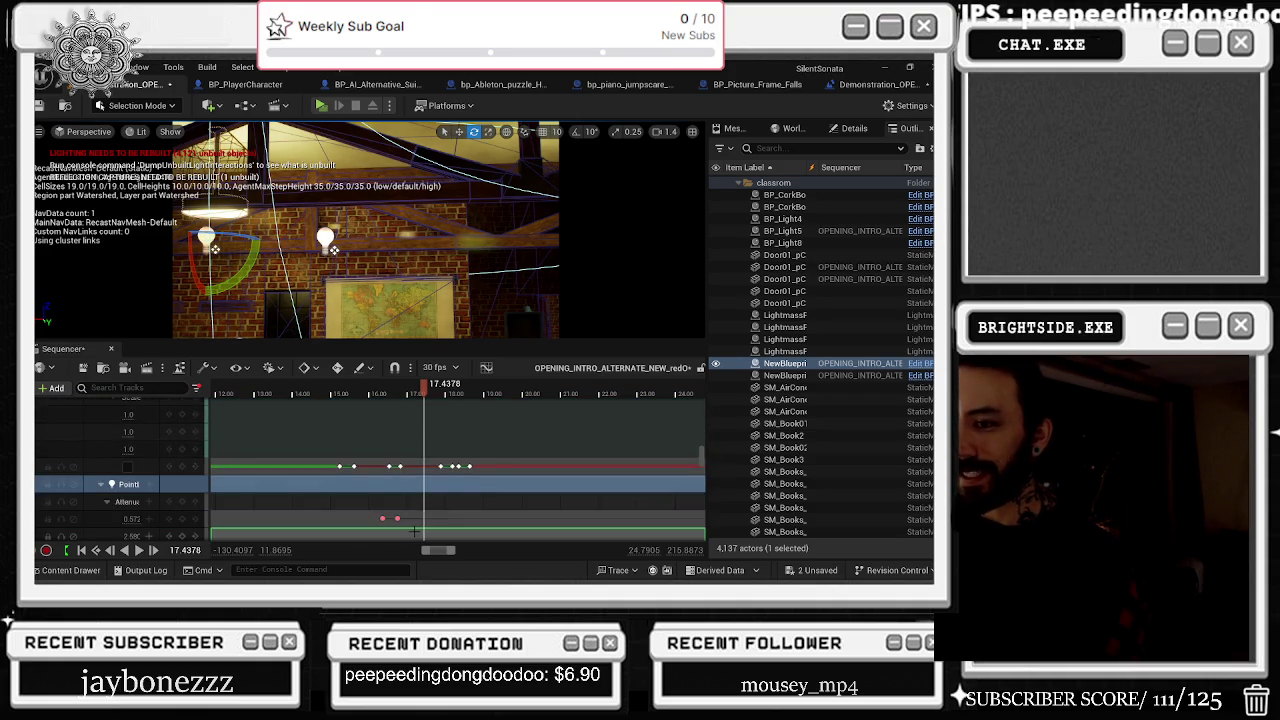
scroll(414, 531, down, 3)
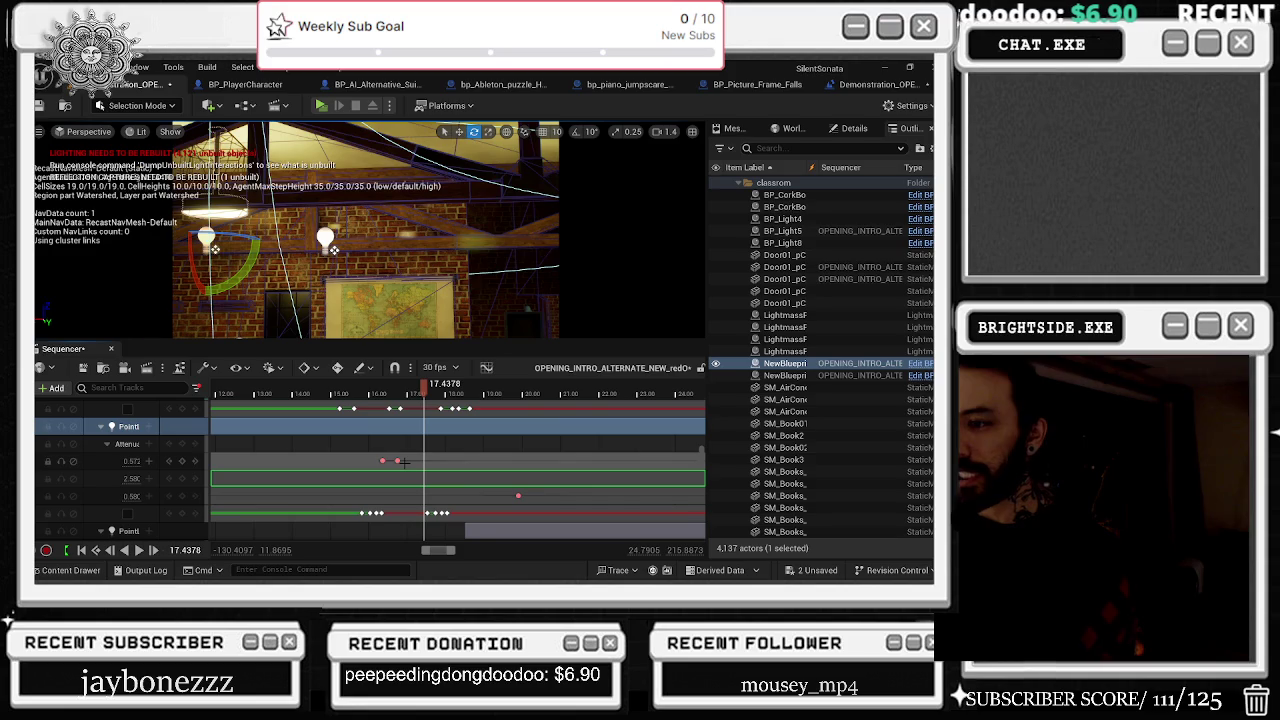
click(398, 468)
scroll(393, 487, down, 3)
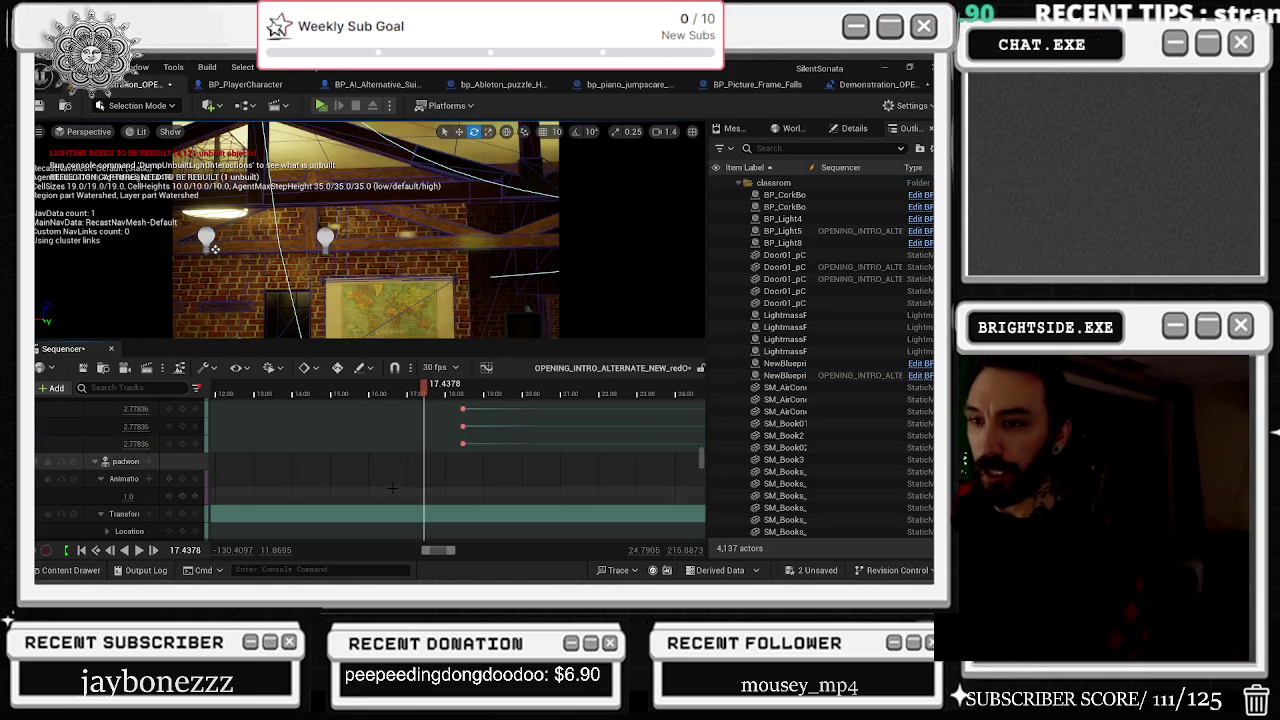
key(space)
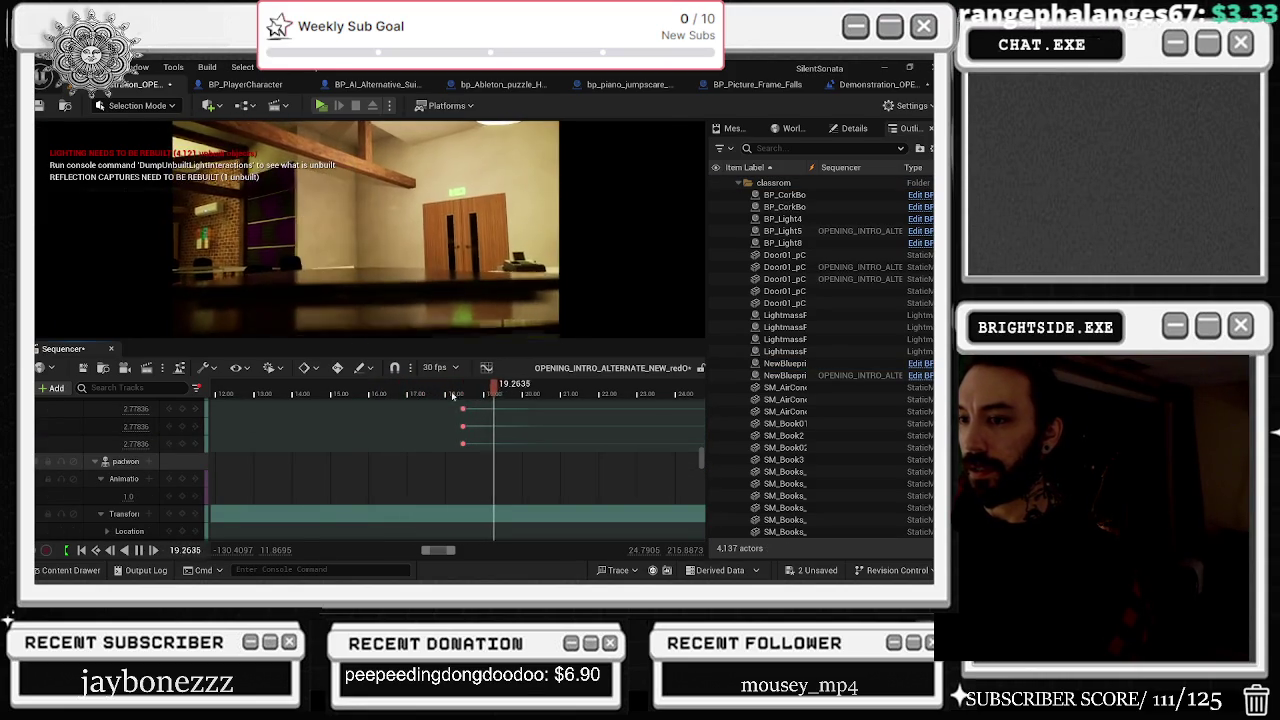
click(108, 67)
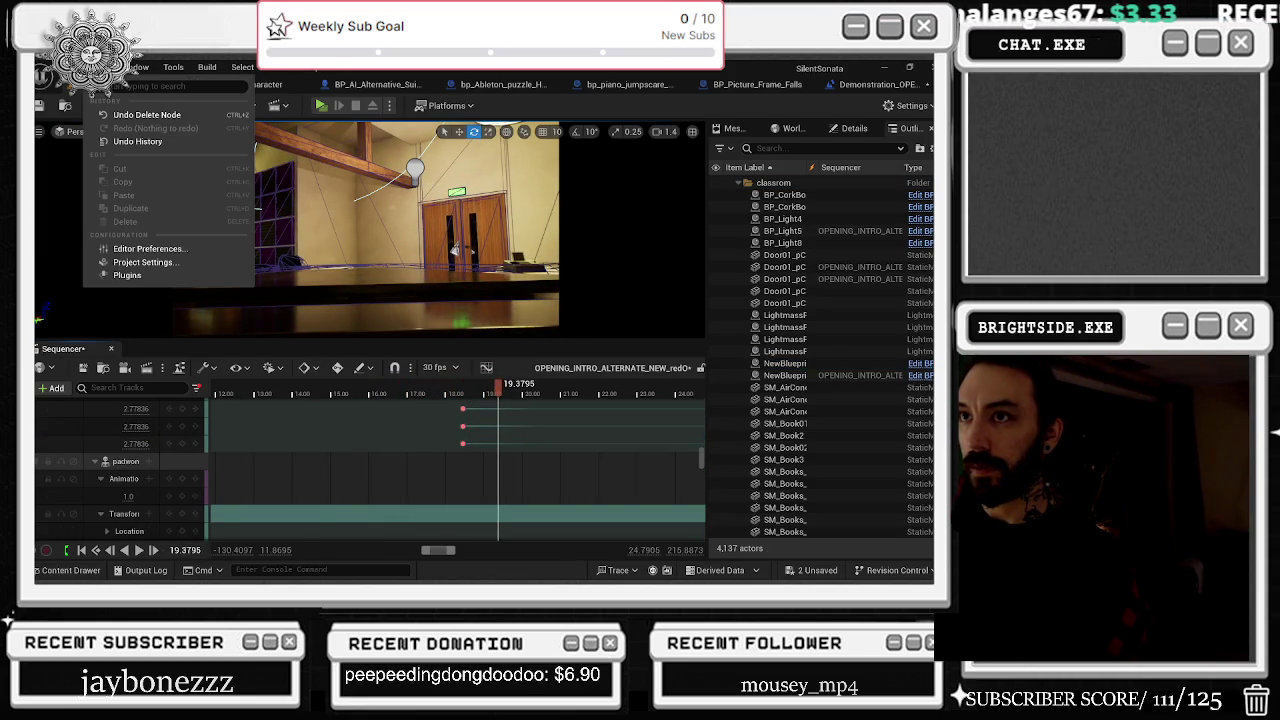
Step: Restore the deleted node, jump to the 16.36 s keyframe, and play the lighting preview
click(140, 115)
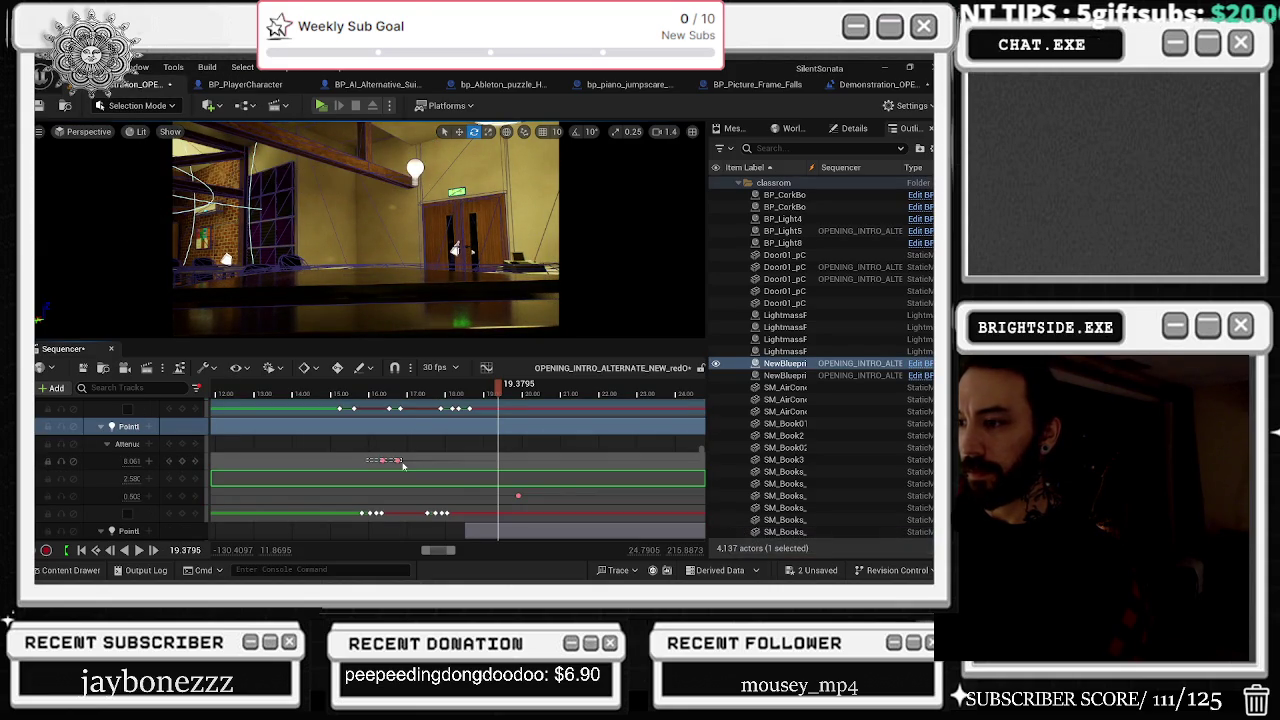
click(399, 461)
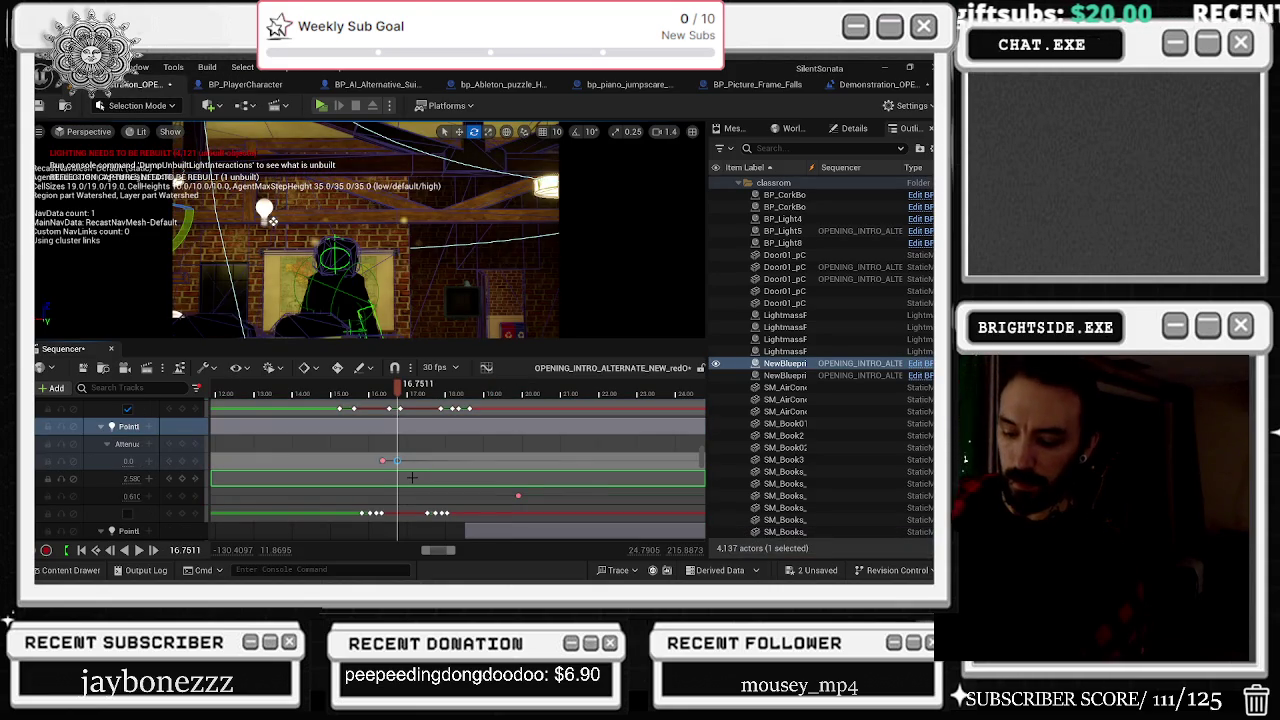
click(383, 461)
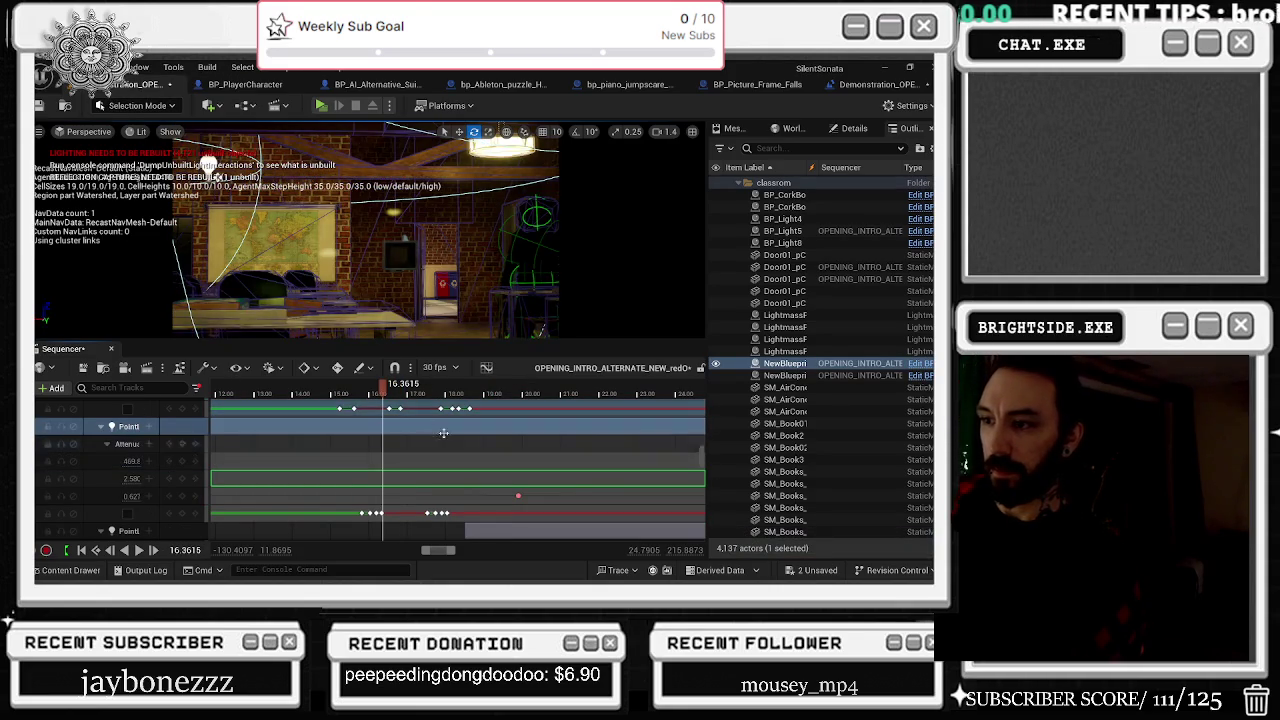
key(space)
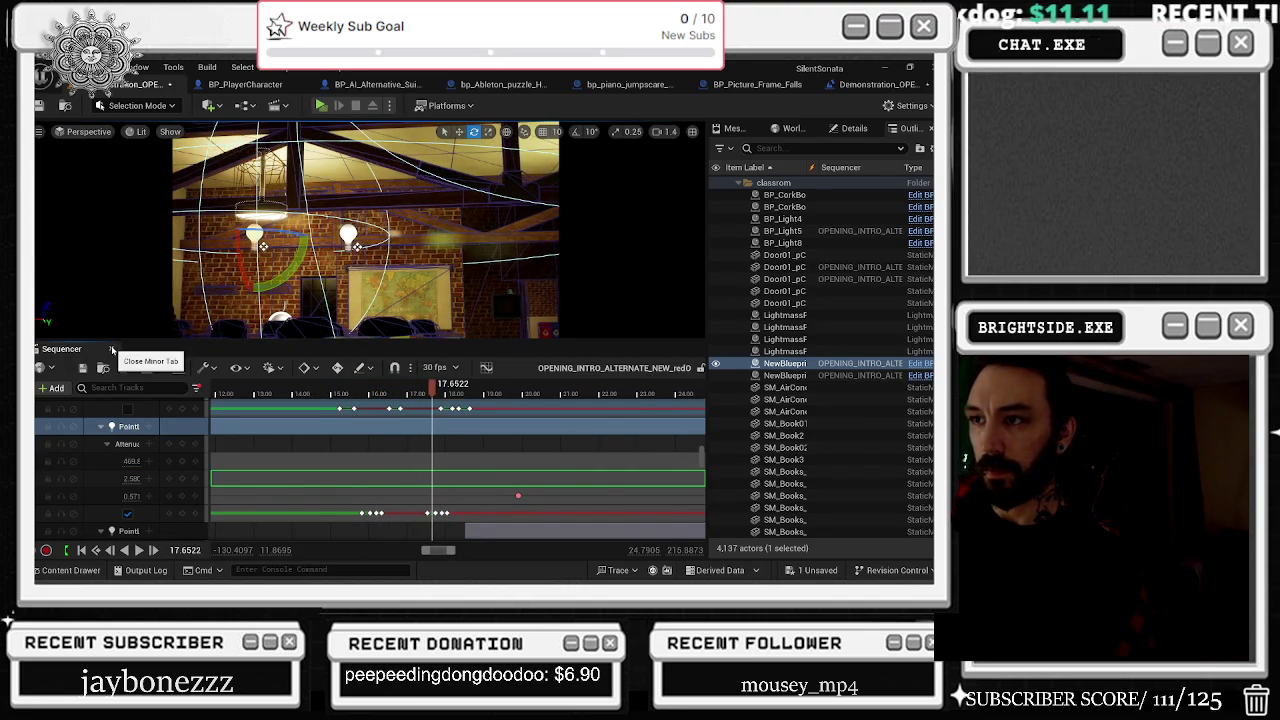
Step: Close Sequencer, save the level, and set Unlit view with Low engine scalability
click(111, 348)
key(ctrl+s)
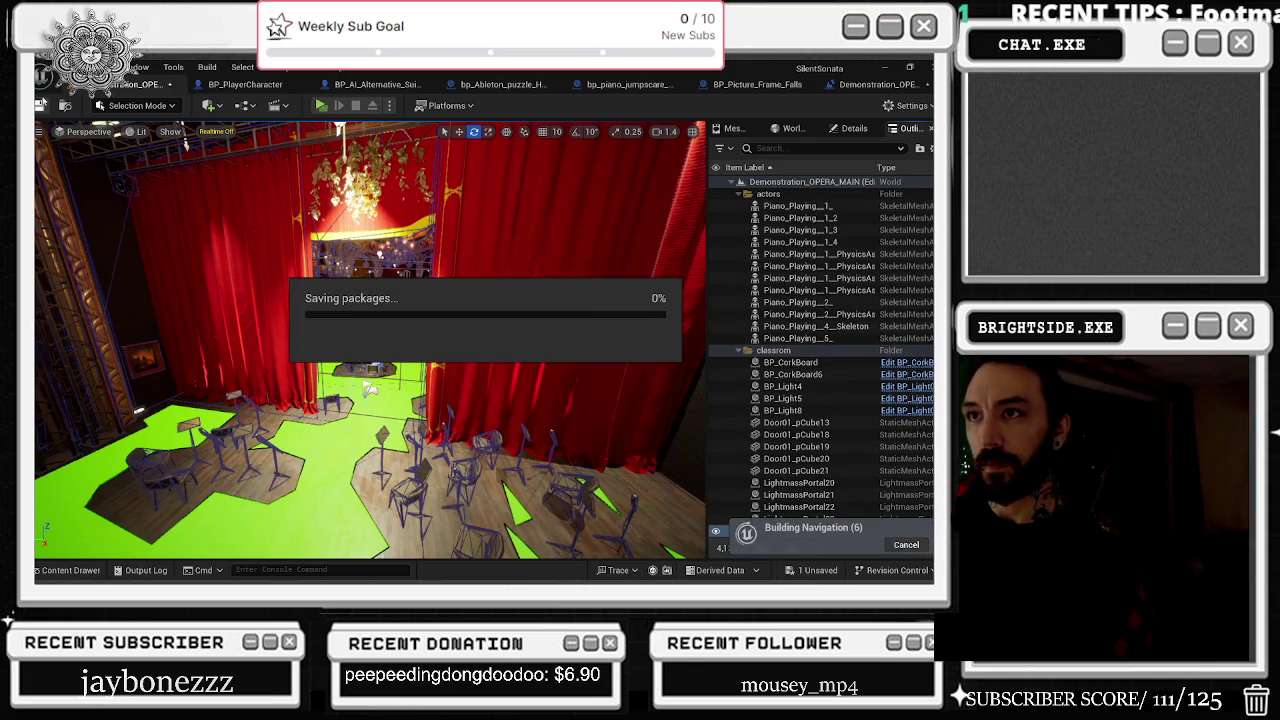
click(138, 132)
click(273, 185)
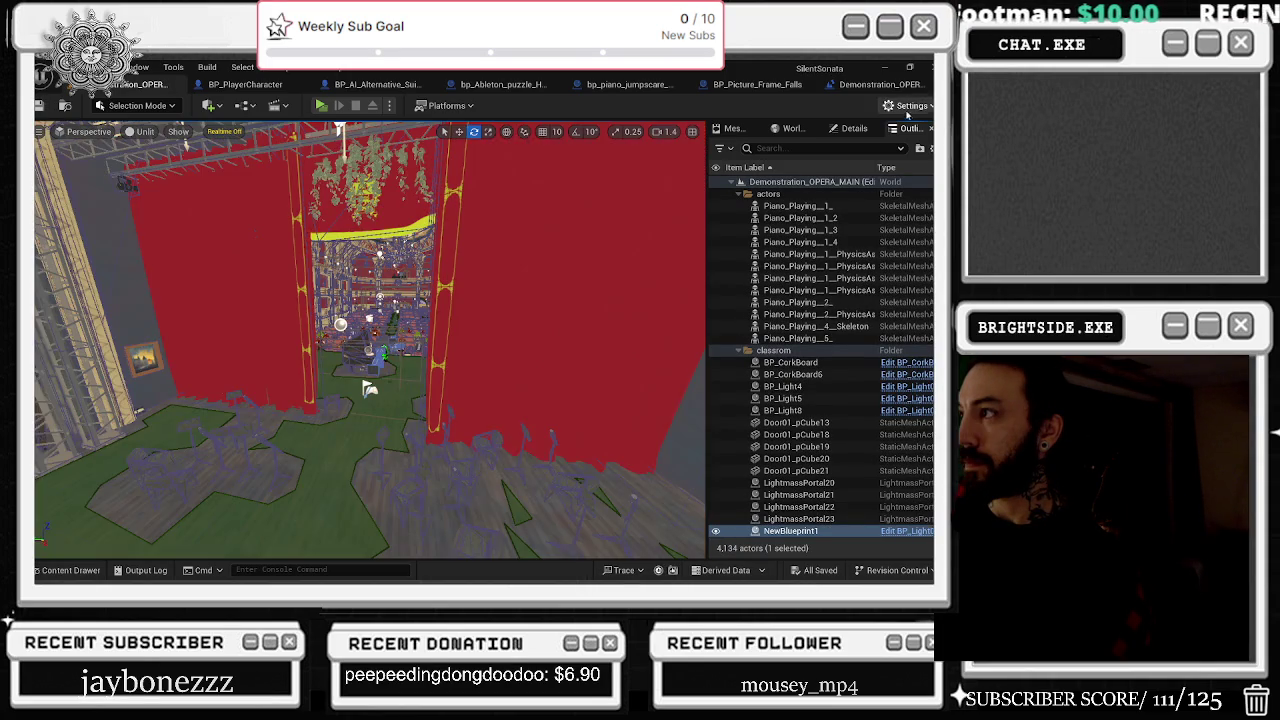
click(908, 105)
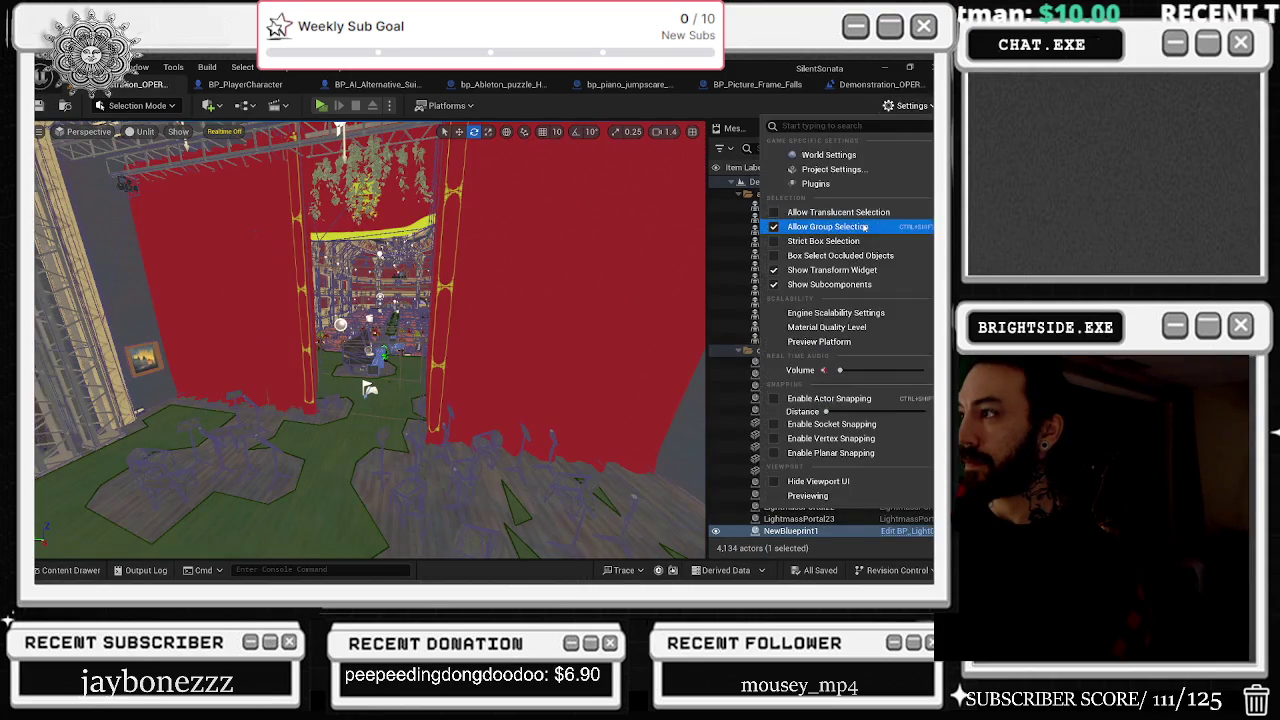
mouse_move(846, 313)
click(508, 294)
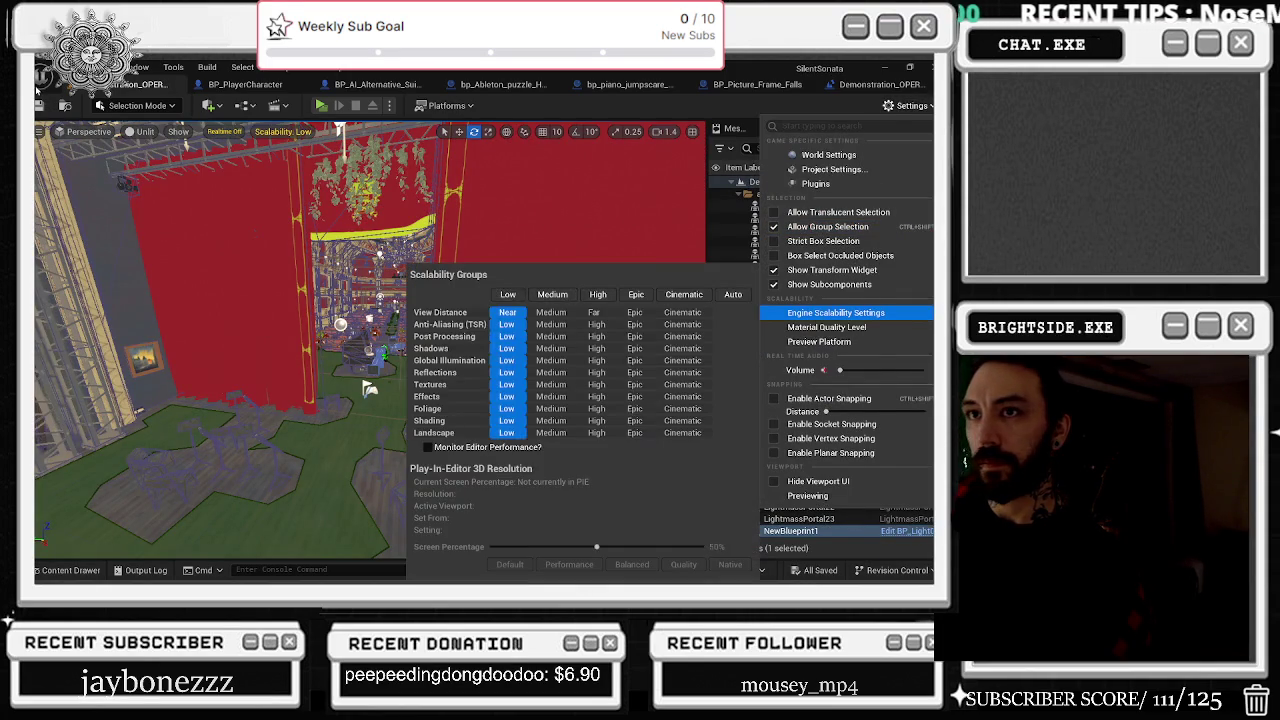
key(ctrl+s)
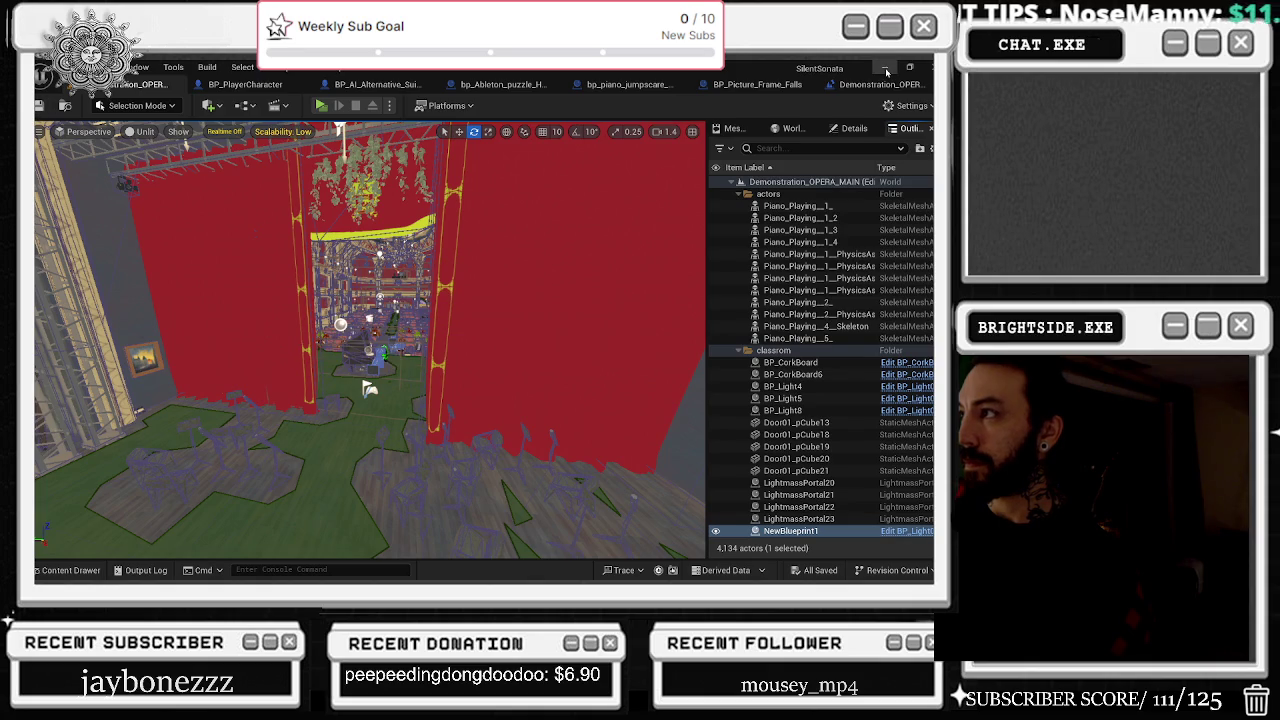
Step: Switch from the Unreal editor to the browser window playing YouTube
key(alt+Tab)
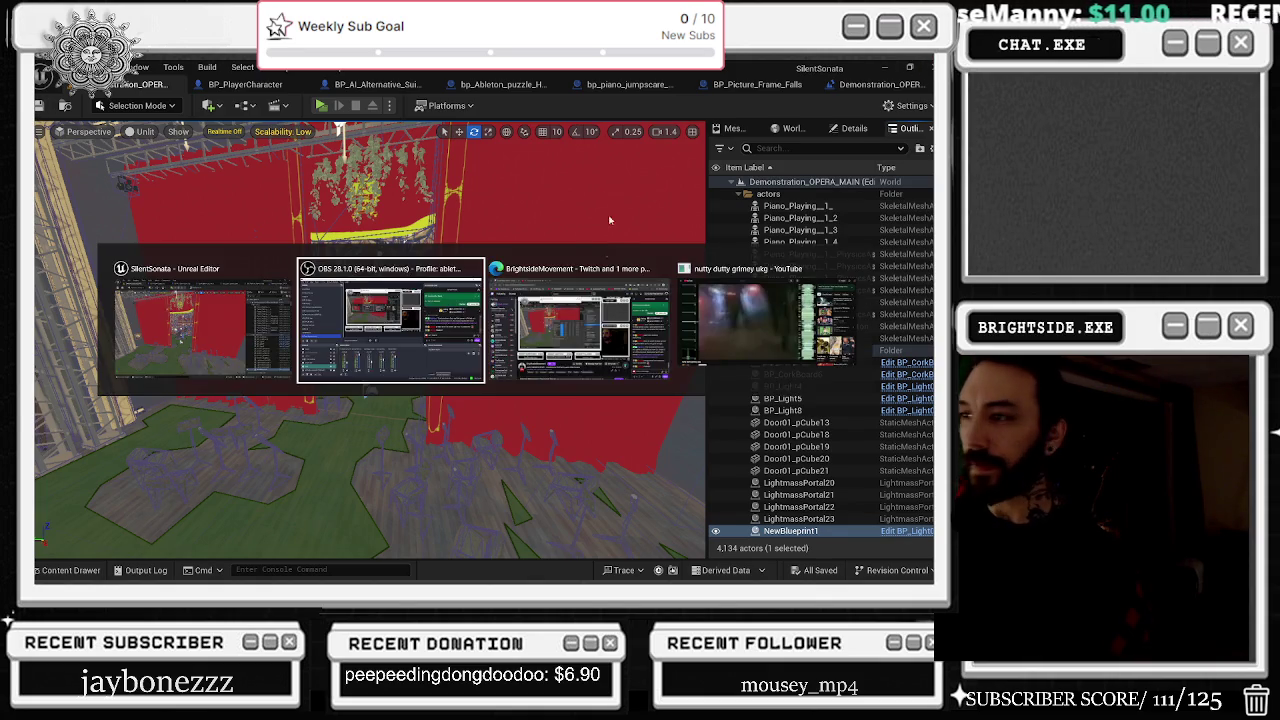
click(242, 326)
key(super+d)
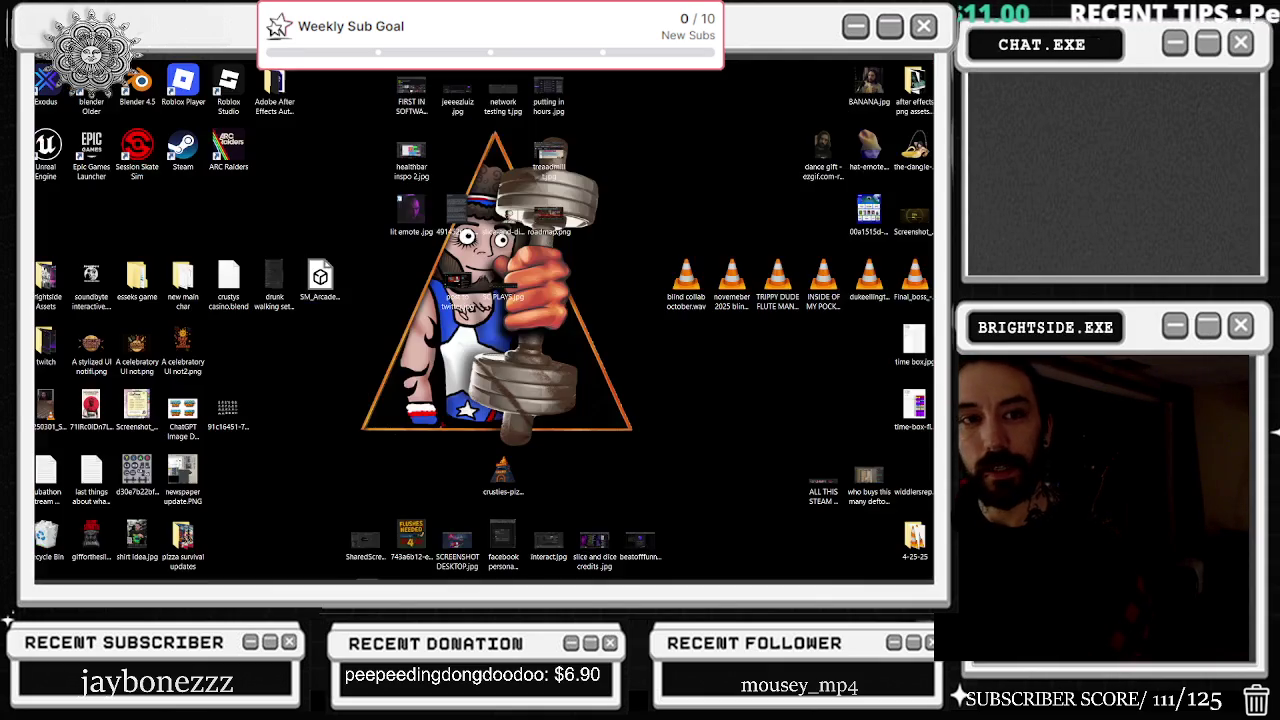
key(alt+Tab)
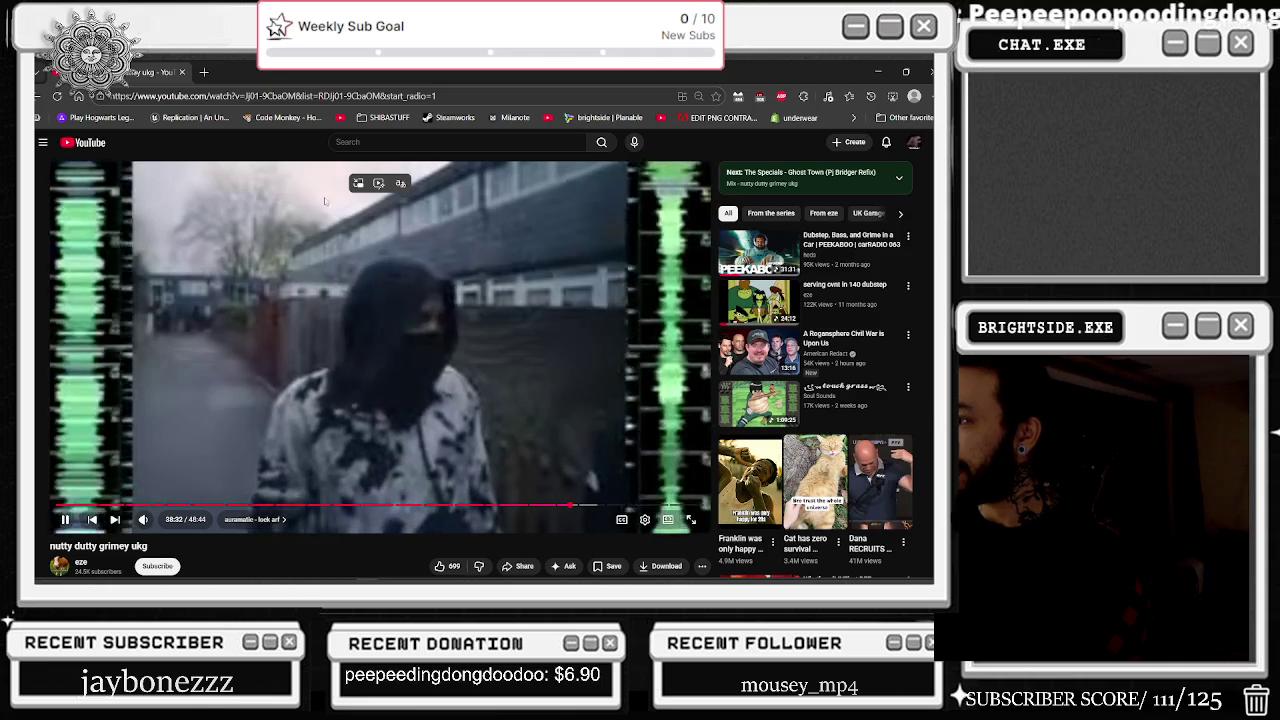
Step: Scroll through the comments and open the recommended $1,000,000 Eazy-E game video
scroll(325, 399, down, 2)
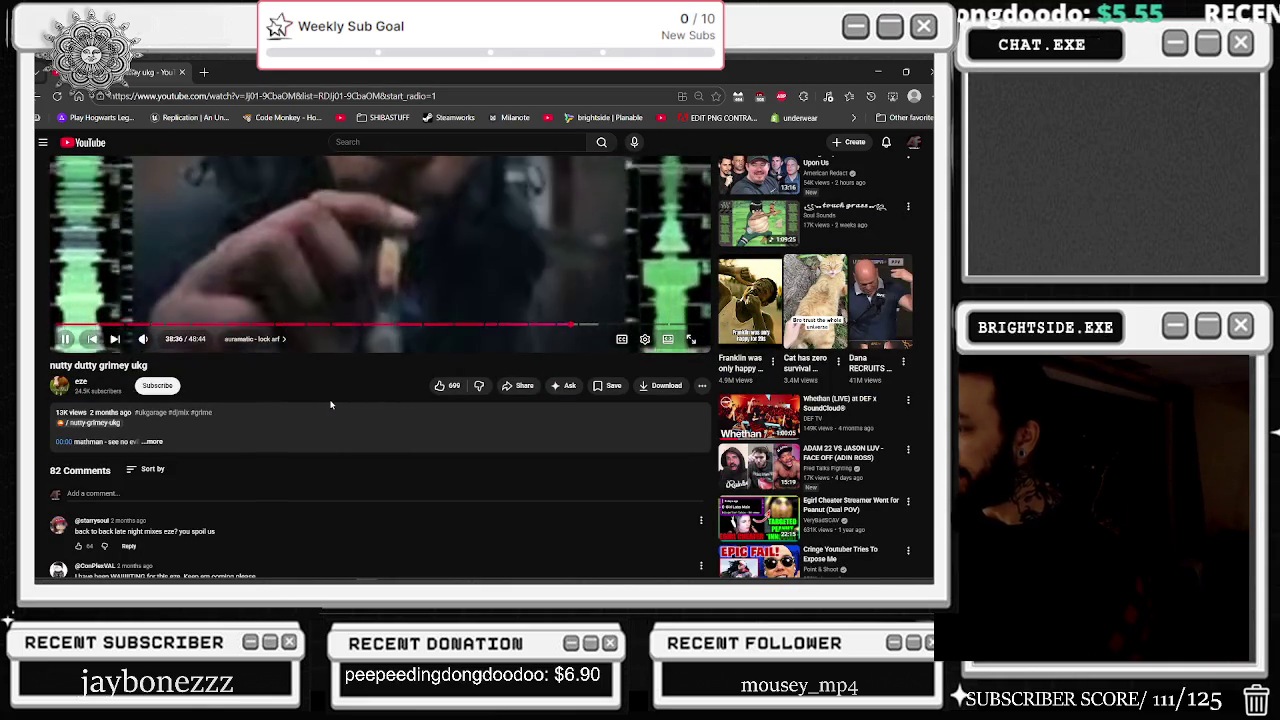
scroll(330, 404, down, 1)
scroll(330, 404, down, 2)
scroll(330, 404, down, 2)
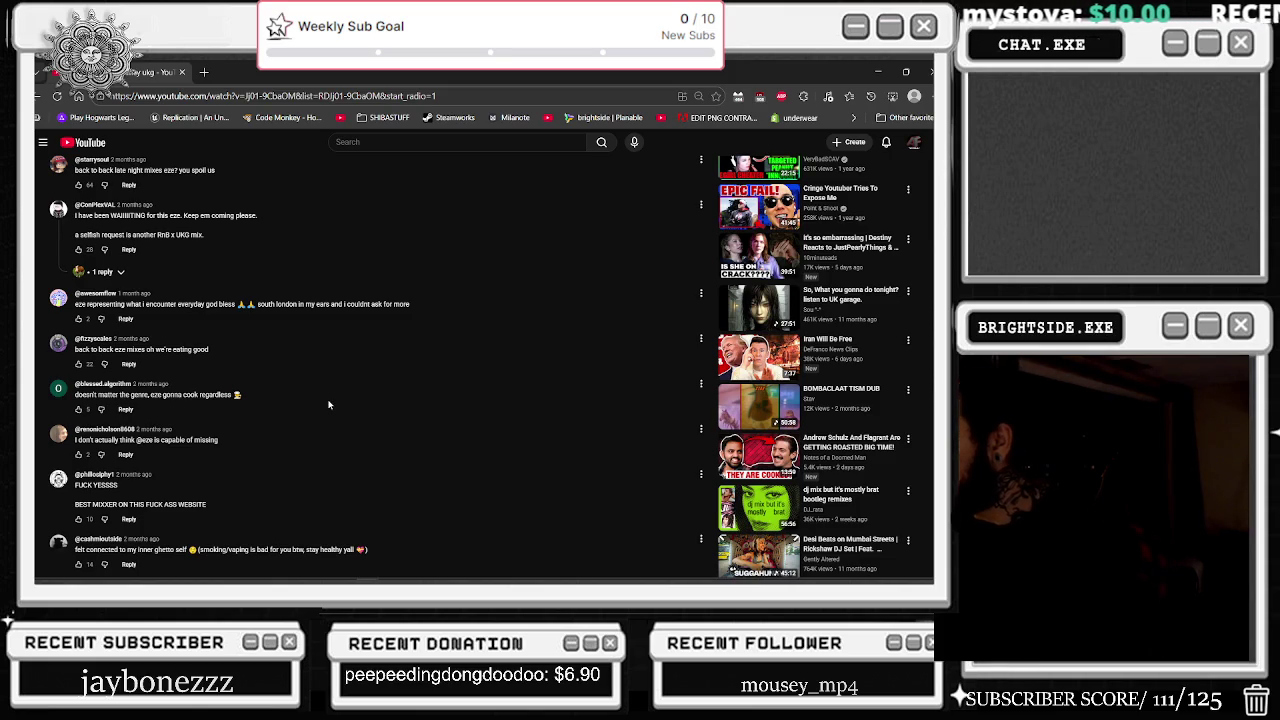
scroll(340, 405, down, 3)
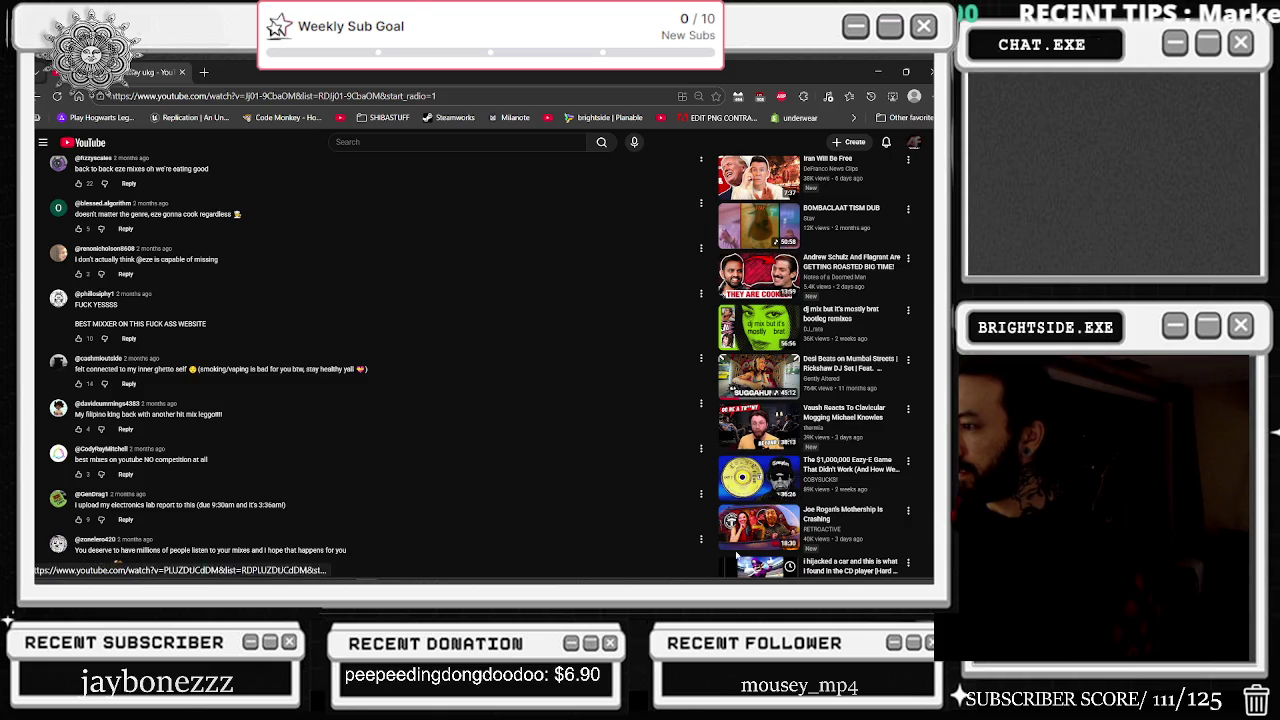
click(732, 477)
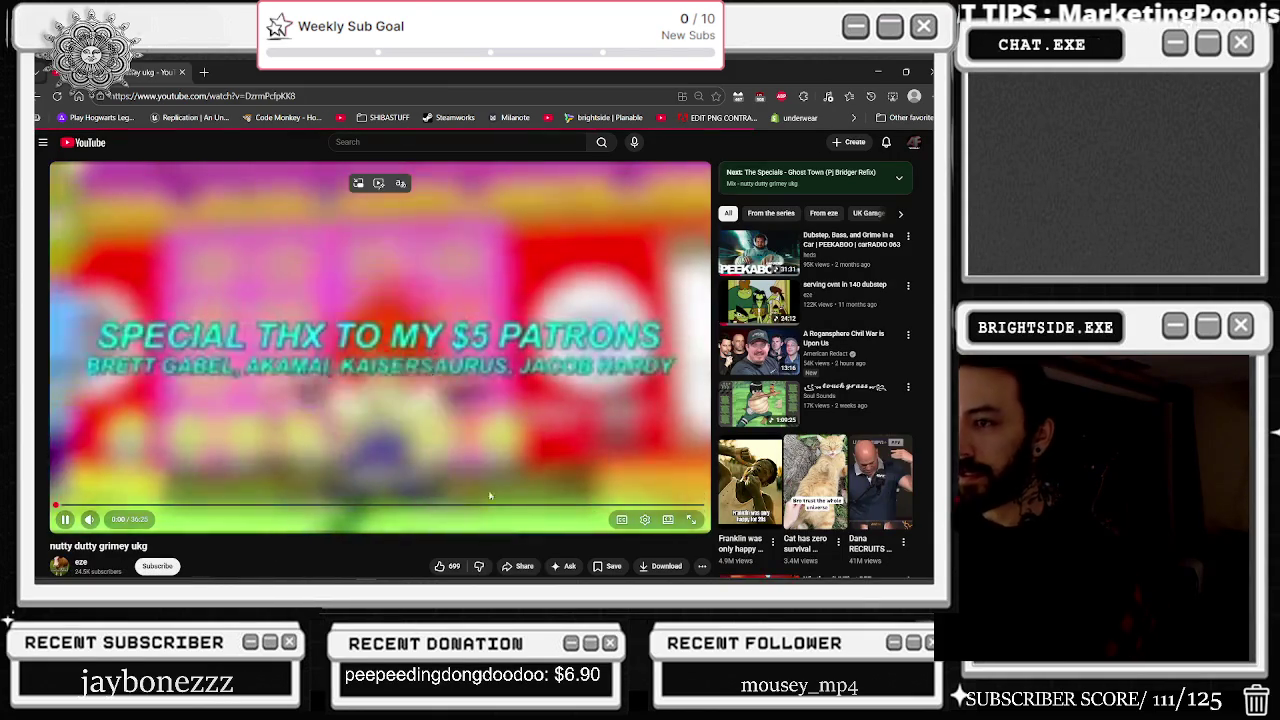
Step: Switch the Eazy-E video to 720p quality and make it fullscreen
click(645, 519)
click(650, 500)
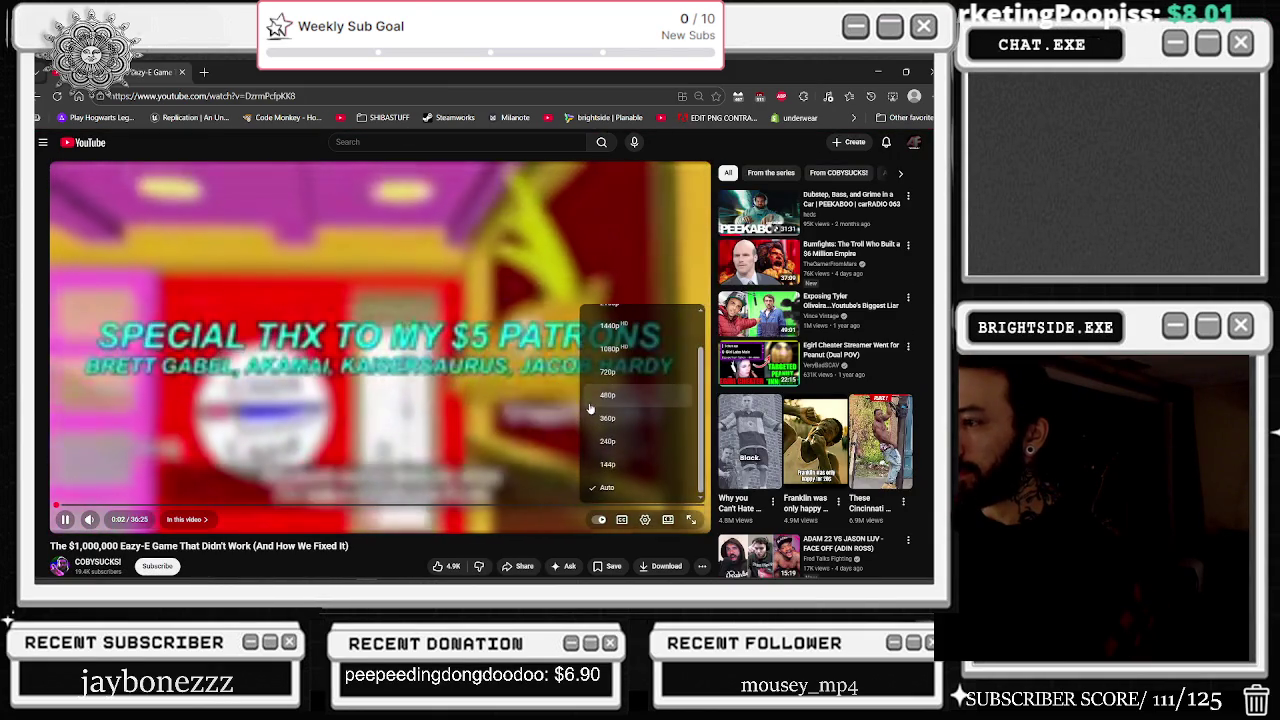
click(620, 400)
click(690, 519)
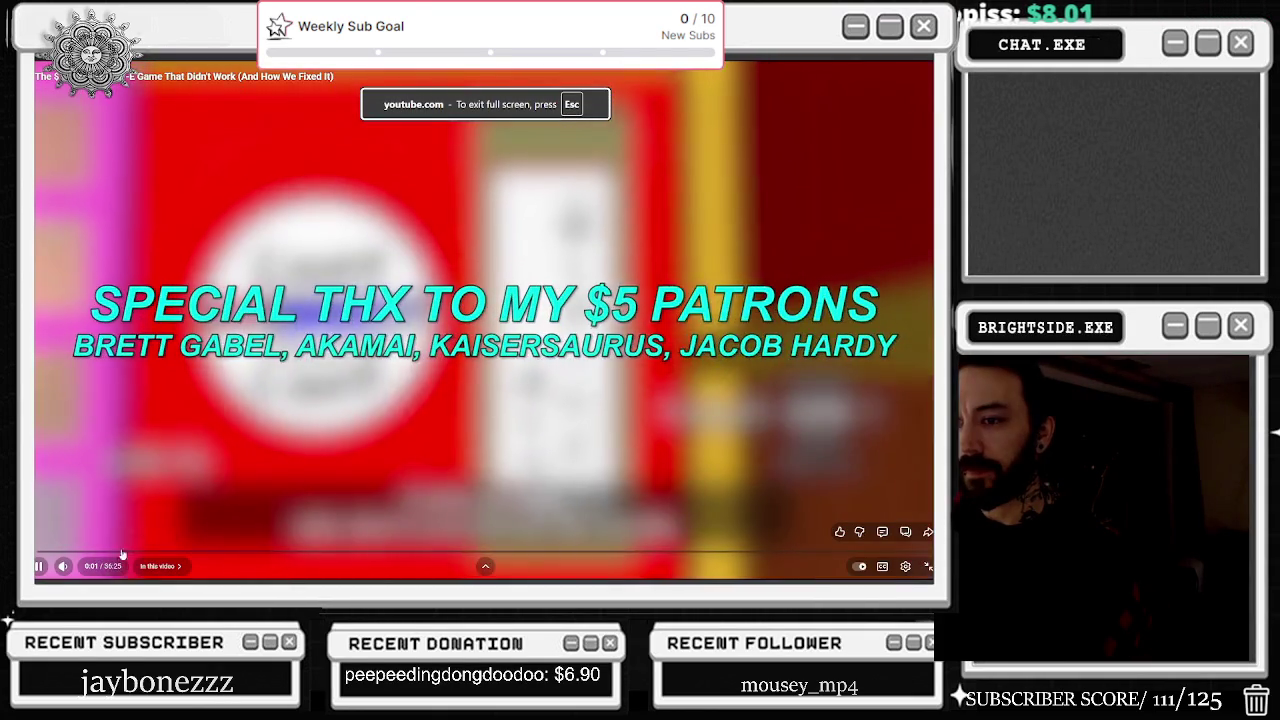
Step: Set a custom playback speed of 1.55x while keeping the video fullscreen
click(905, 566)
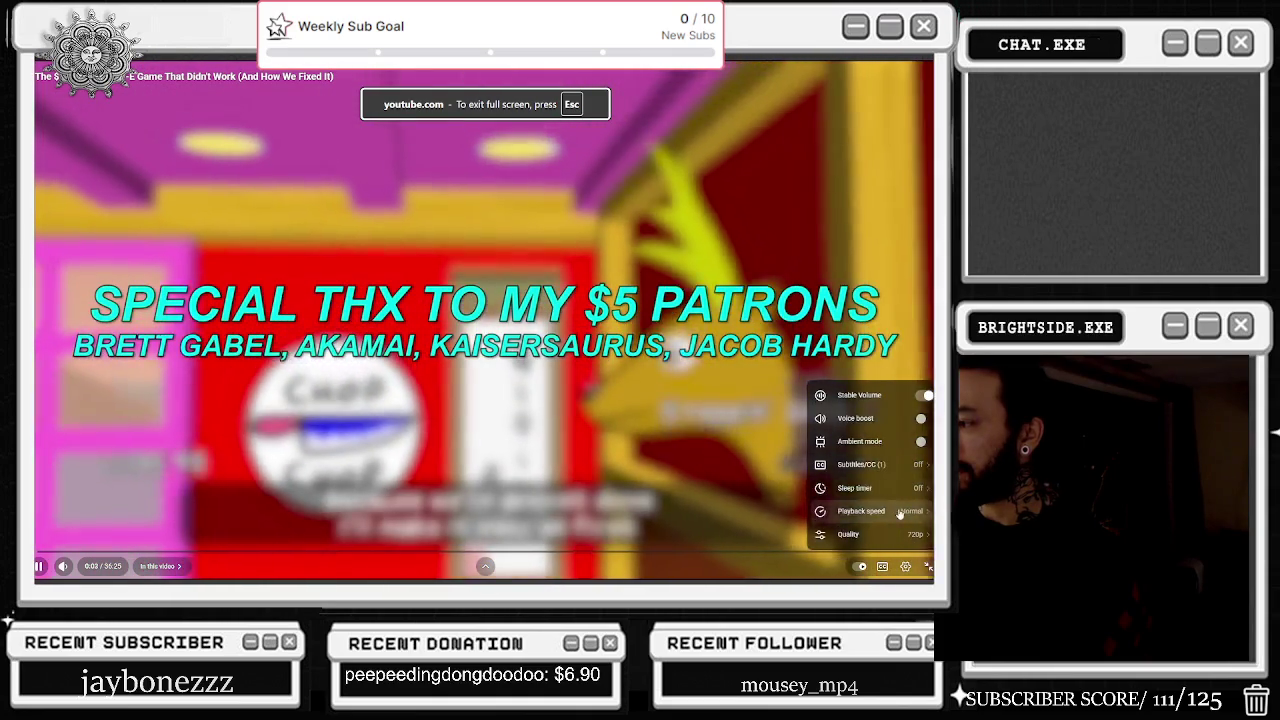
click(865, 511)
key(Escape)
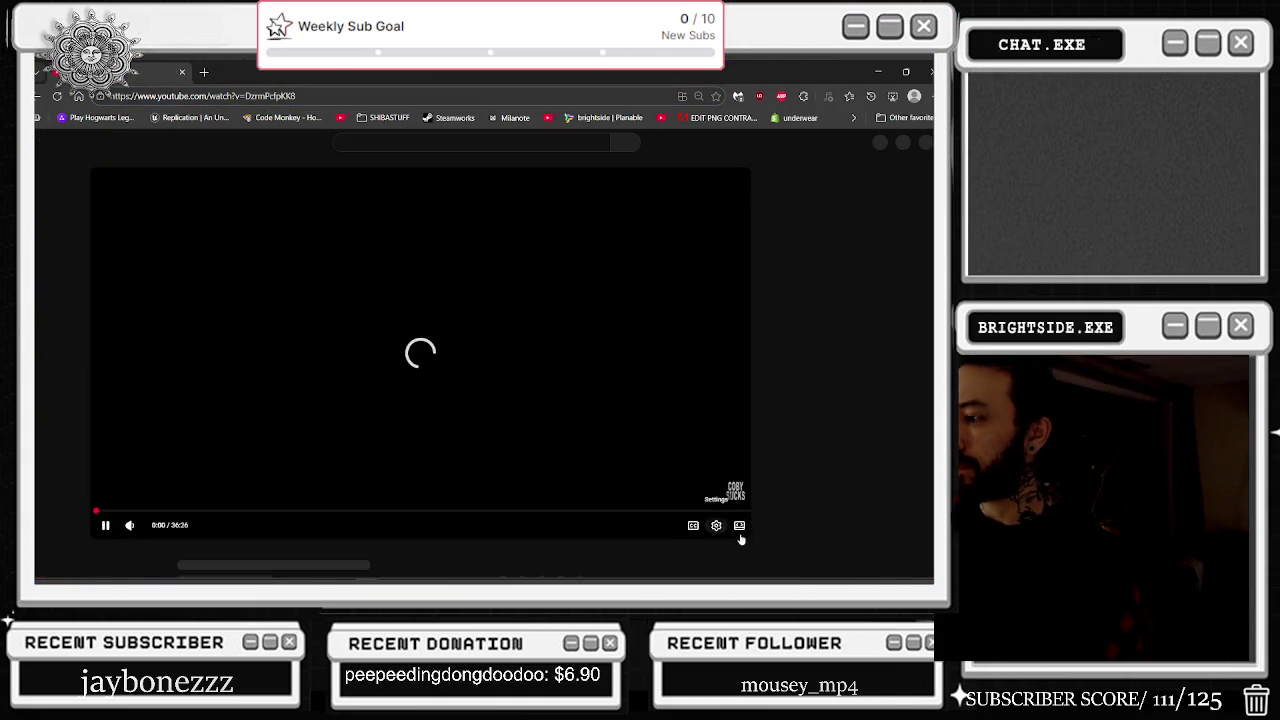
key(f)
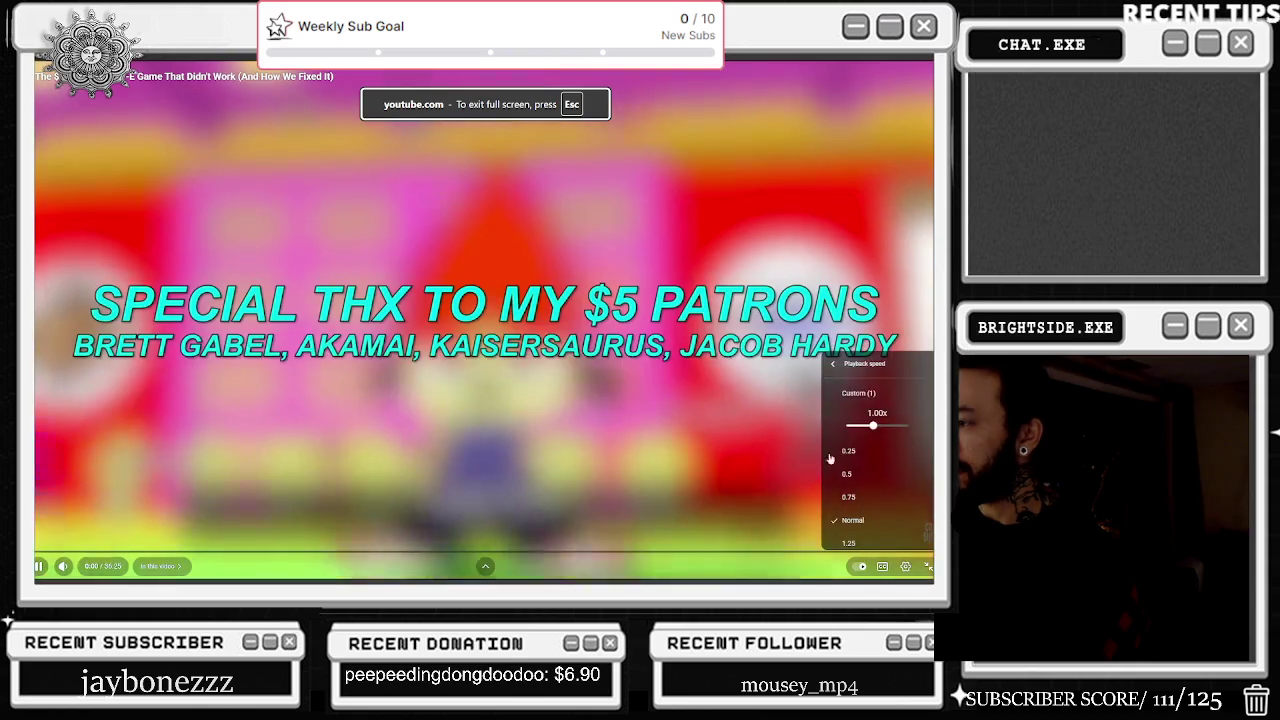
click(876, 512)
click(888, 427)
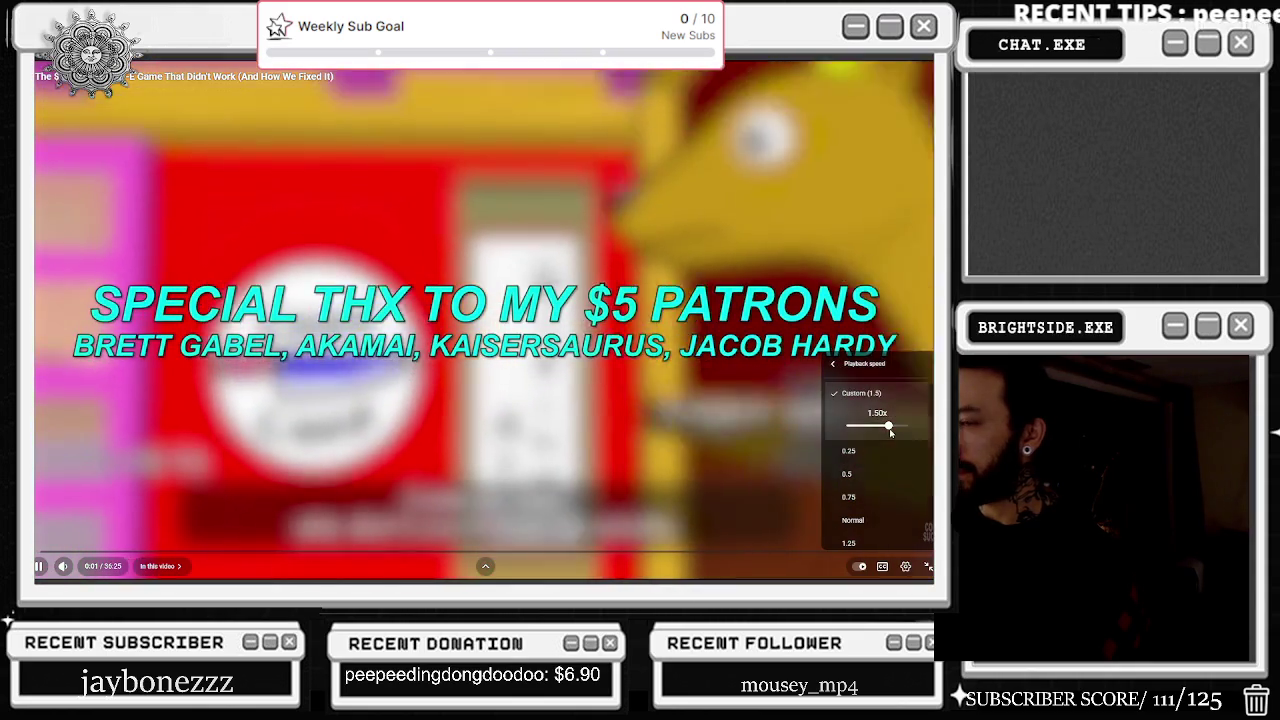
drag(890, 432, 895, 434)
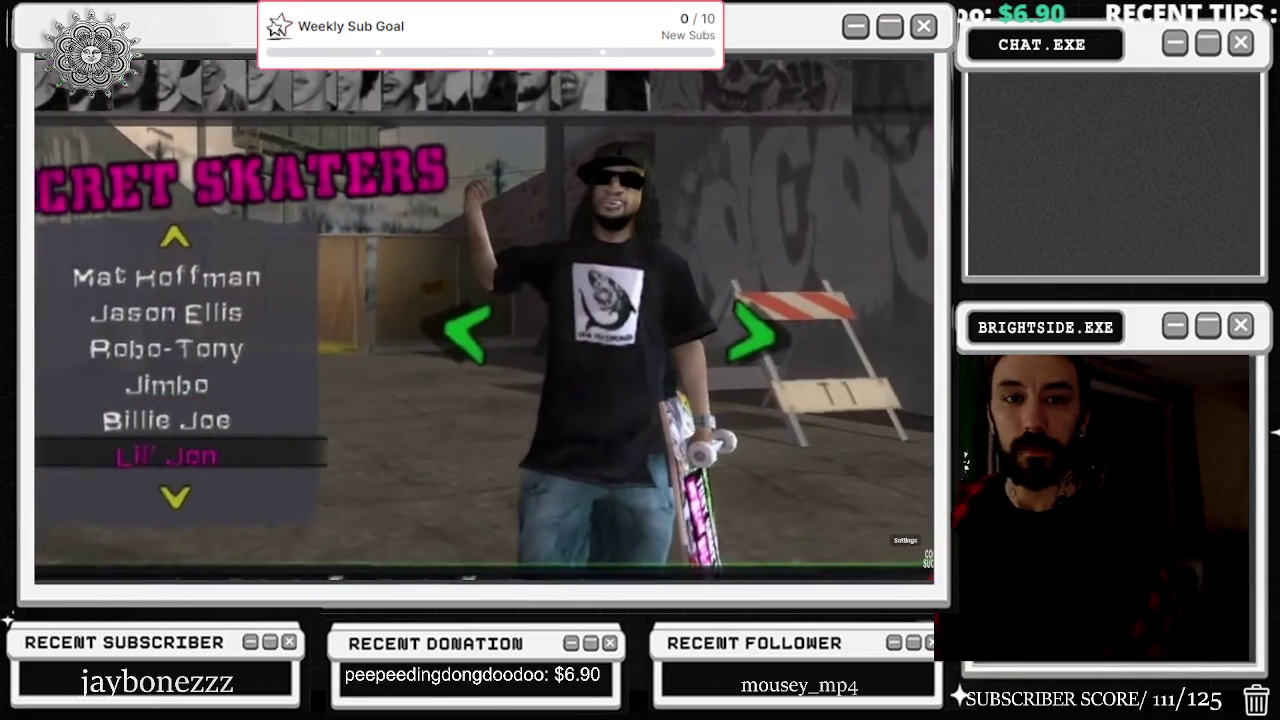
click(905, 566)
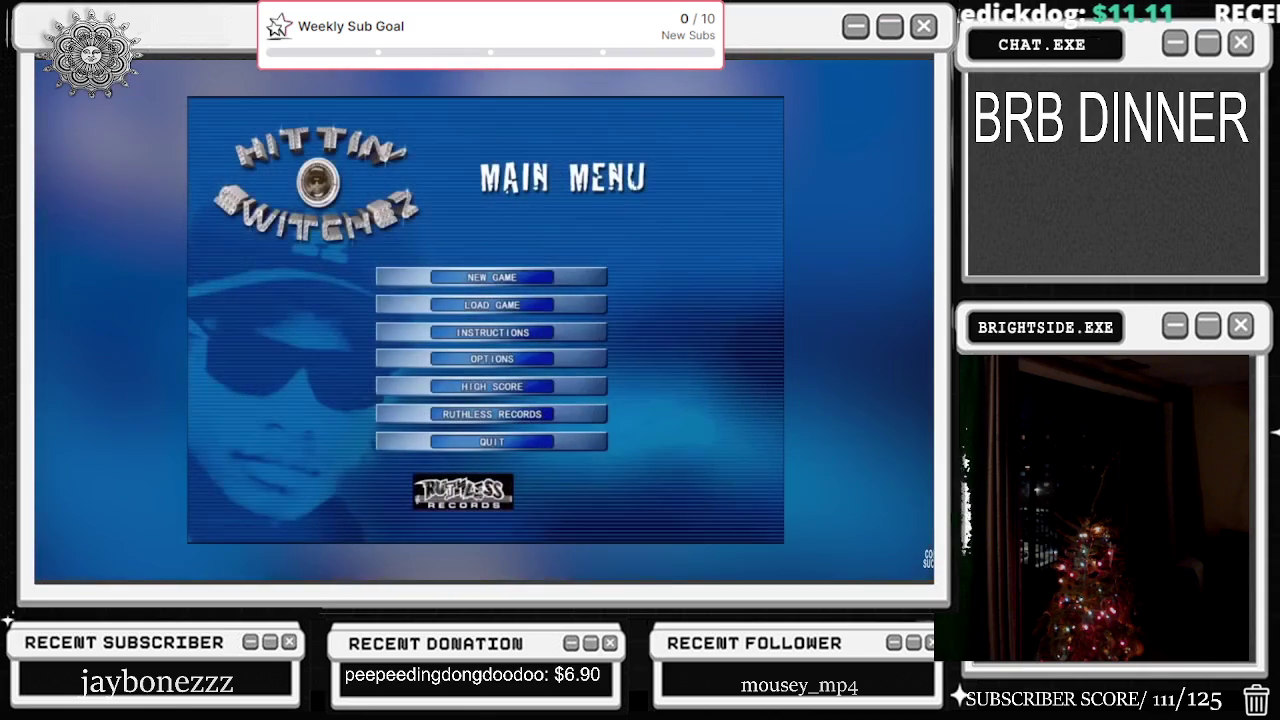
click(505, 282)
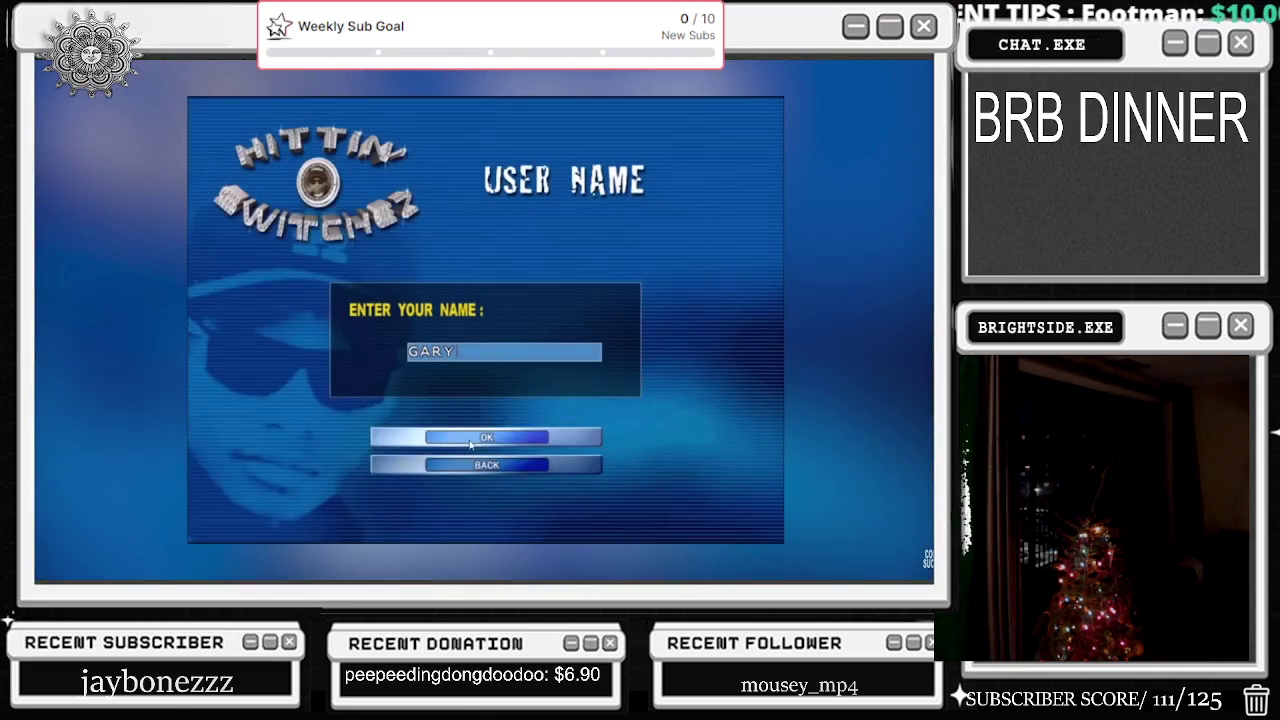
click(470, 443)
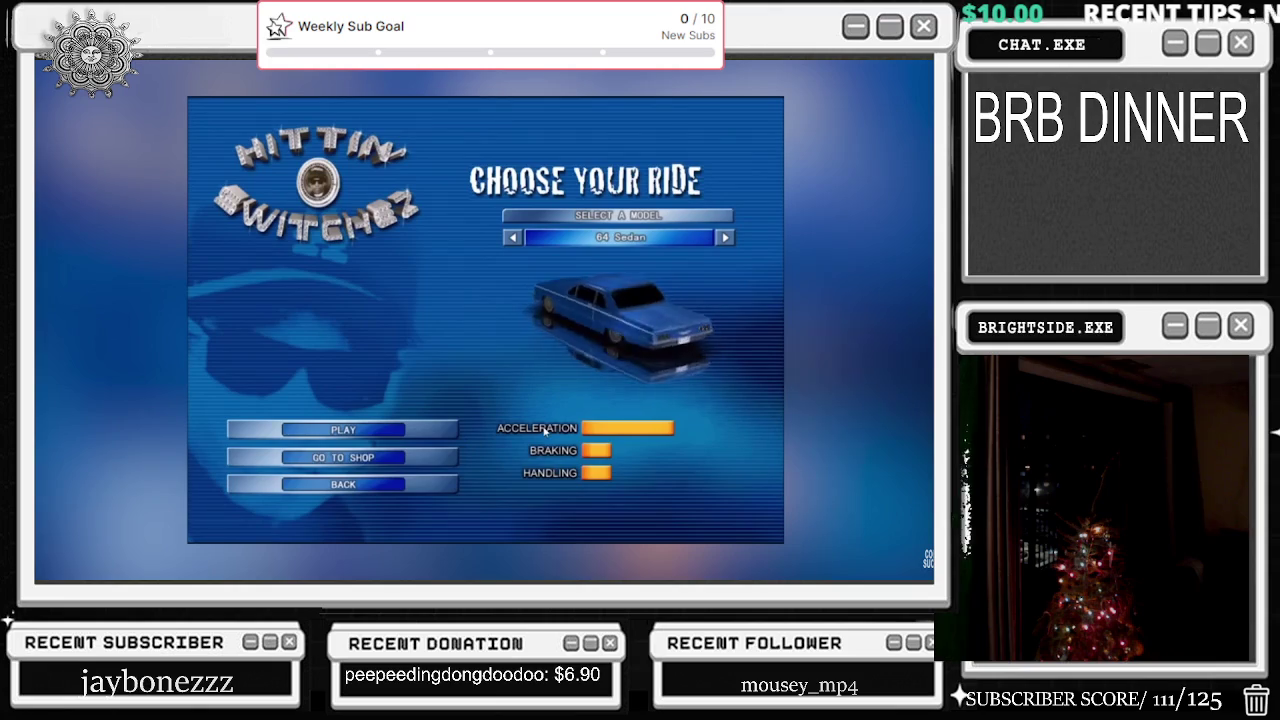
click(343, 429)
click(733, 446)
key(Return)
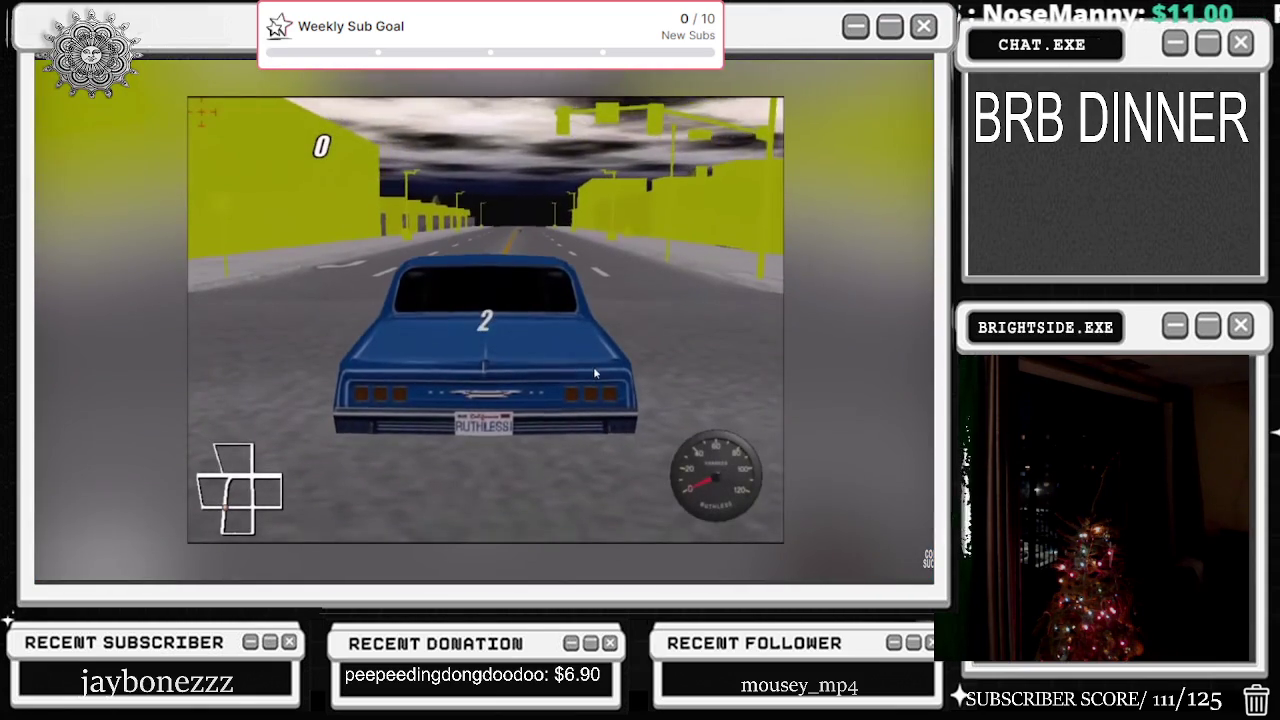
key(Up)
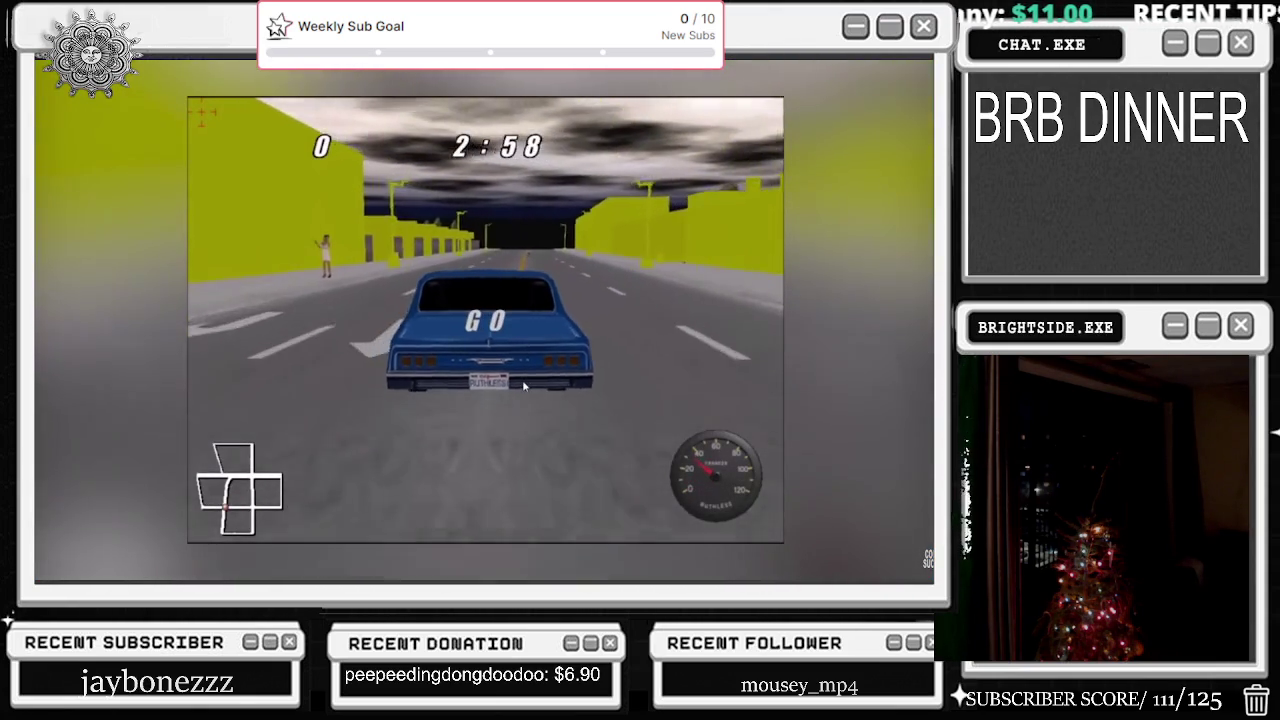
key(Right)
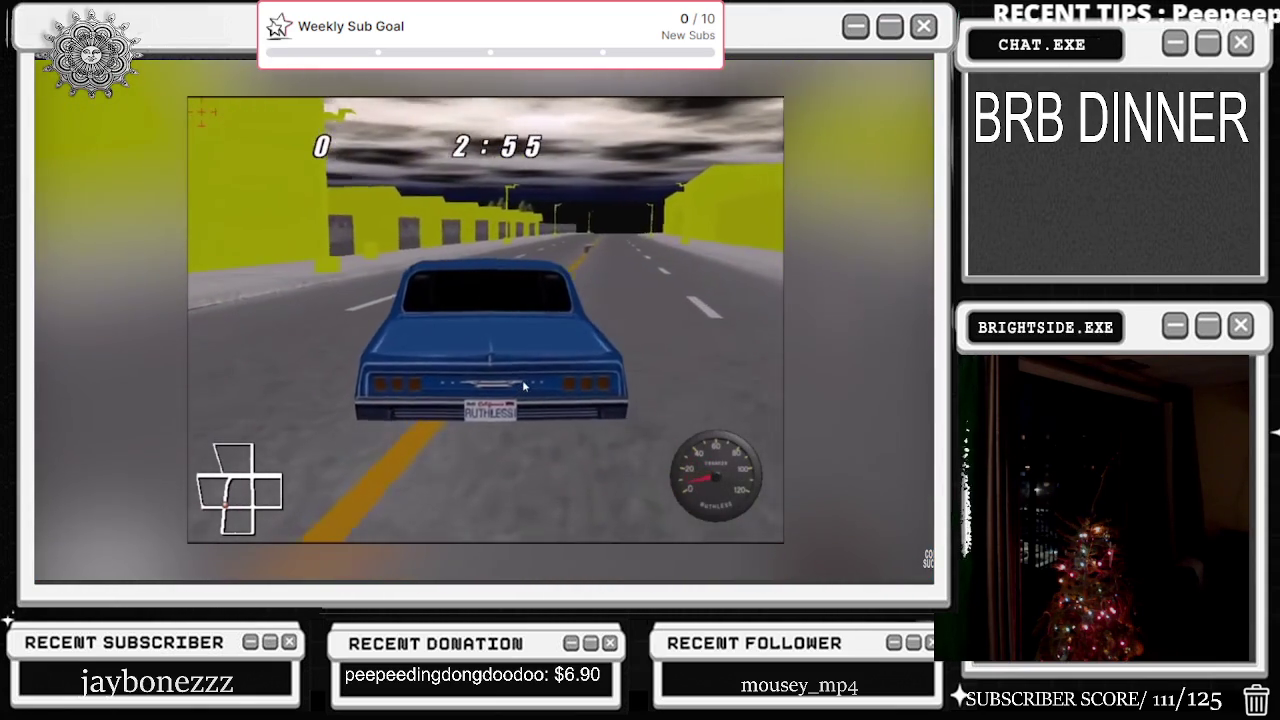
key(Right)
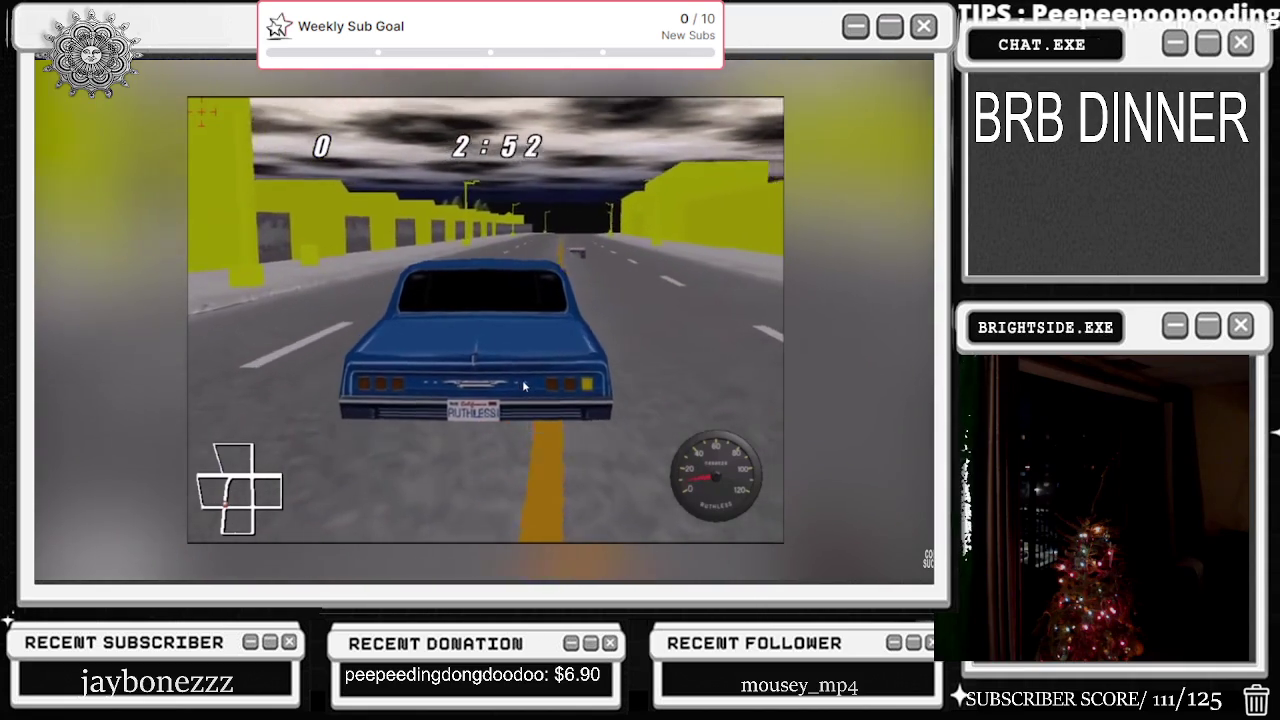
key(Left)
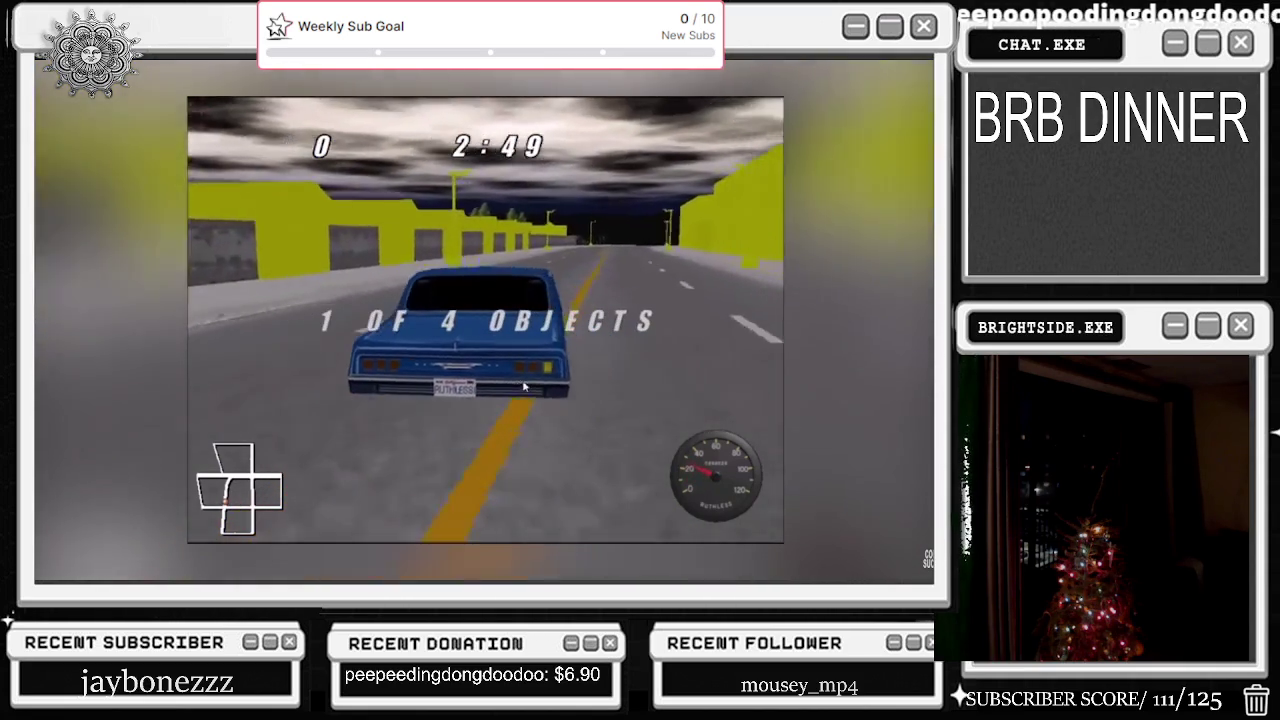
key(Left)
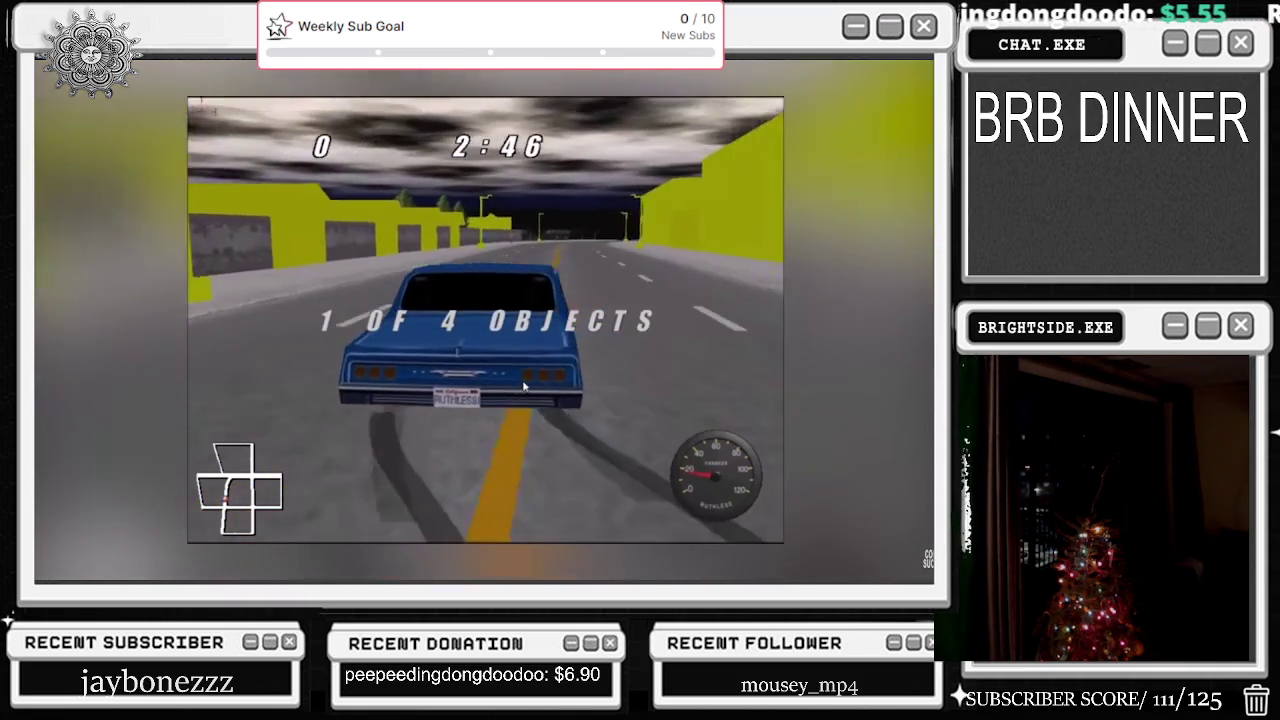
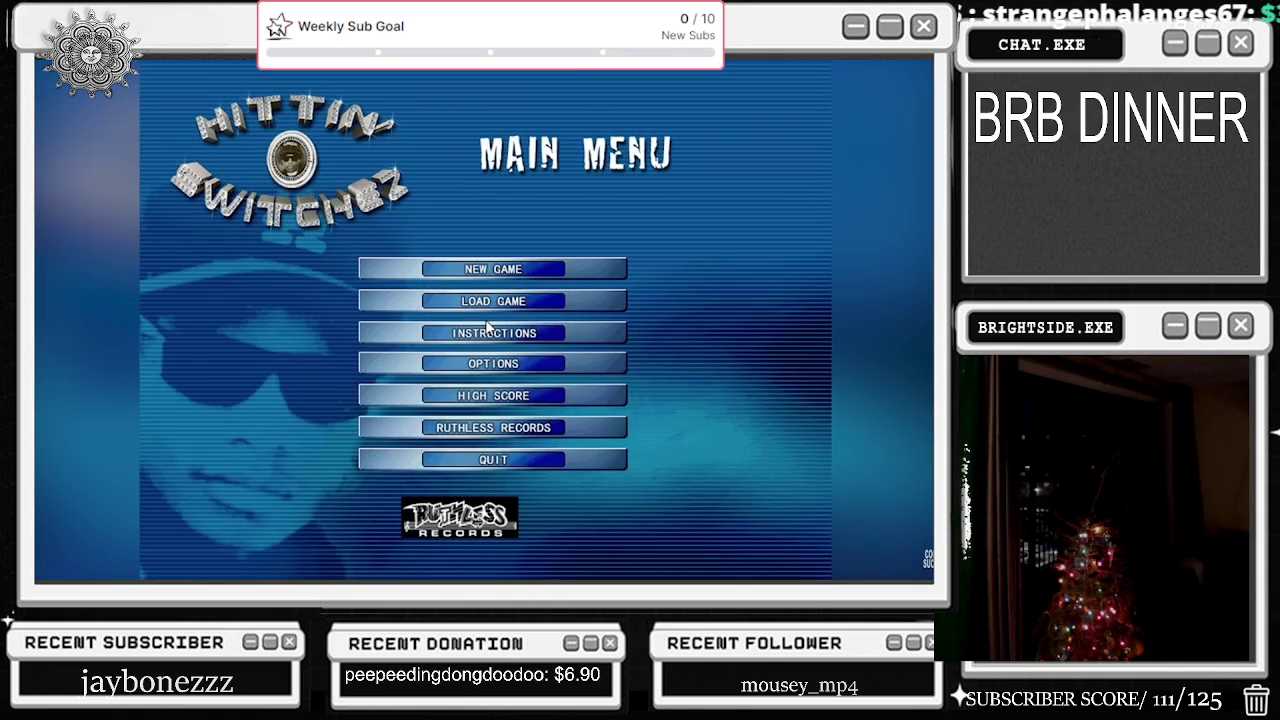
Step: Start a new game with a player name and go ahead with the 2002 Sedan
click(500, 270)
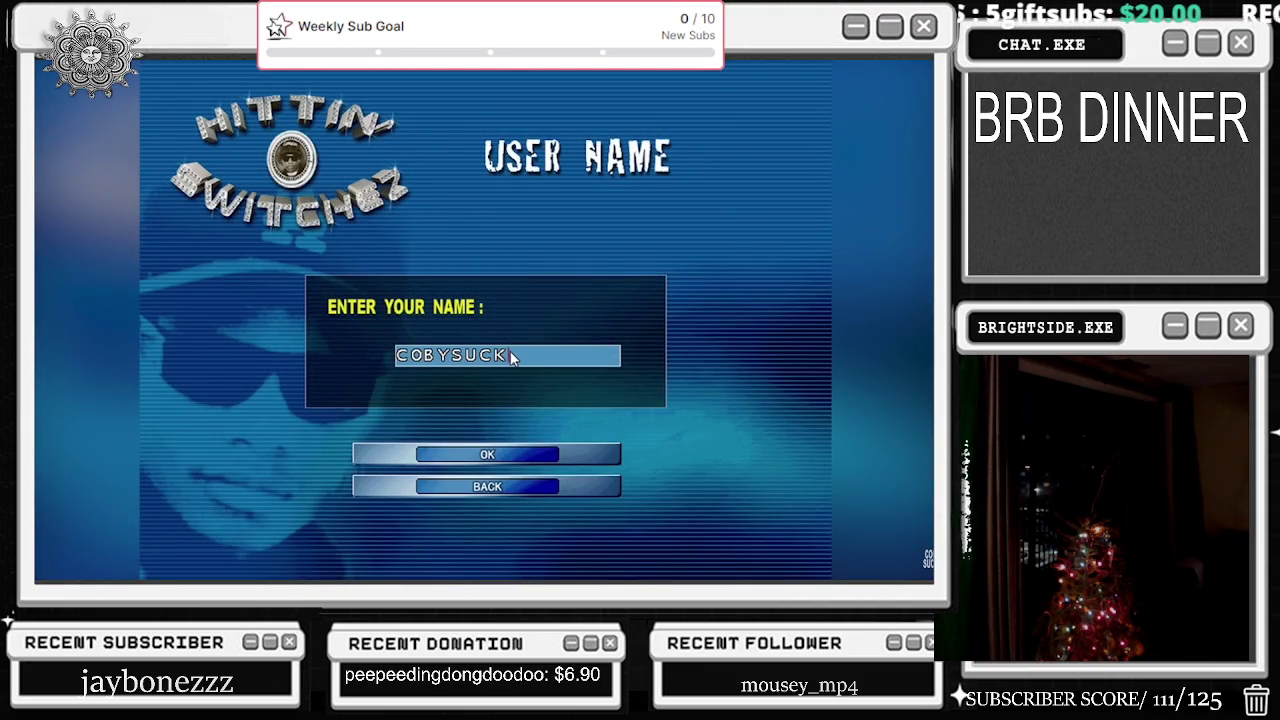
key(Return)
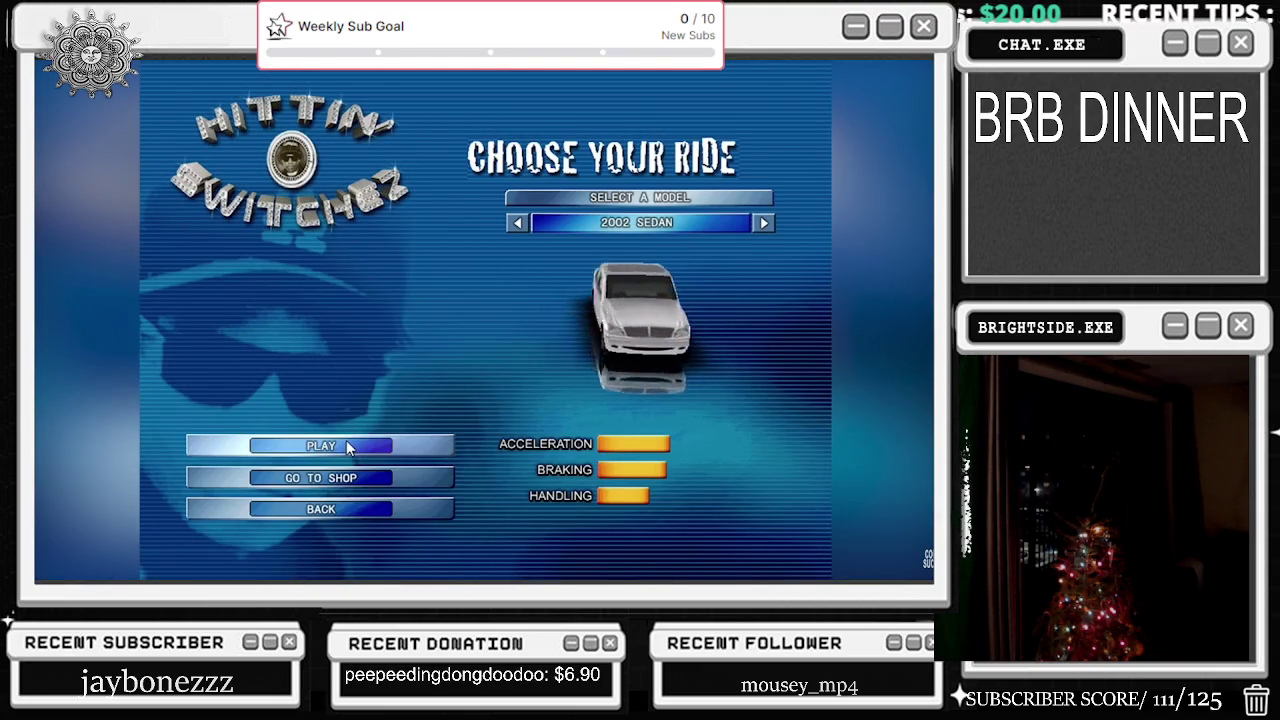
click(347, 447)
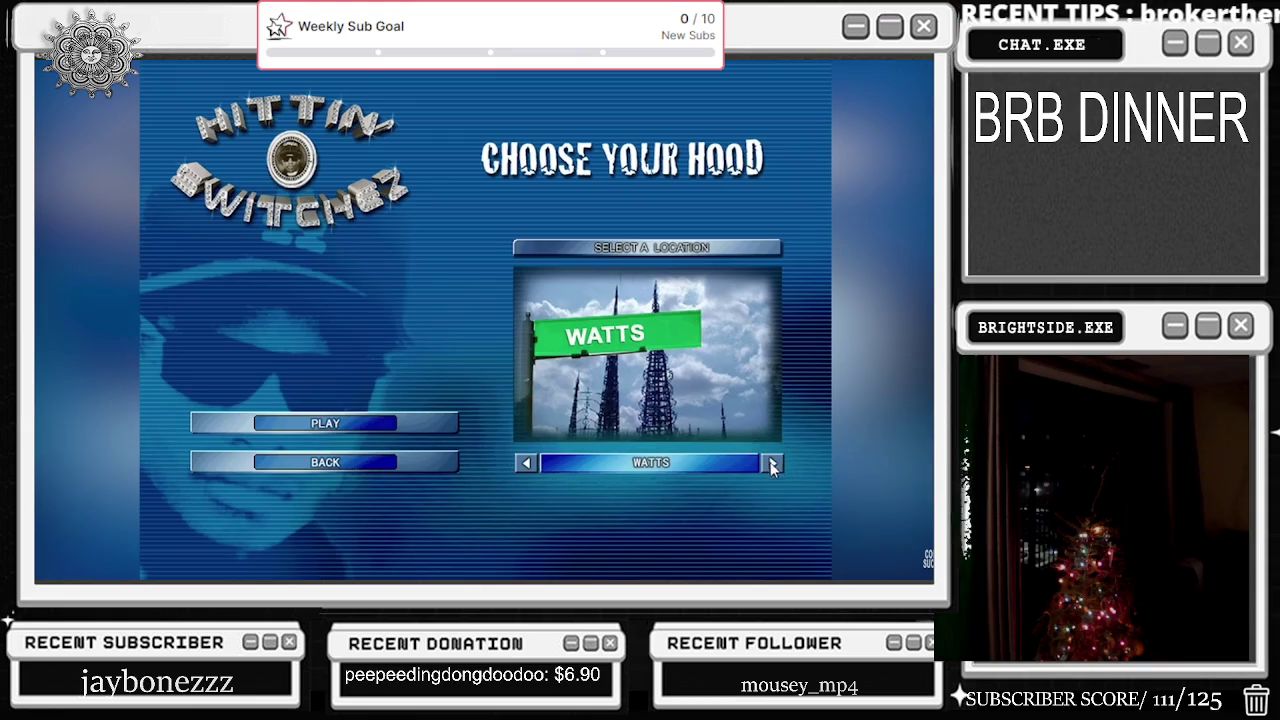
Step: Cycle through the hoods, confirm Watts and begin the Tasks round
click(772, 465)
click(772, 463)
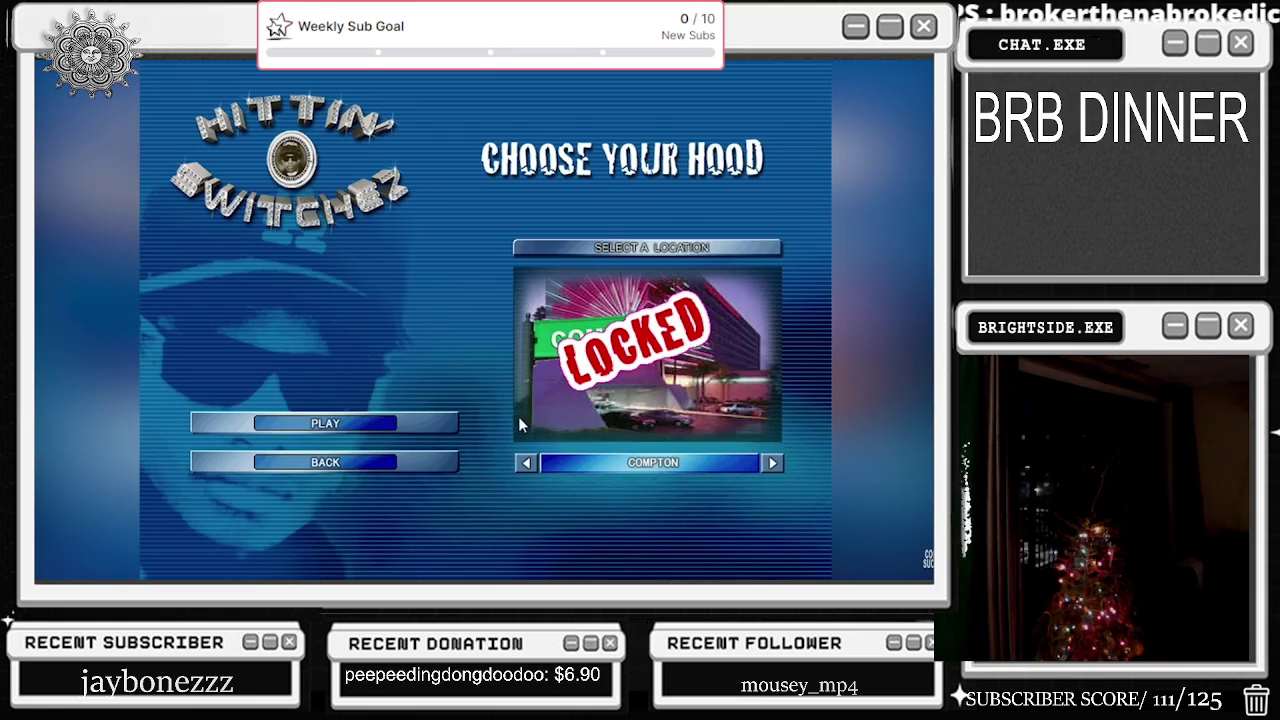
click(775, 464)
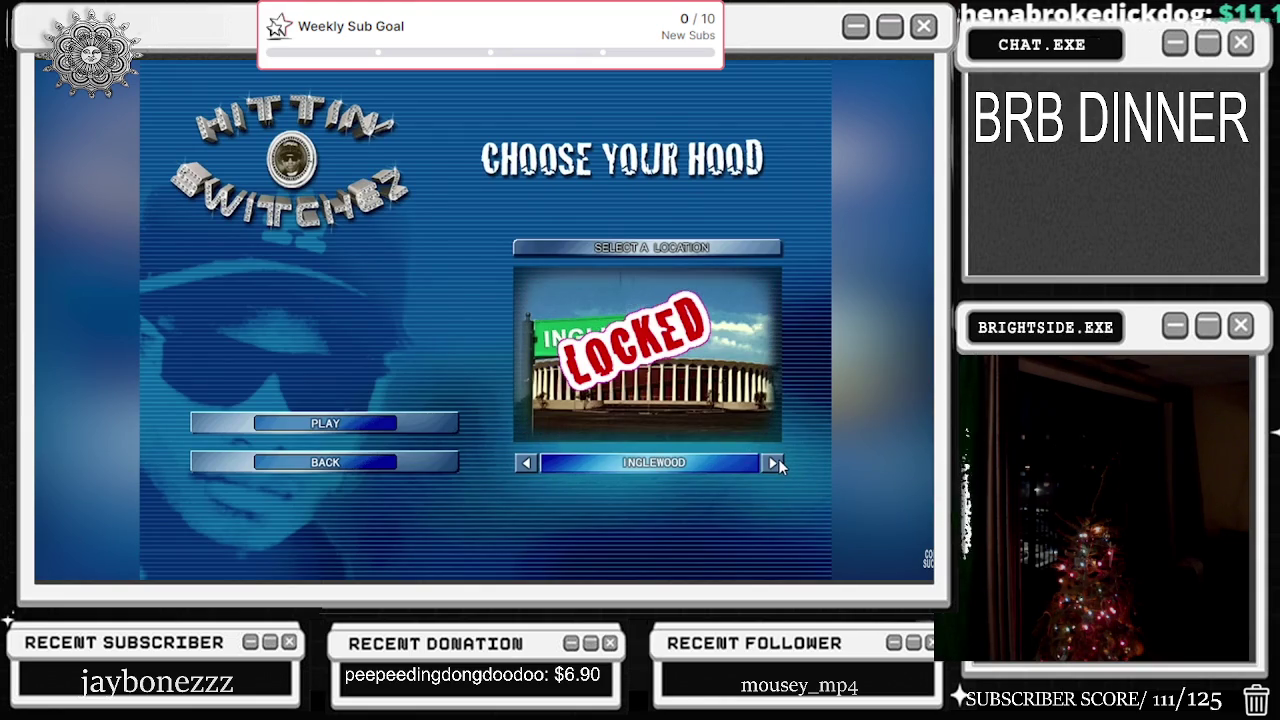
key(Return)
click(651, 513)
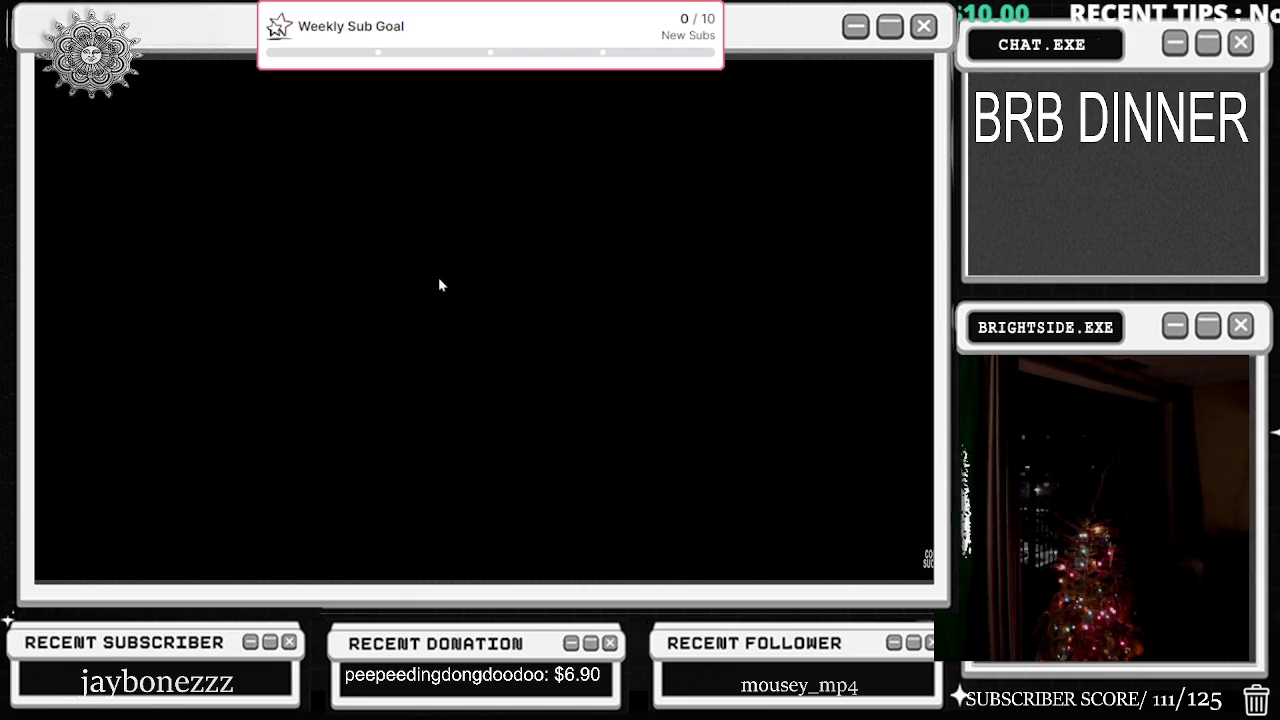
Step: Bring up the Windows security screen with Ctrl+Alt+Del to escape the frozen black screen
key(ctrl+alt+Delete)
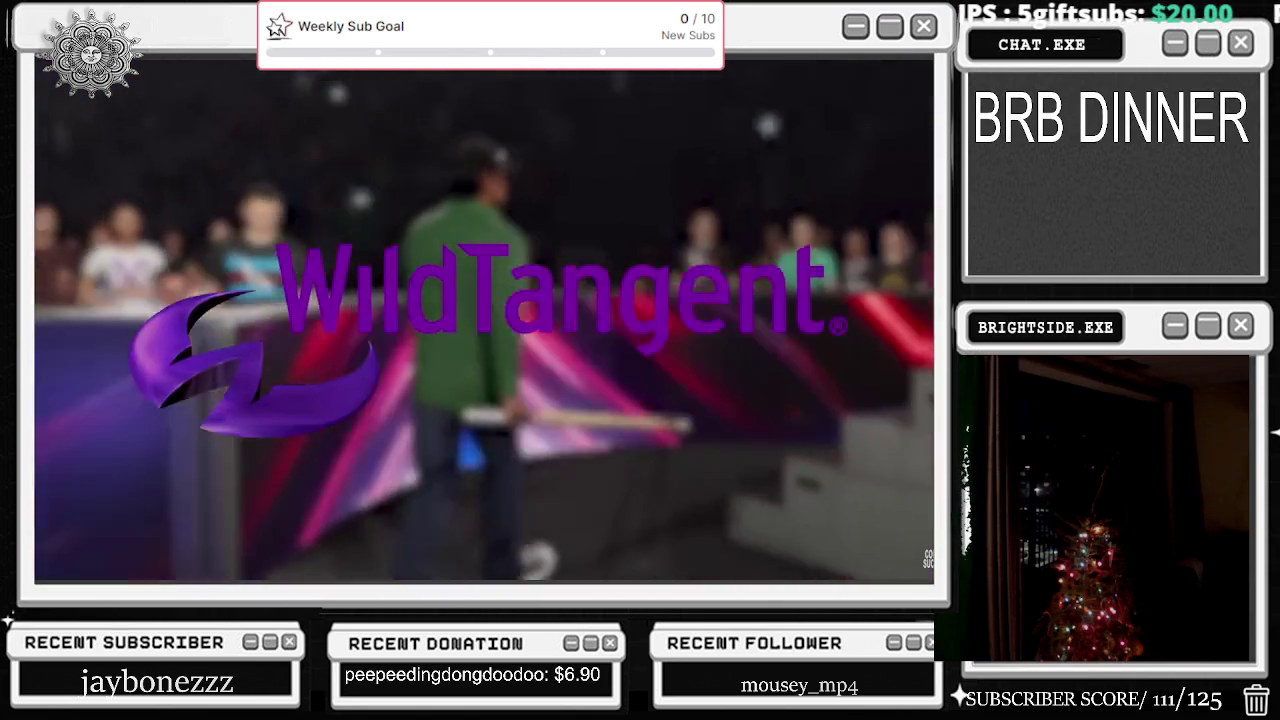
Step: Leave the fullscreen game and bring another open window to the front from the taskbar previews
key(super)
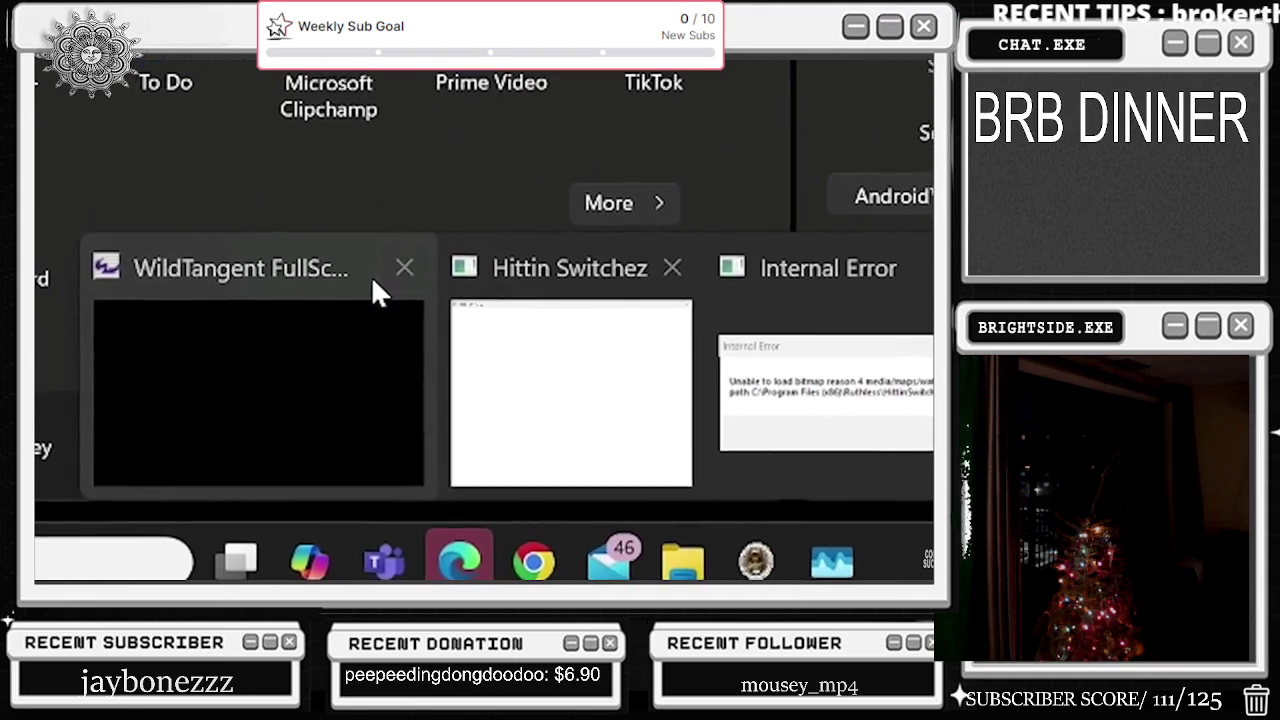
click(387, 267)
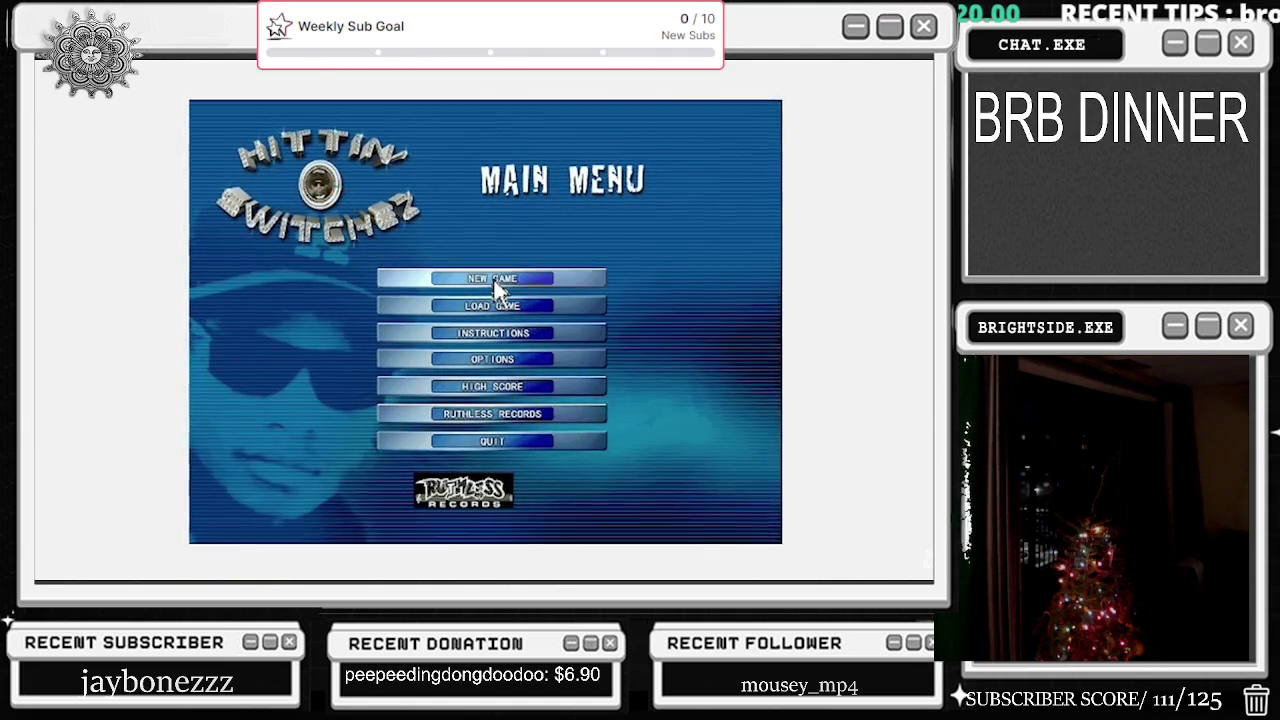
Step: Start a new Hittin' Switchez game in the VirtualBox guest and confirm the player name
click(494, 281)
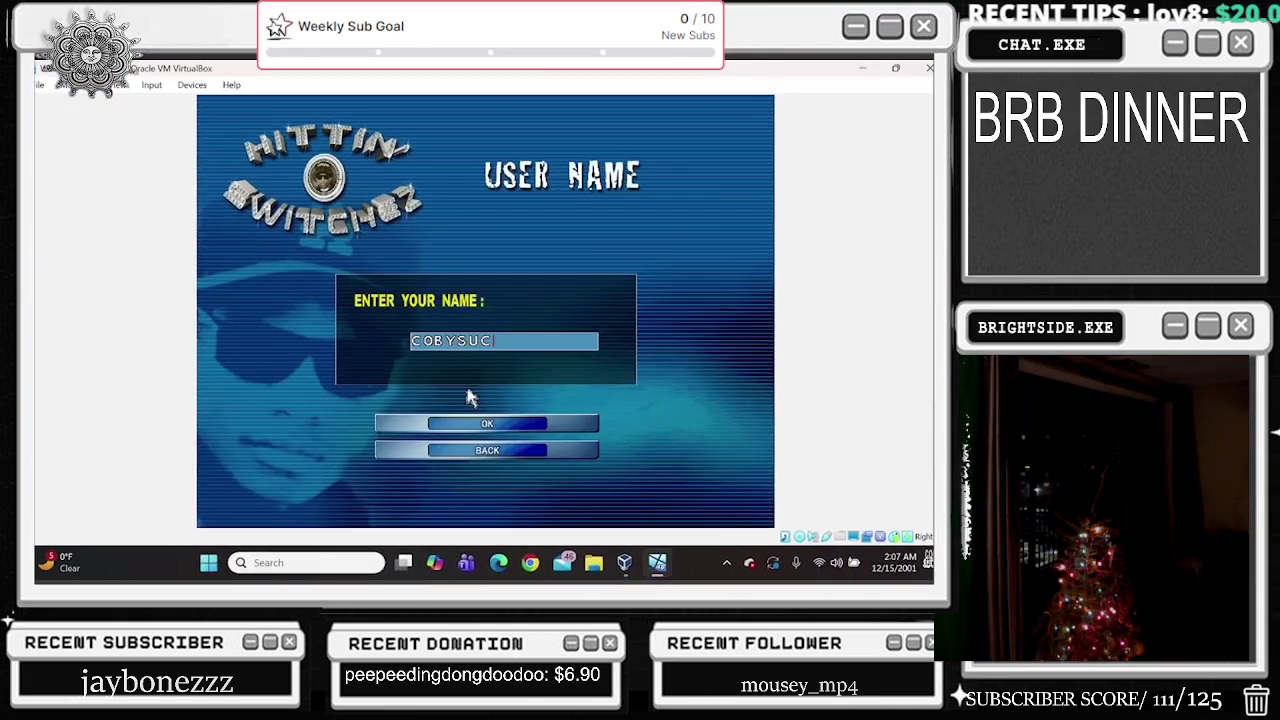
click(437, 406)
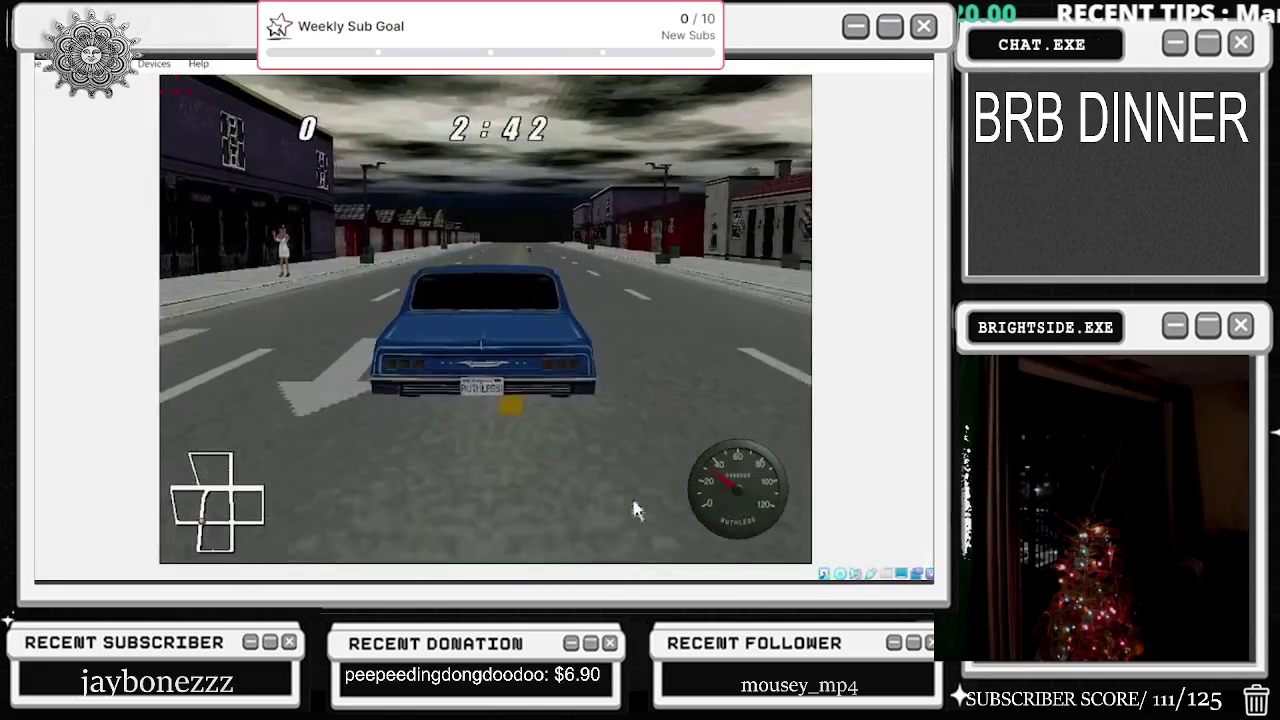
Step: Steer the blue car down the street with the arrow keys
key(Right)
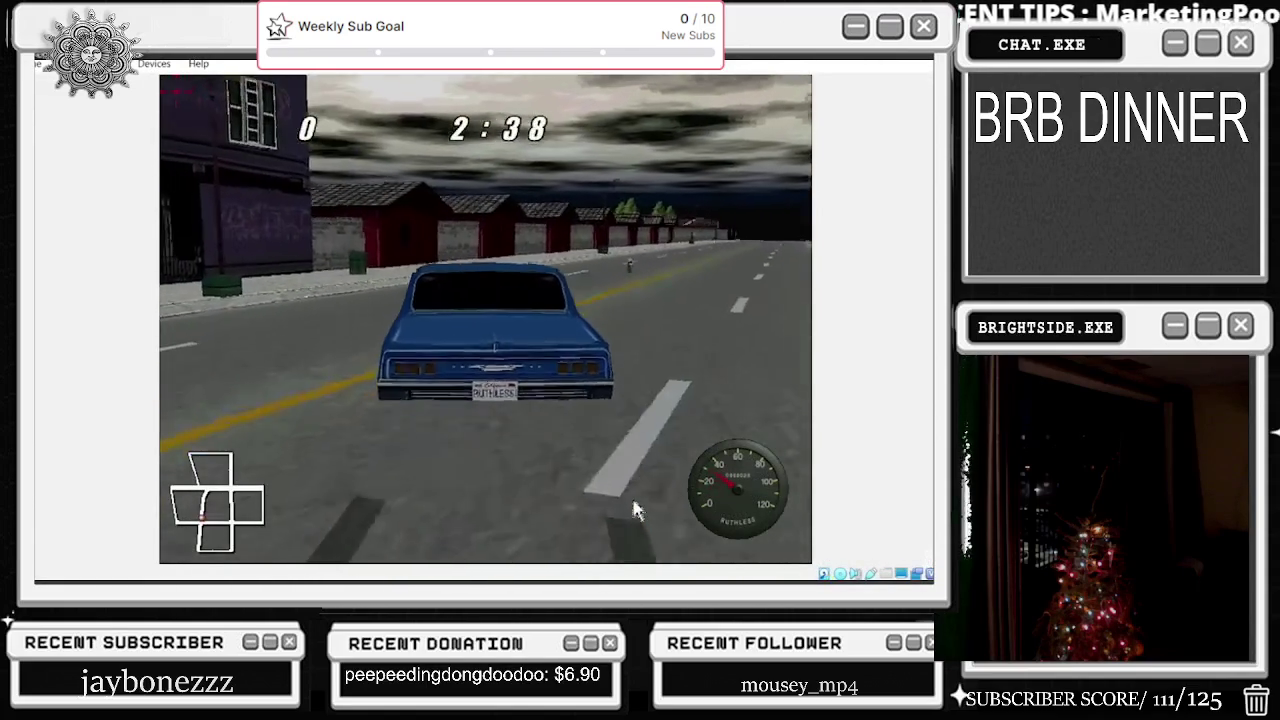
key(Right)
key(Left)
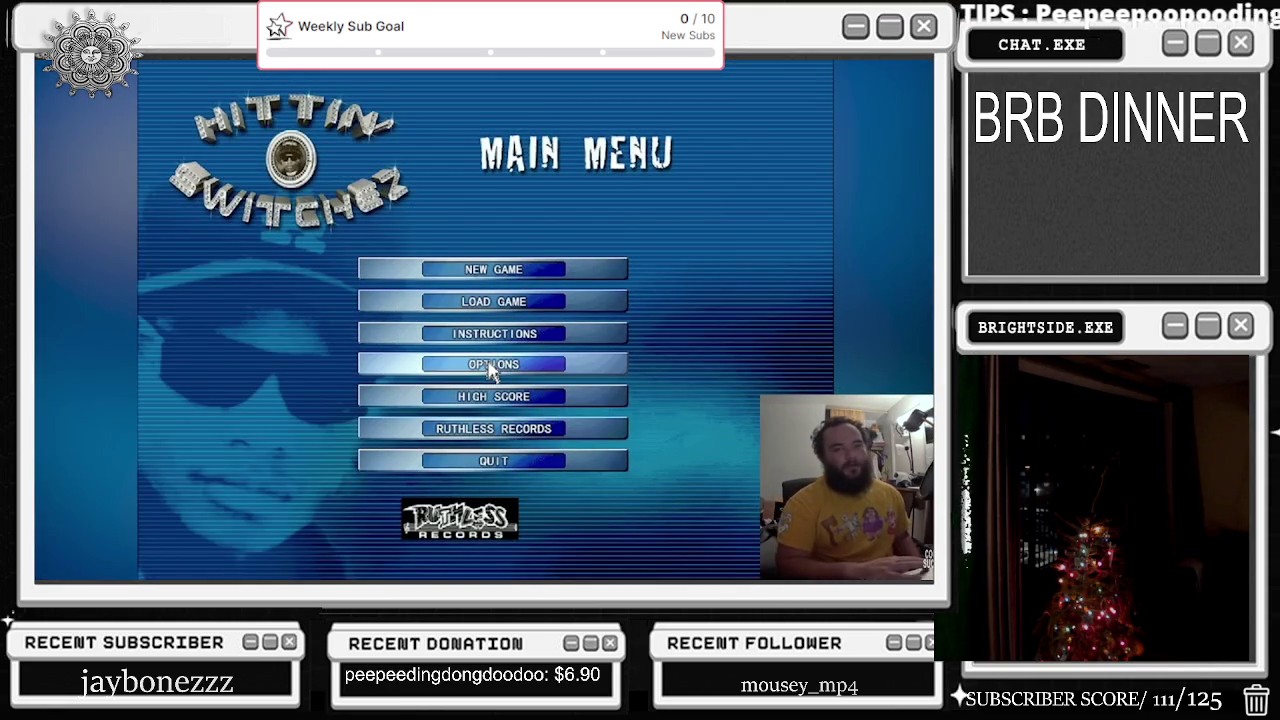
Step: Open and close Options, then start a new game with a player name
click(491, 366)
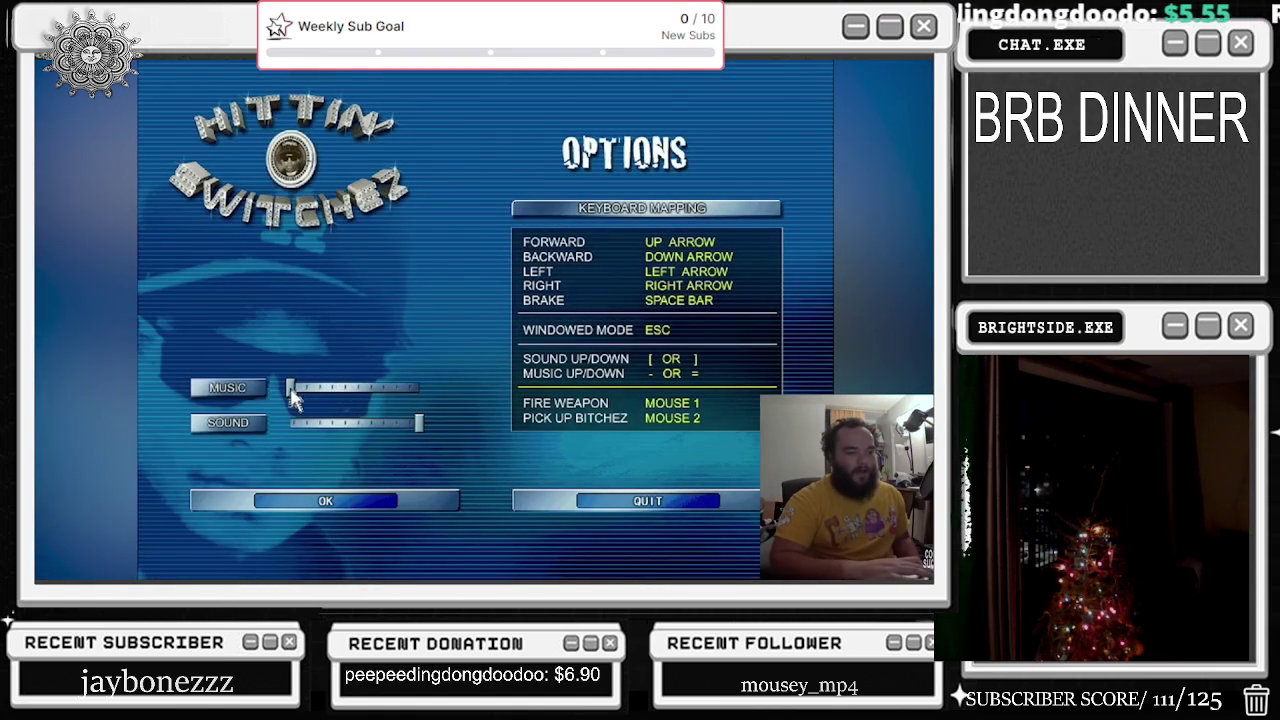
click(320, 507)
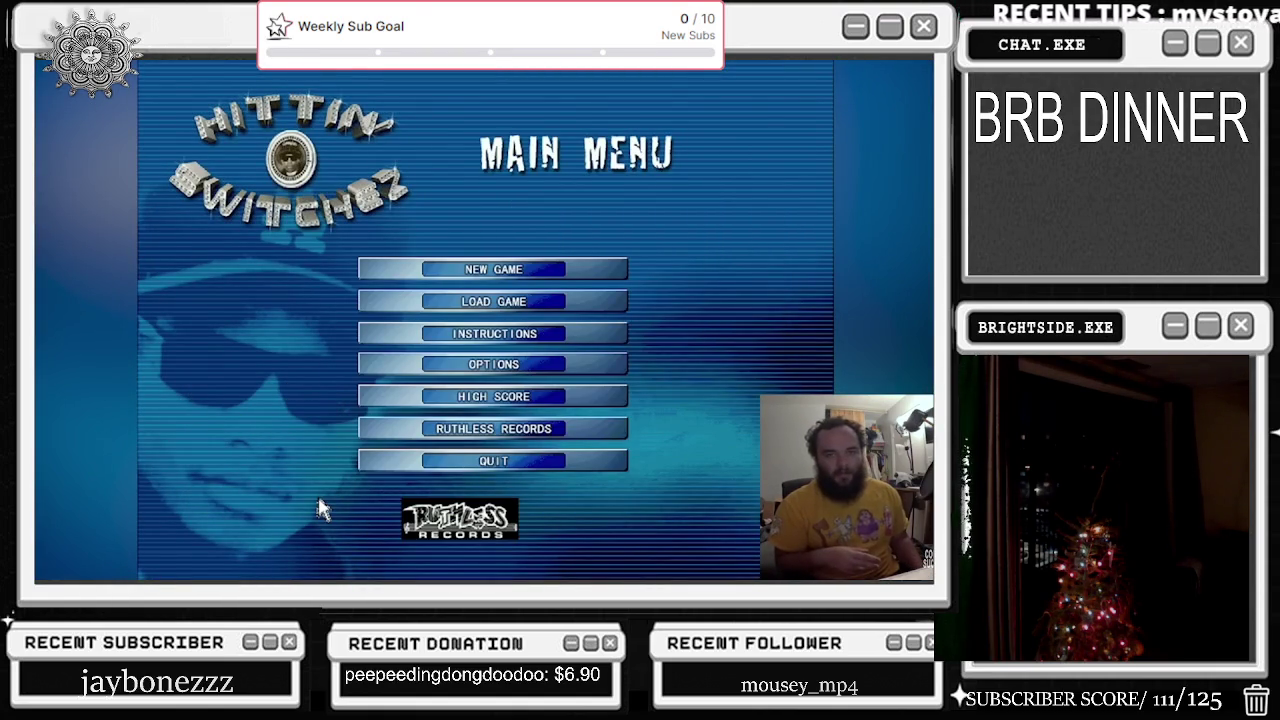
click(493, 270)
text(COBYSUC)
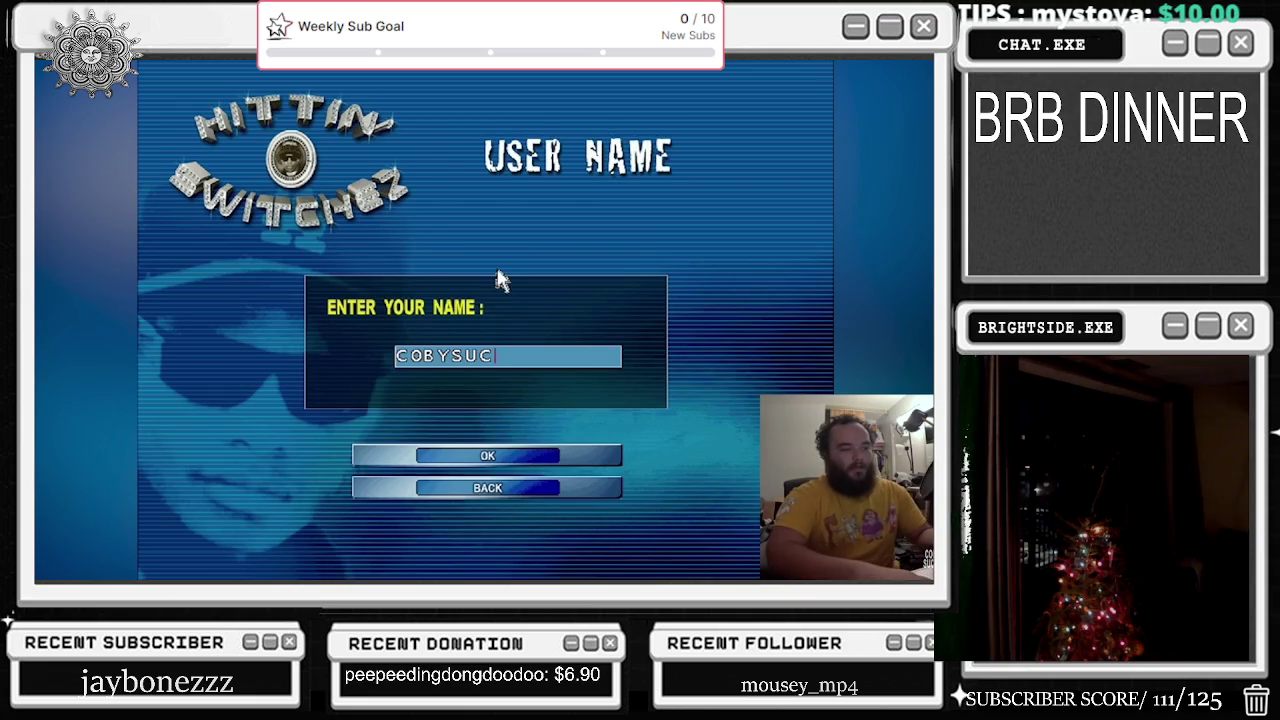
key(Return)
Step: Pick the 2002 SEDAN, confirm the Watts hood and start the Tasks round
click(765, 224)
click(765, 224)
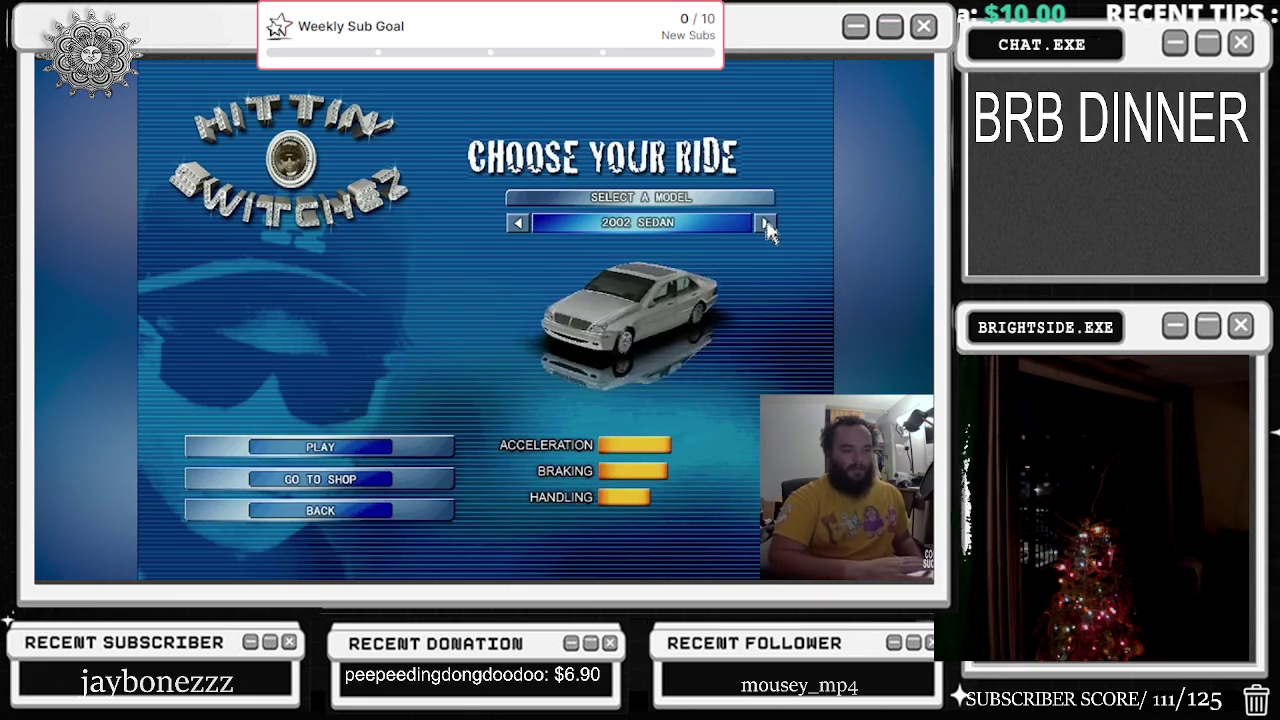
click(333, 452)
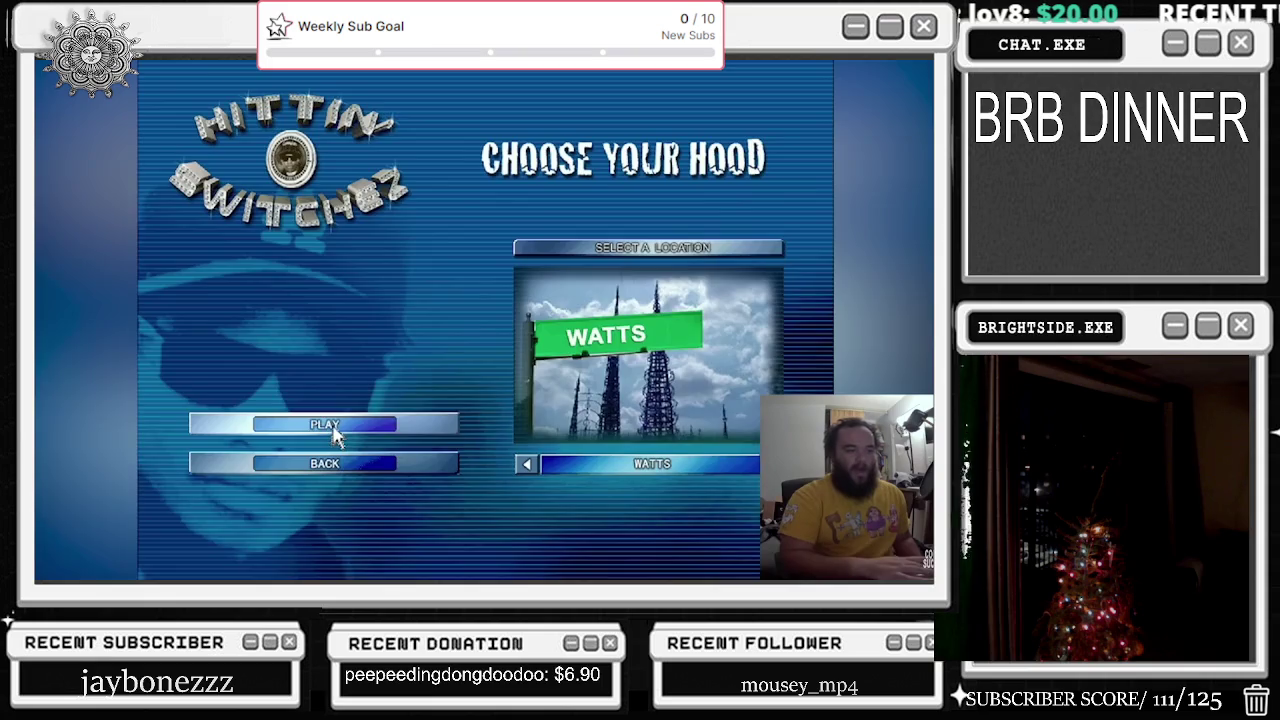
click(336, 430)
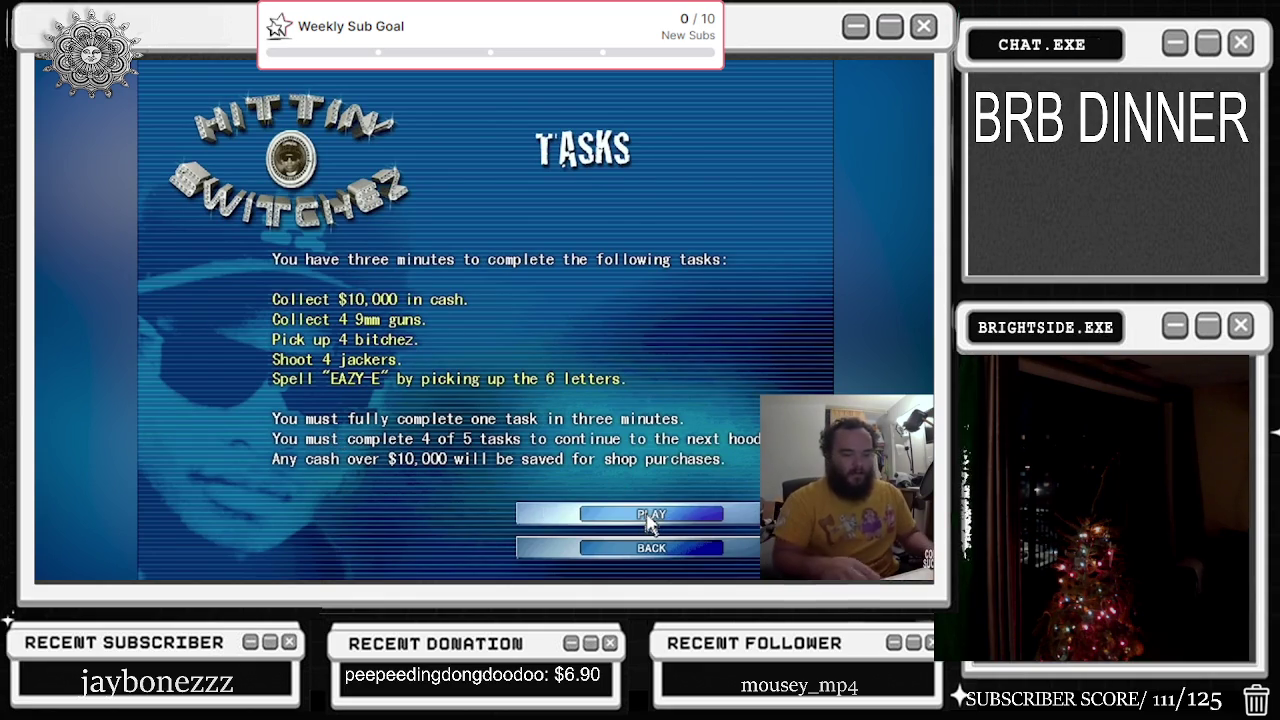
click(648, 517)
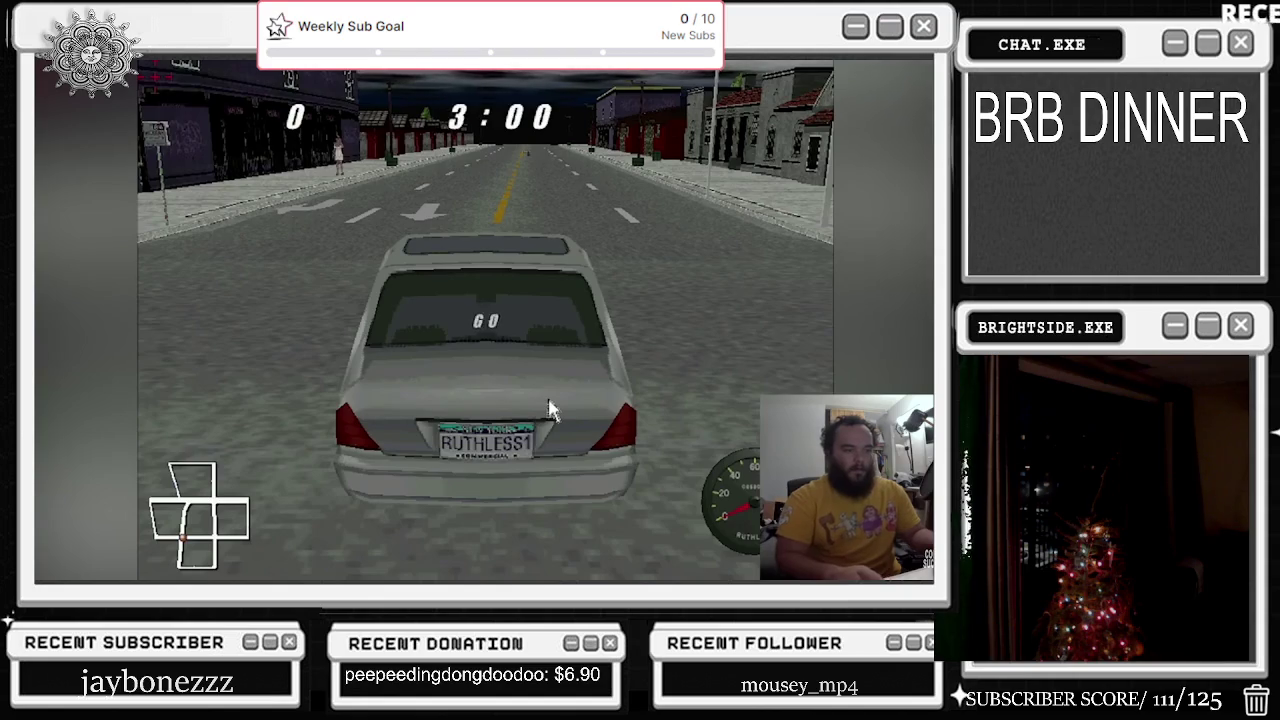
Step: Drive through the city streets collecting letters, then continue past the Tasks Complete summary
key(Up)
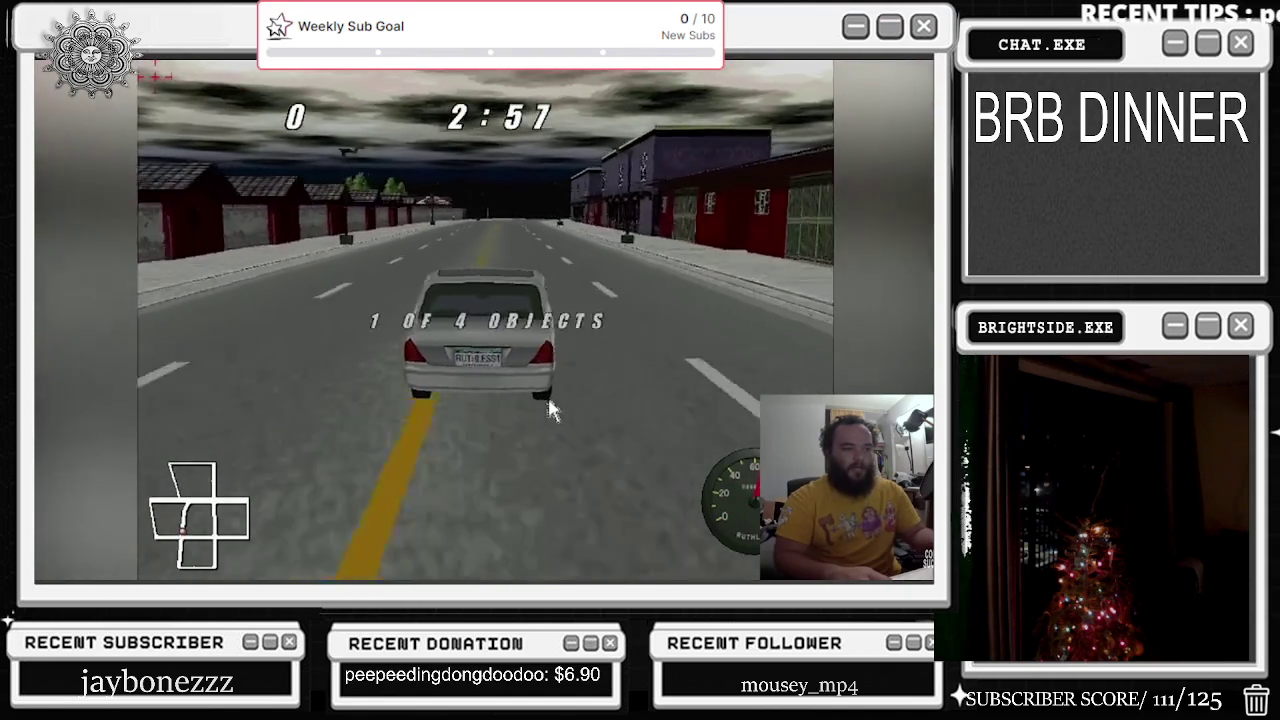
key(Right)
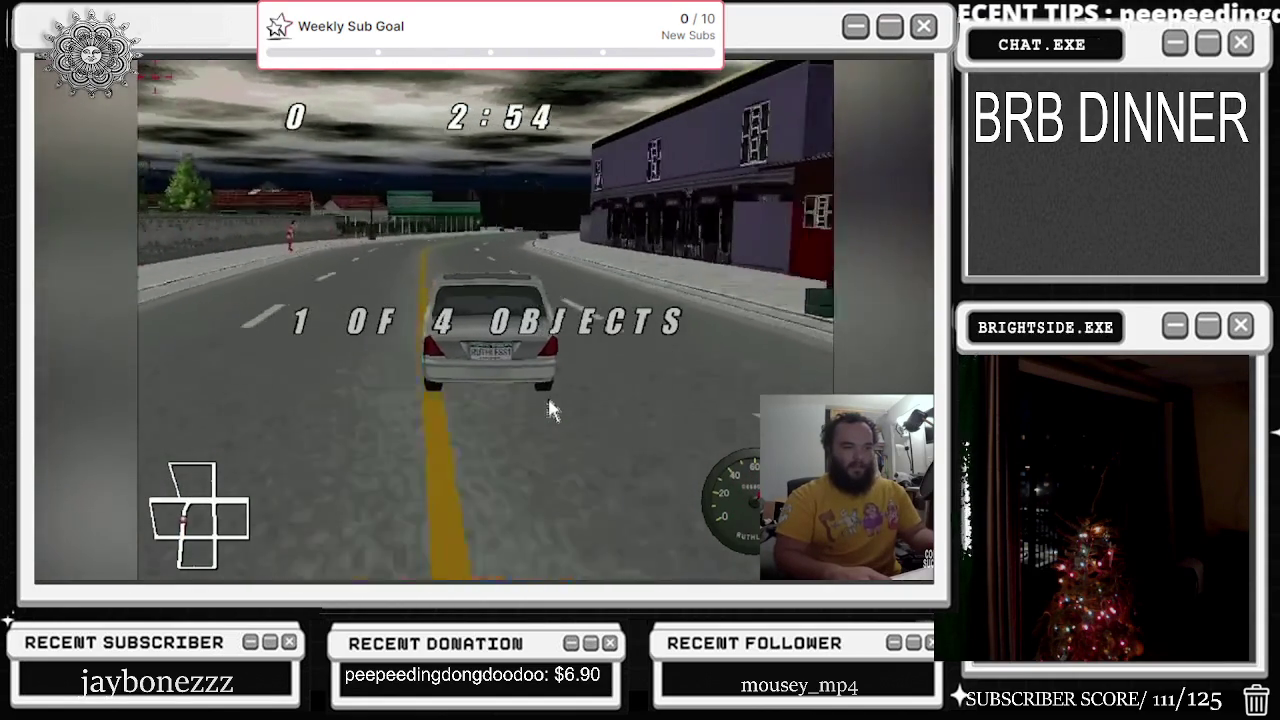
key(Left)
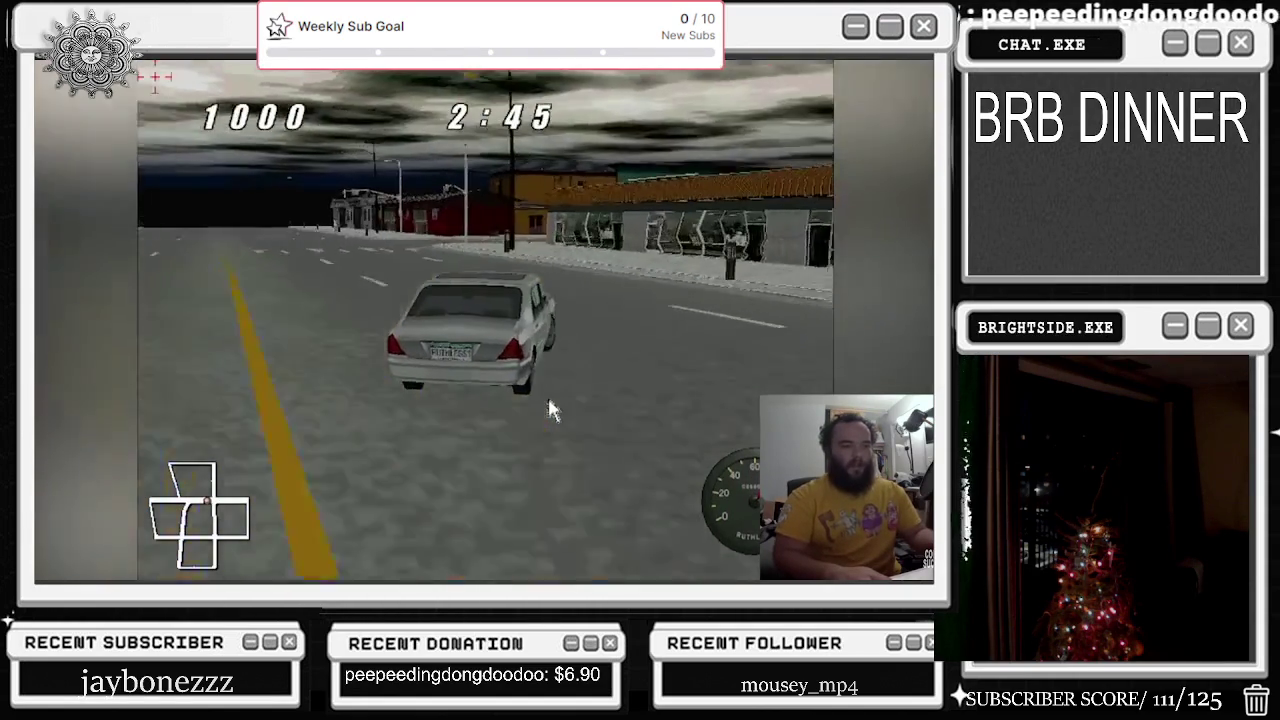
key(Right)
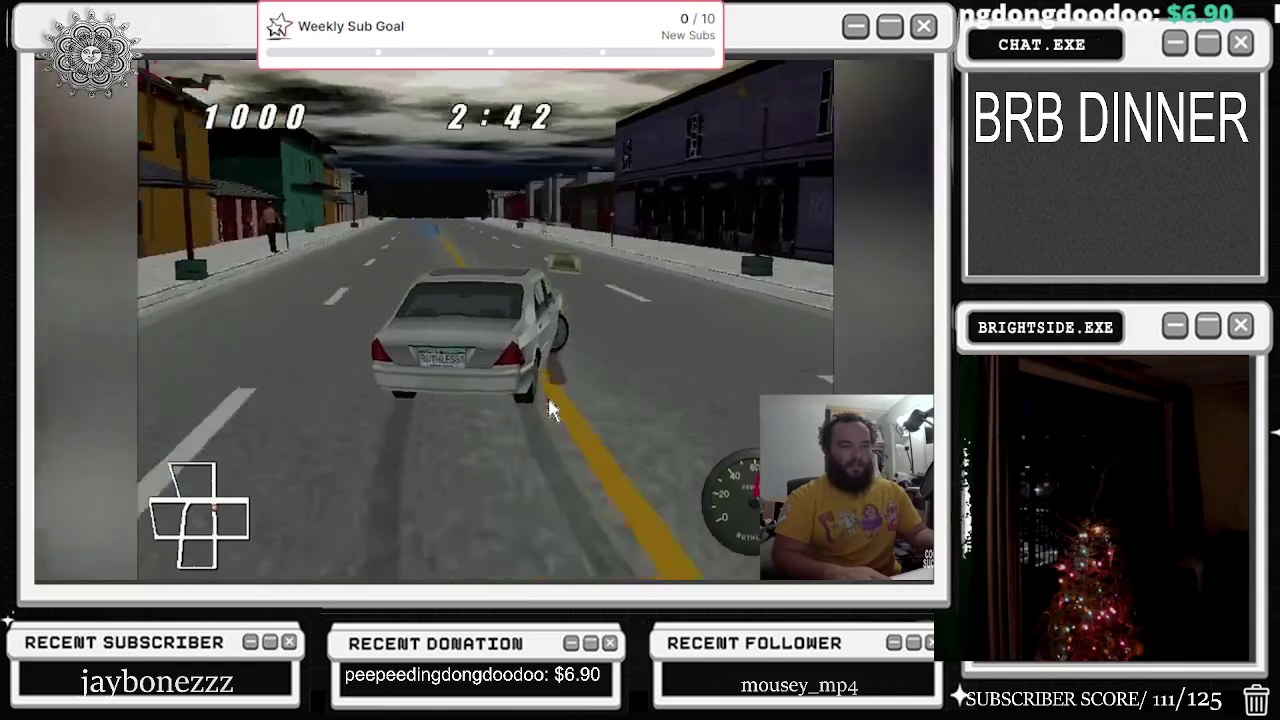
key(Left)
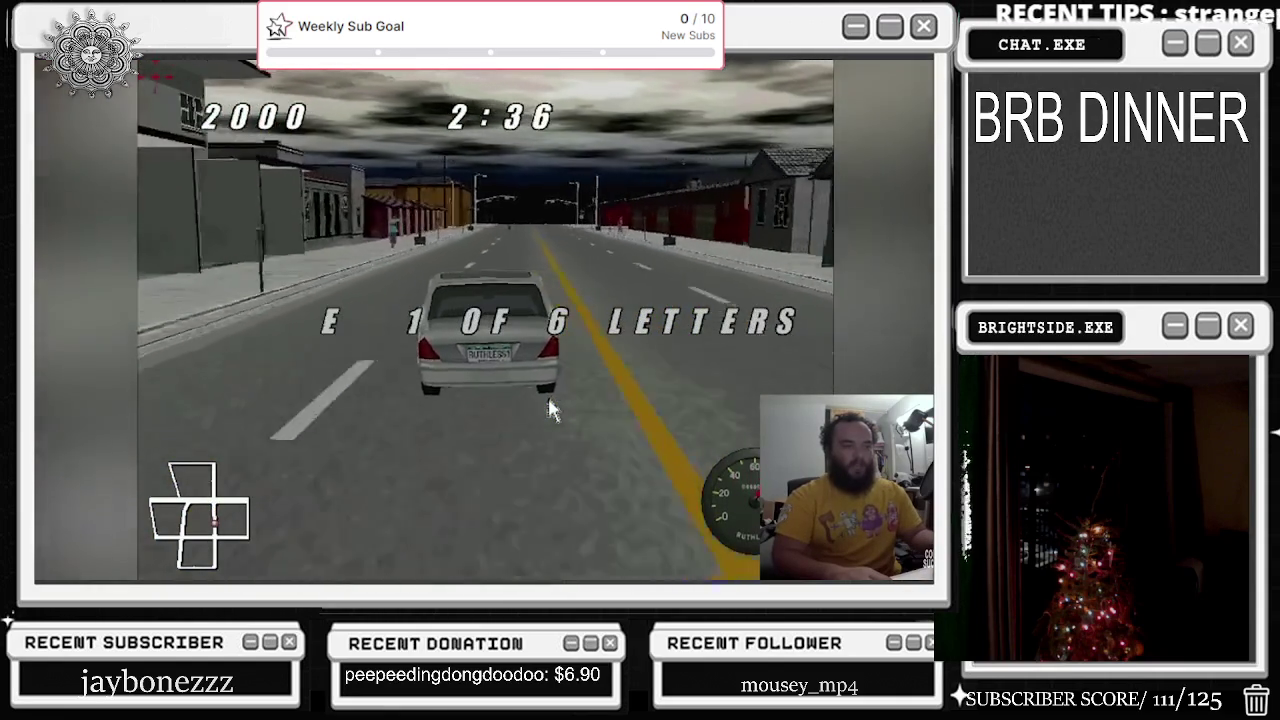
key(Left)
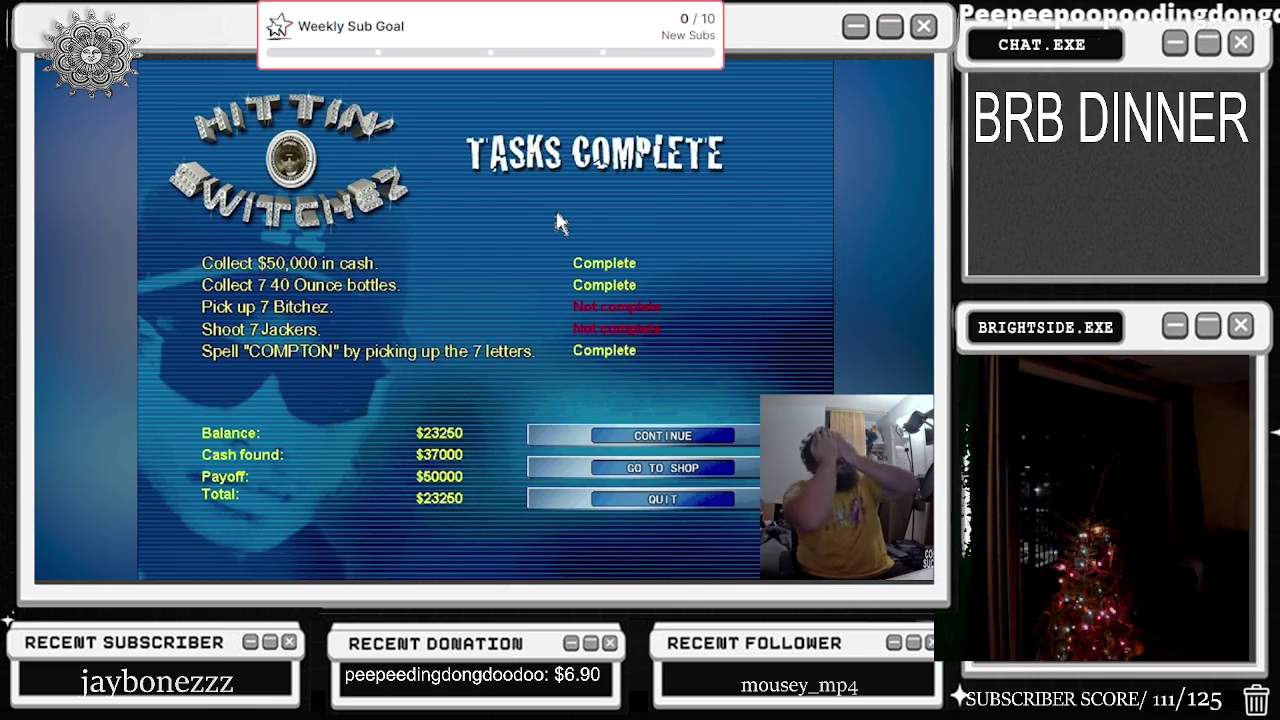
key(Return)
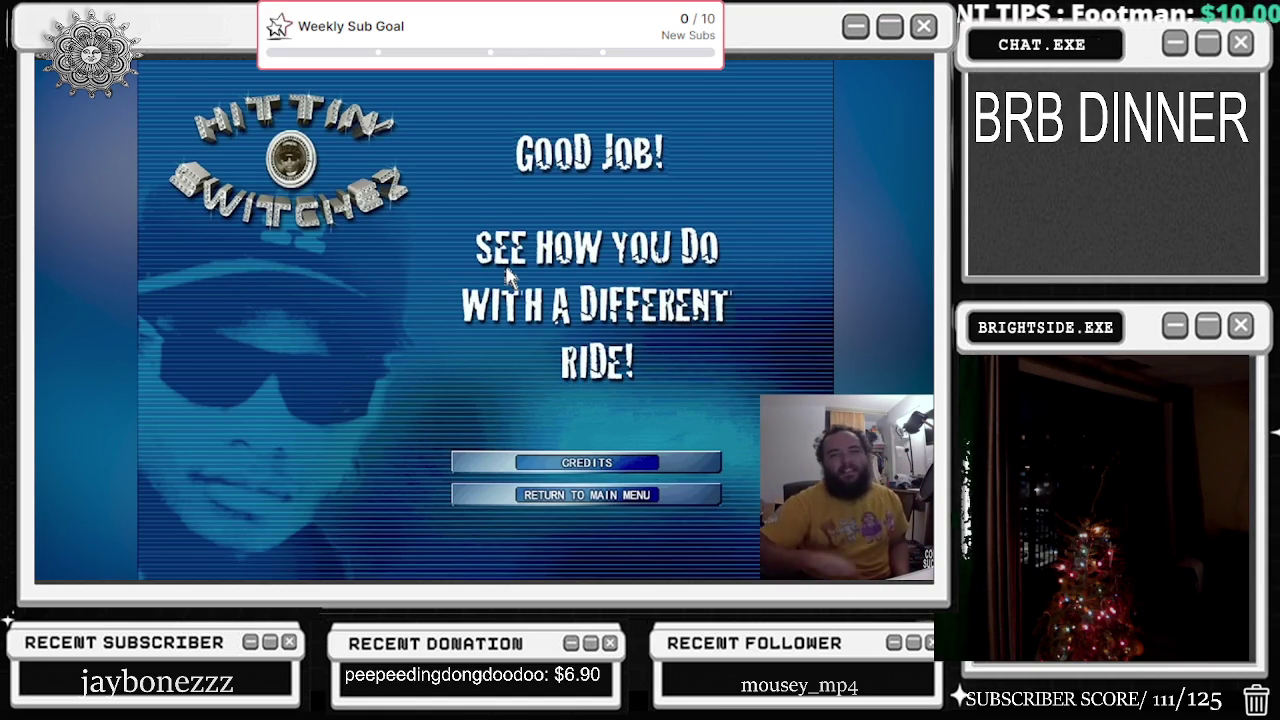
Step: Open the Credits from the Good Job screen
click(581, 466)
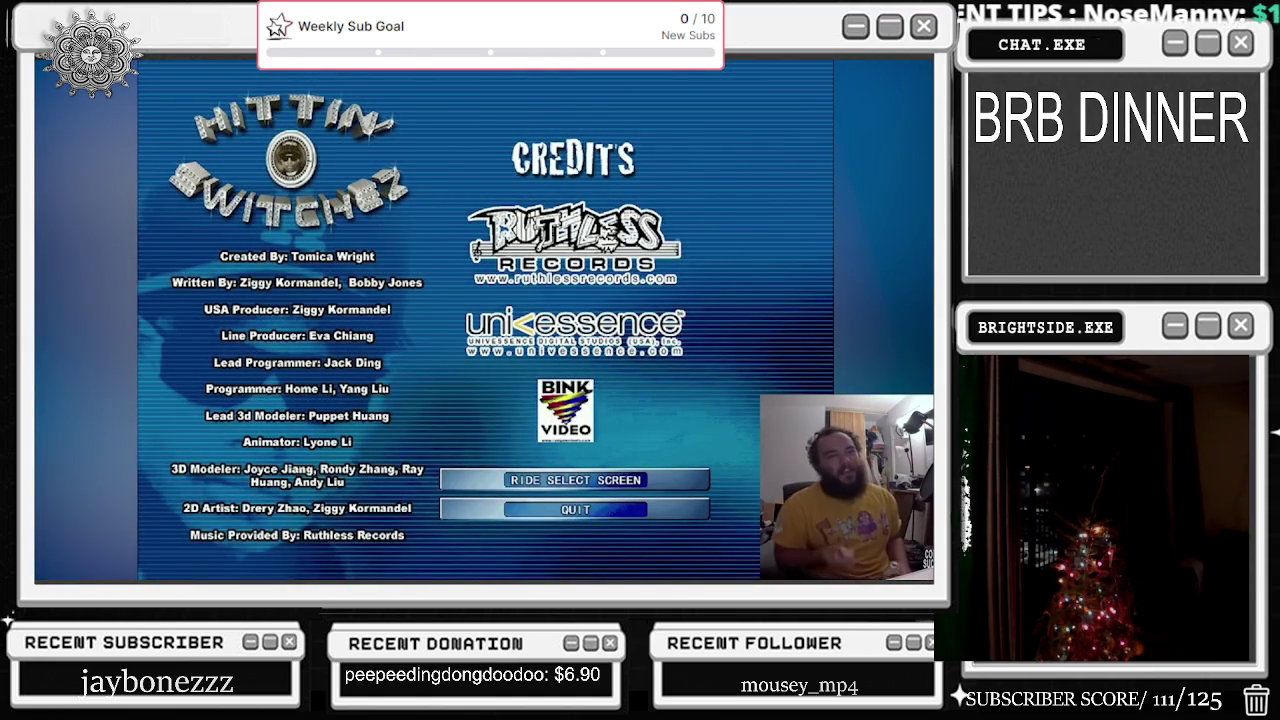
Step: Quit Hittin Switchez from the Credits screen to the desktop
click(575, 509)
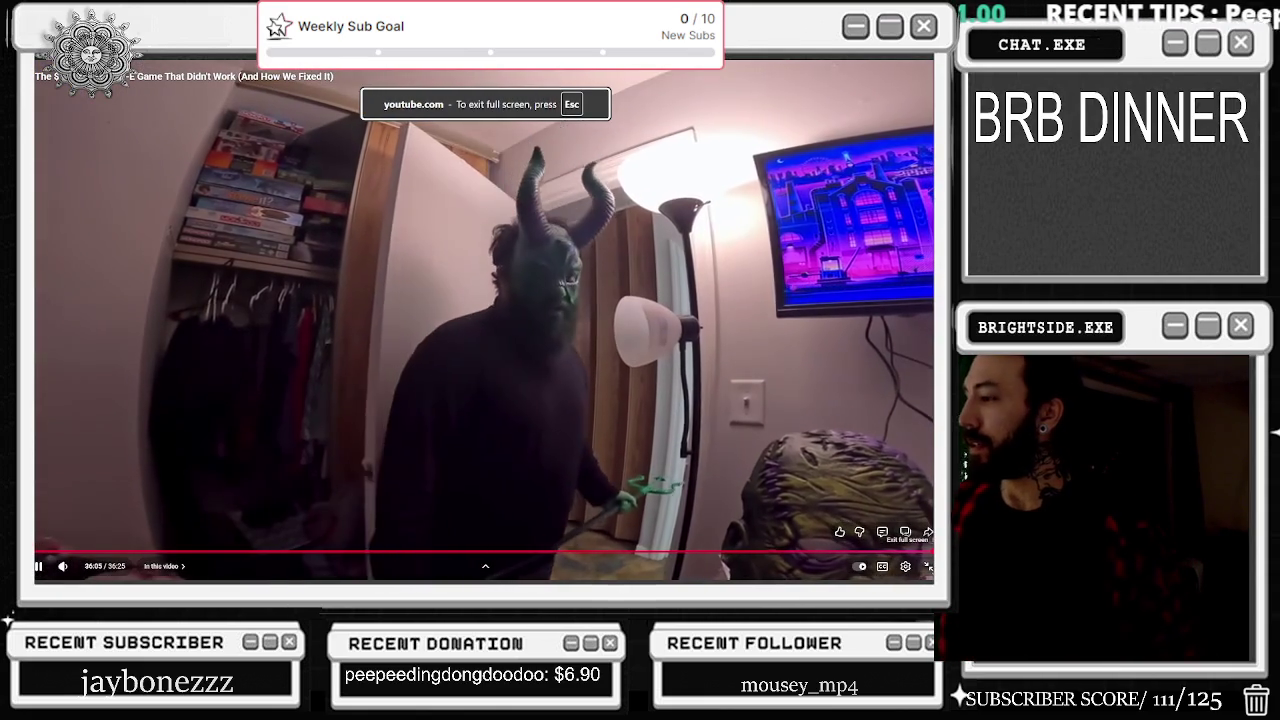
Step: Exit full screen, pause the video and jump it back to about 3:23
click(928, 566)
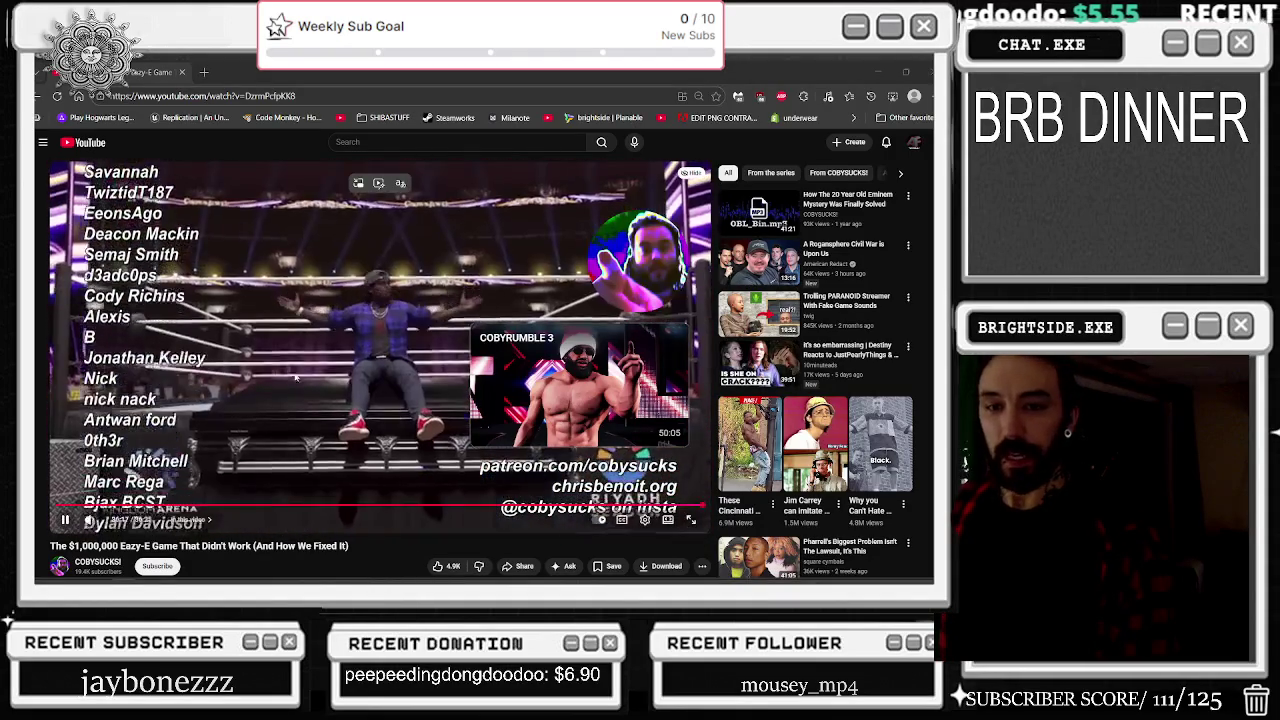
scroll(209, 292, down, 1)
click(209, 292)
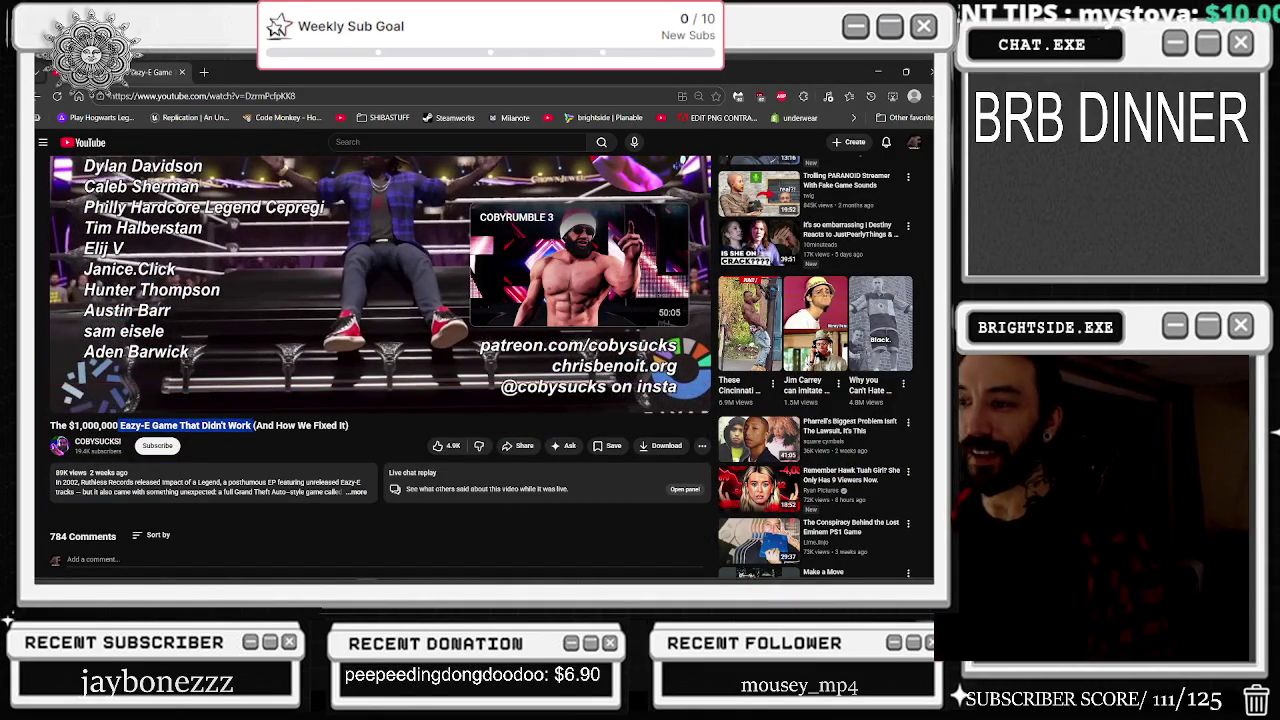
click(385, 443)
scroll(385, 443, up, 1)
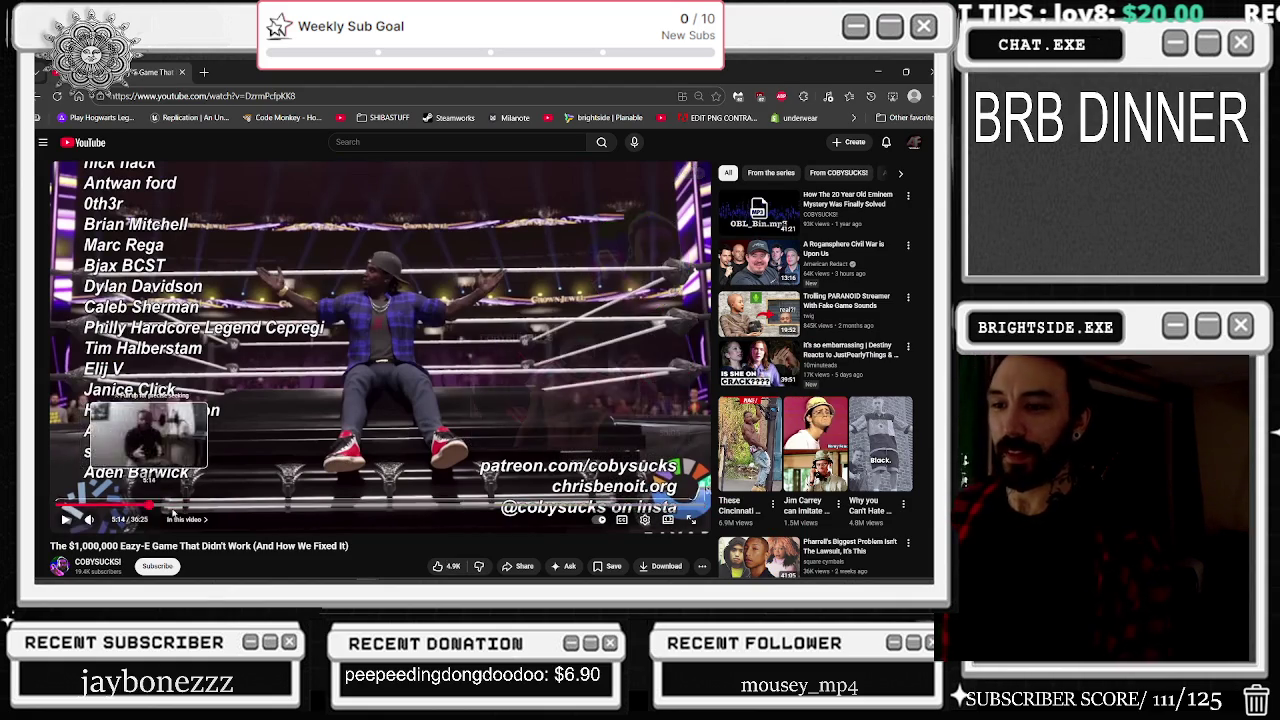
click(151, 507)
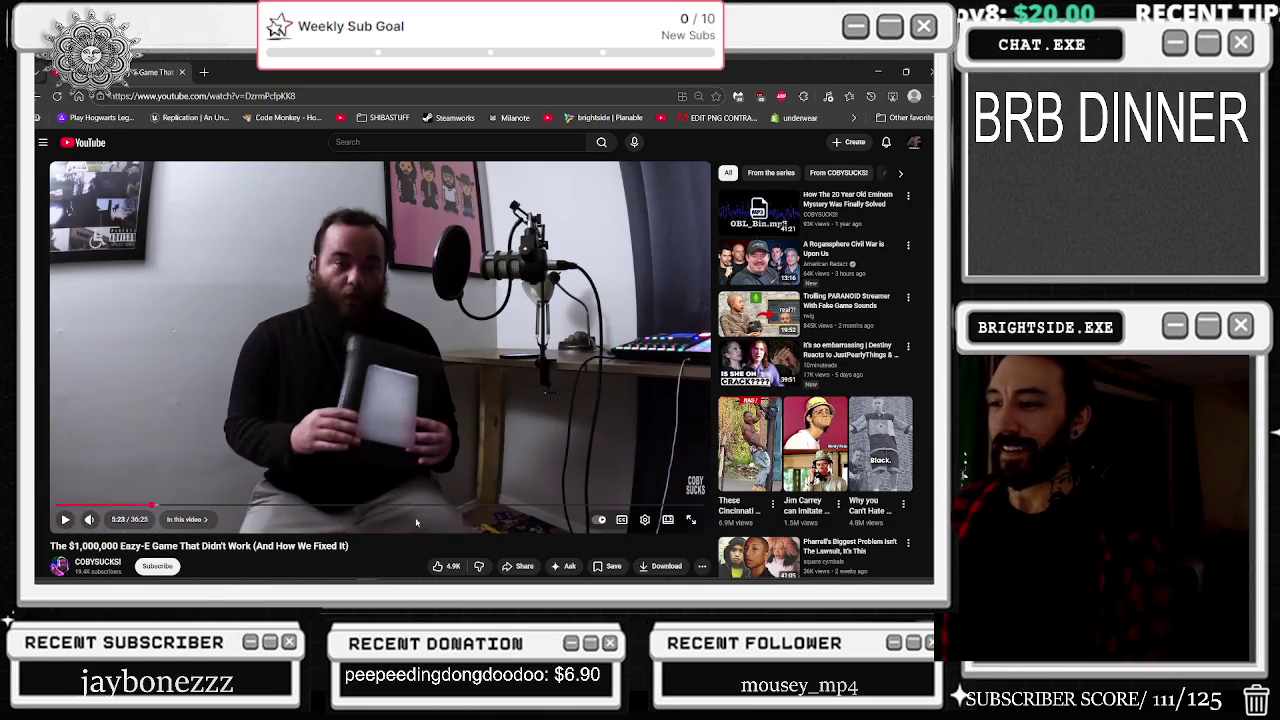
Step: Seek the video back from the credits to the racing gameplay at 21:28
drag(438, 510, 440, 510)
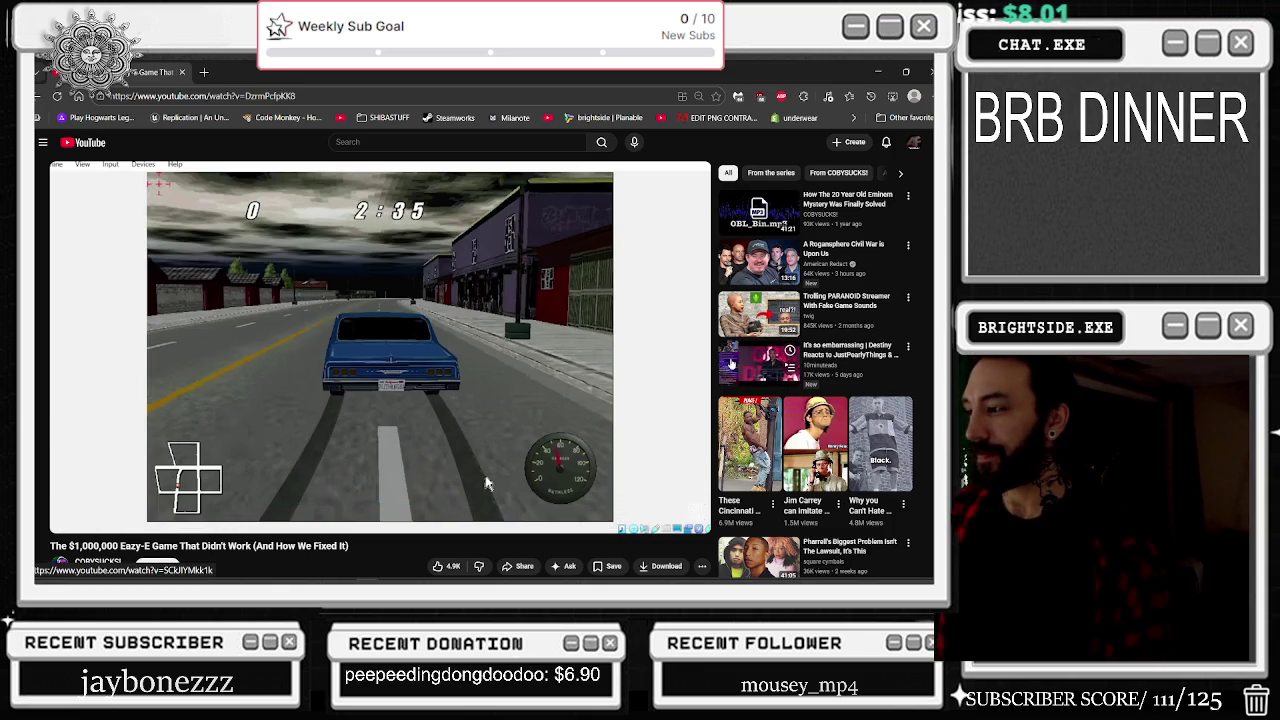
scroll(815, 340, down, 3)
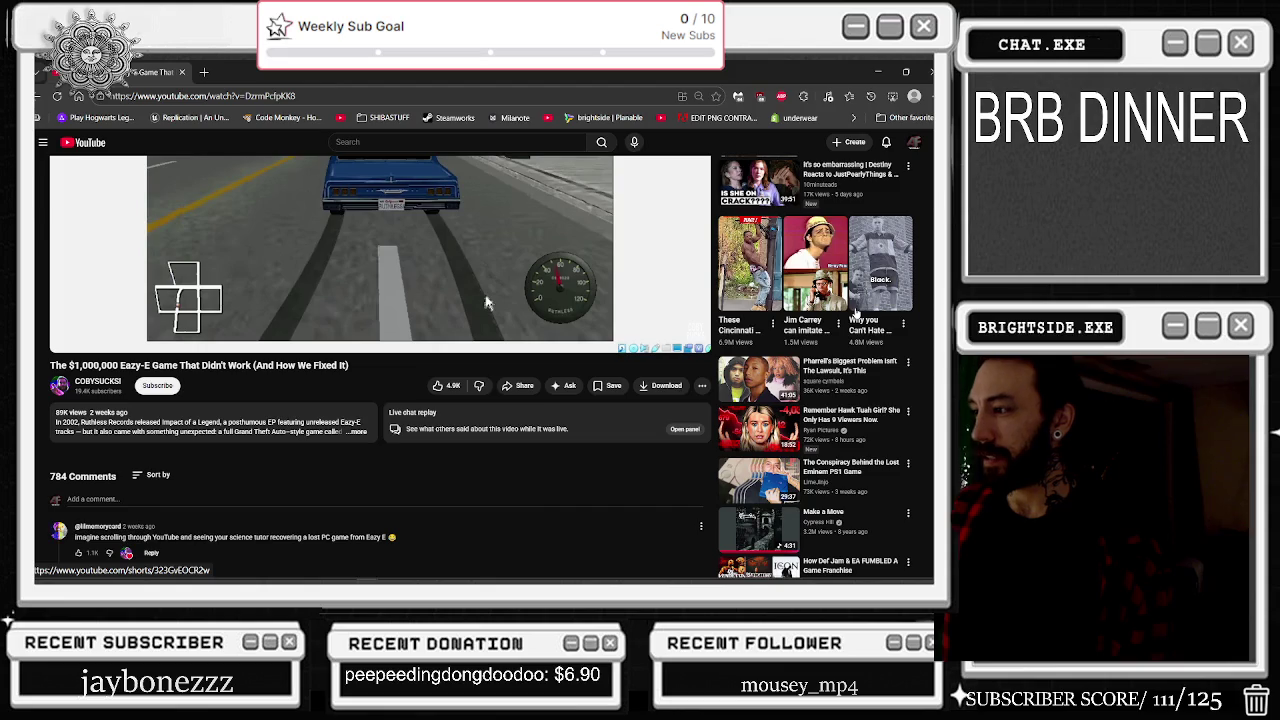
scroll(853, 312, up, 2)
scroll(851, 313, up, 1)
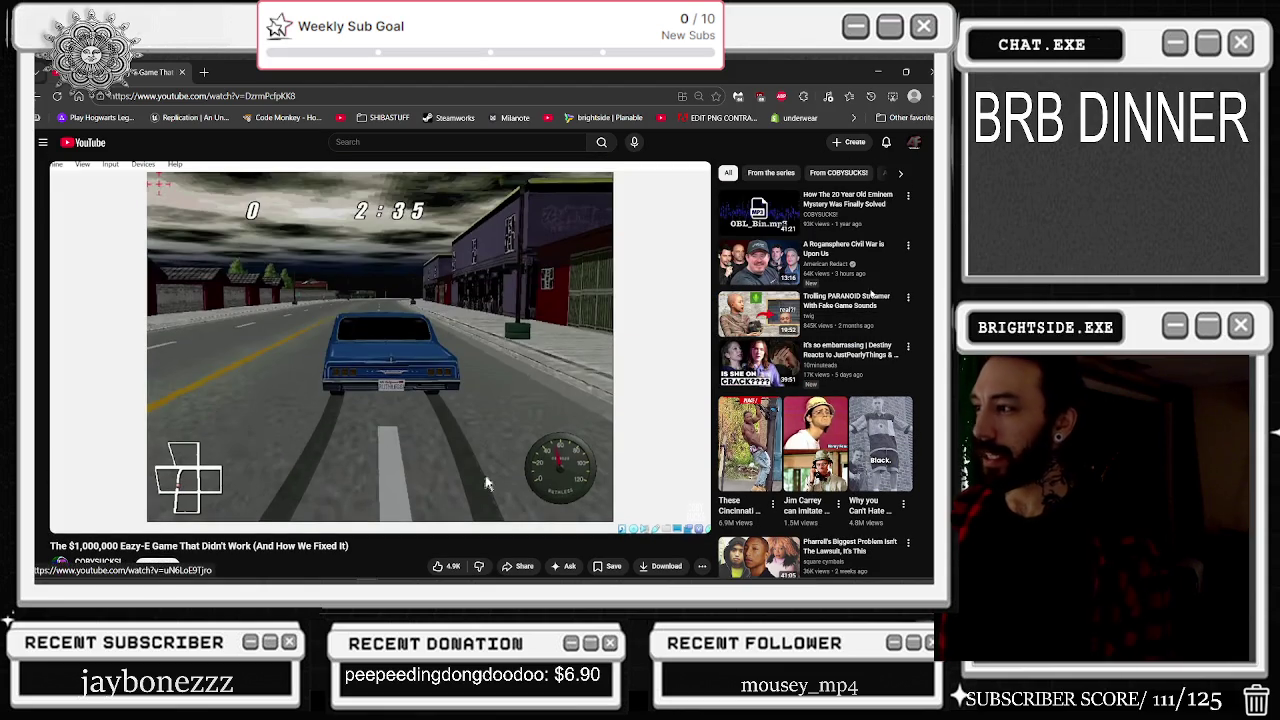
scroll(535, 265, down, 5)
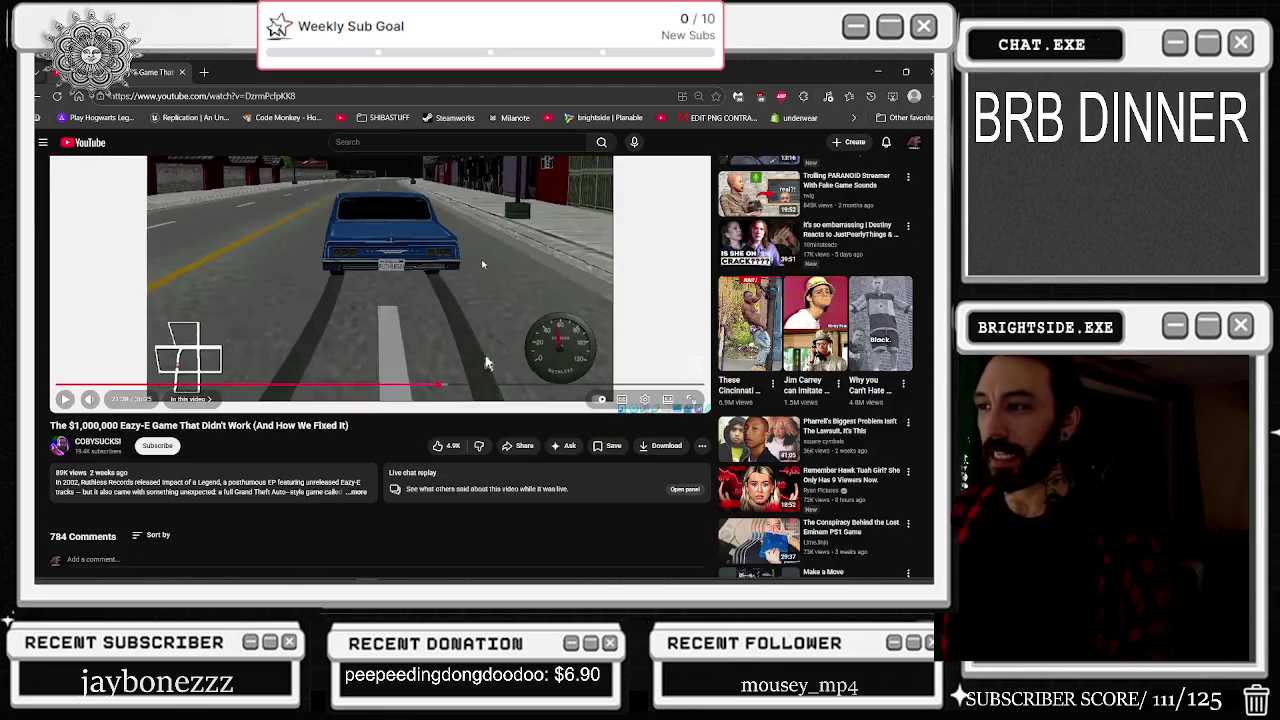
scroll(530, 270, up, 5)
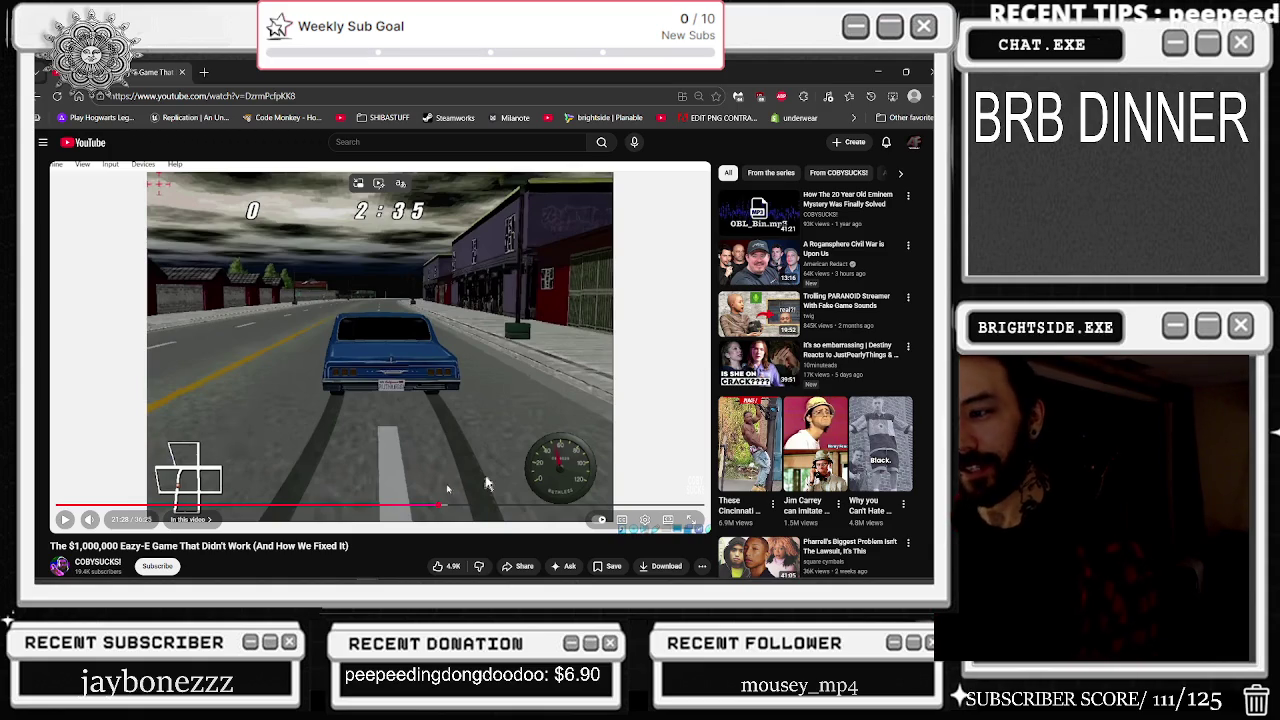
Step: Skip further ahead, pause briefly at 28:49, then resume playback
mouse_move(487, 484)
mouse_down()
mouse_move(510, 510)
mouse_move(569, 510)
mouse_up()
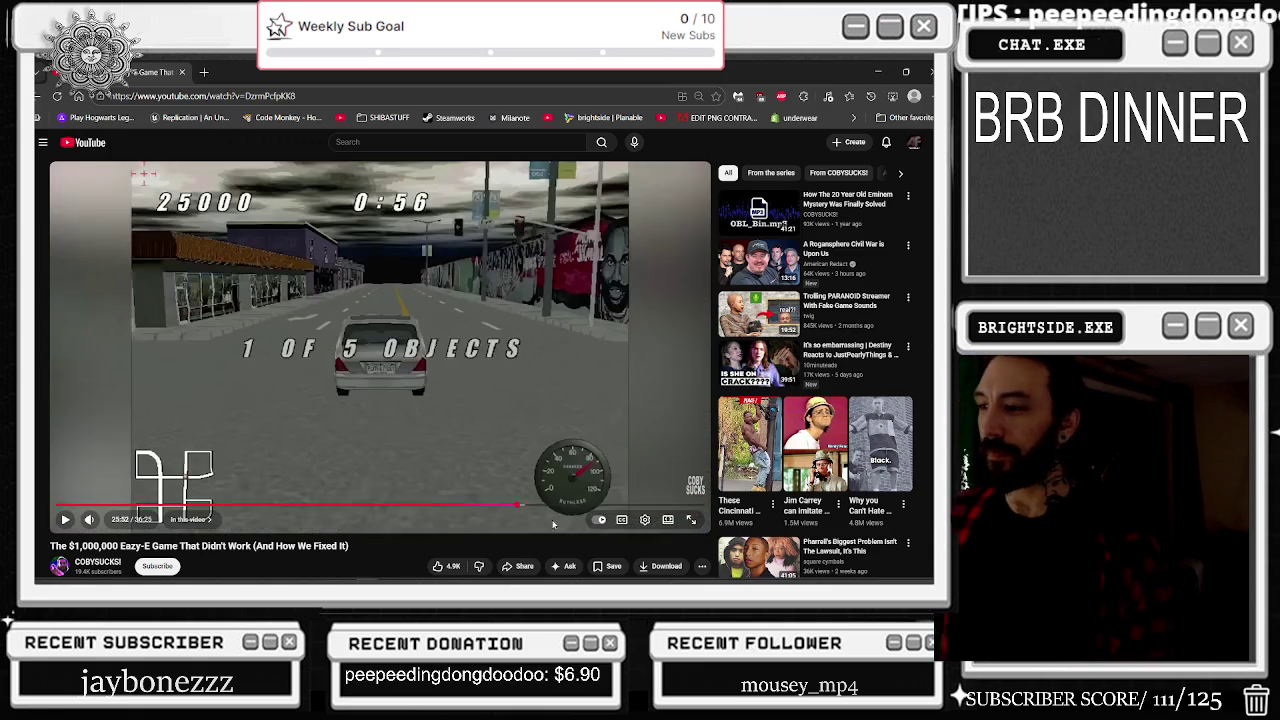
click(378, 268)
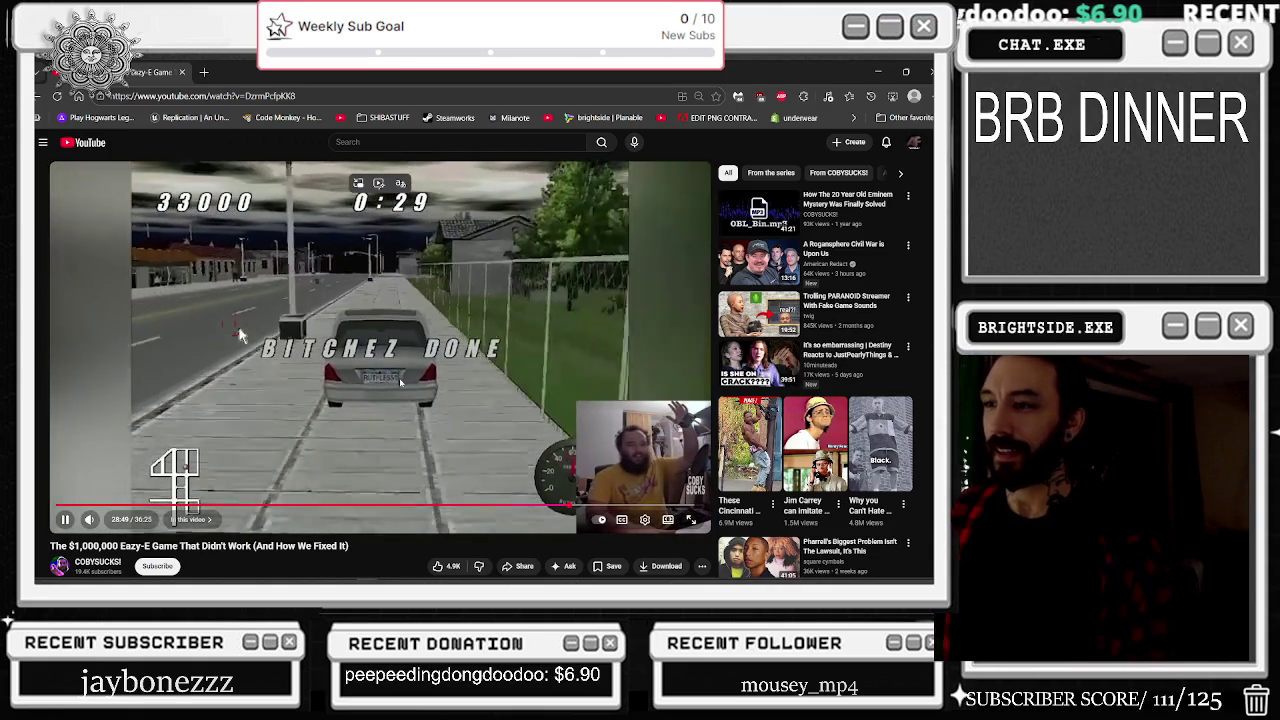
click(238, 326)
click(238, 326)
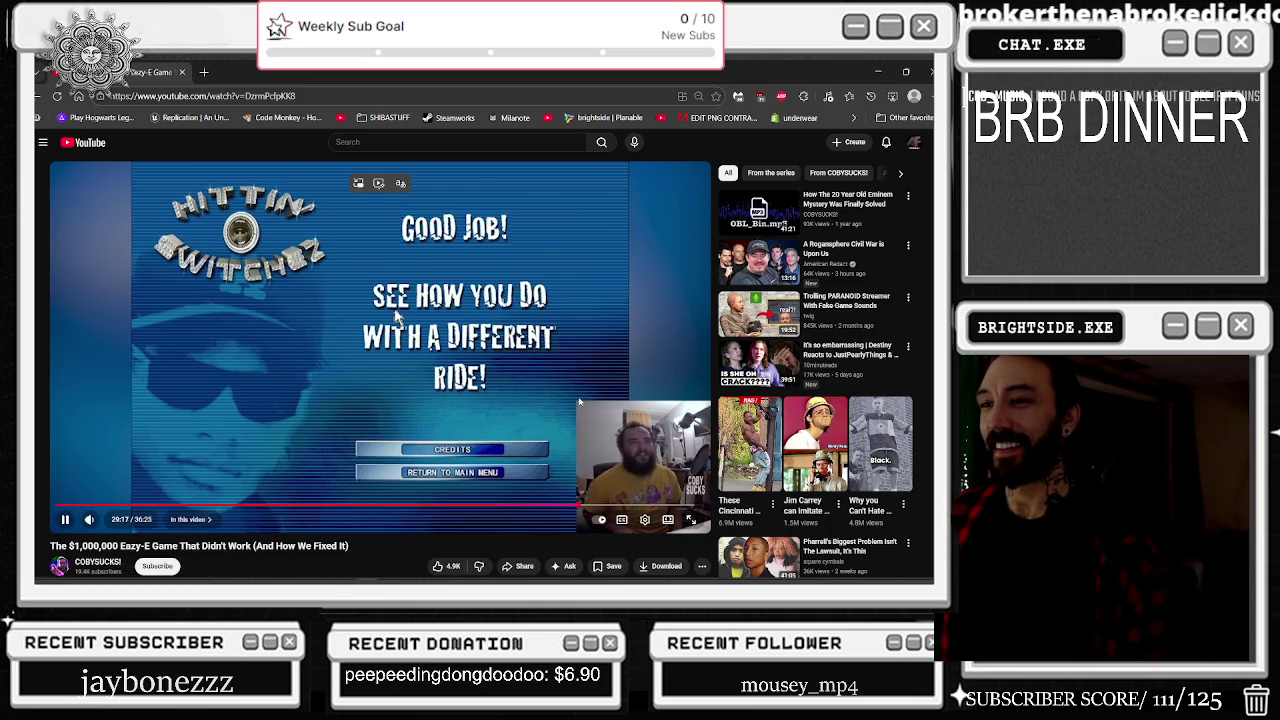
Step: Expand the full video description and pause the video
scroll(588, 408, down, 2)
click(357, 492)
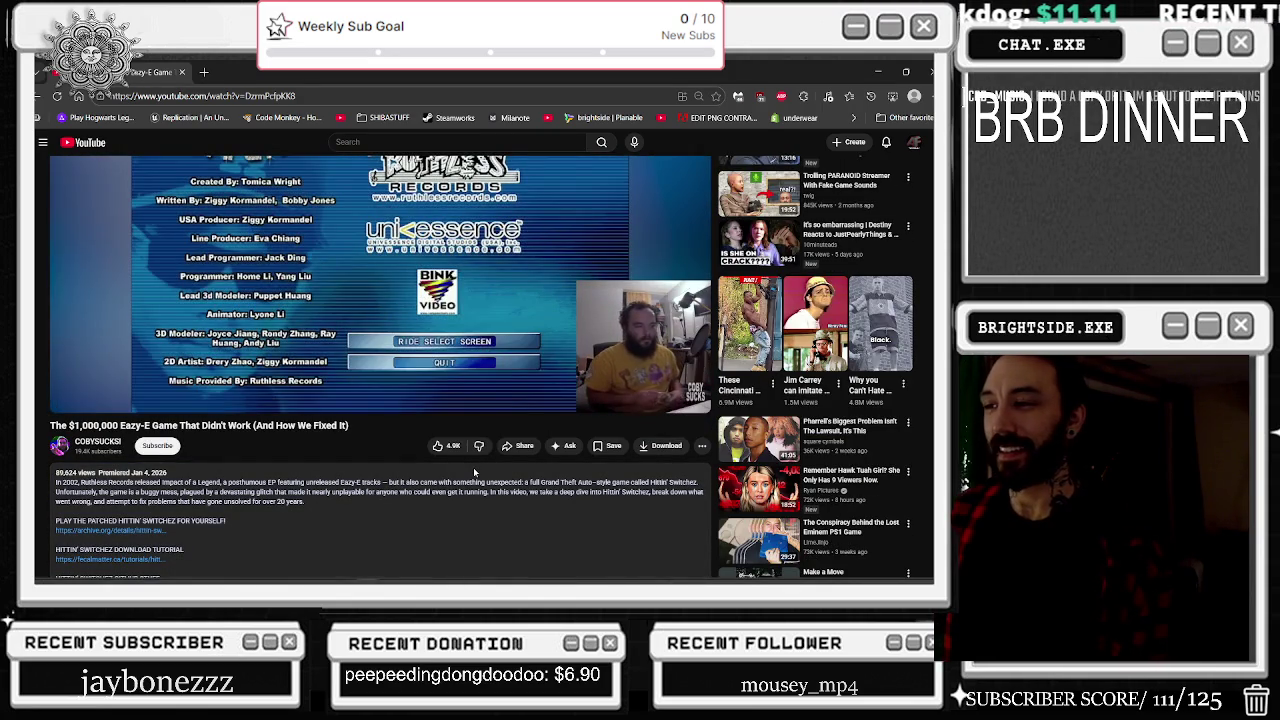
scroll(473, 467, up, 1)
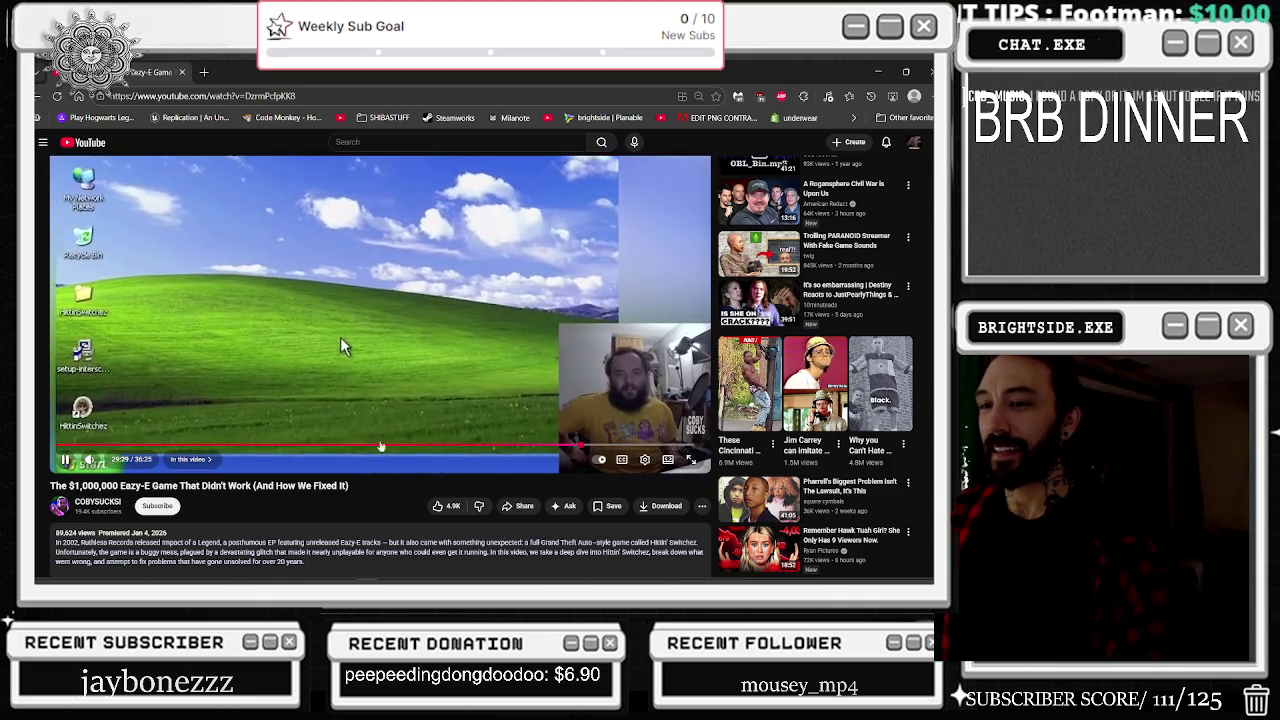
click(289, 328)
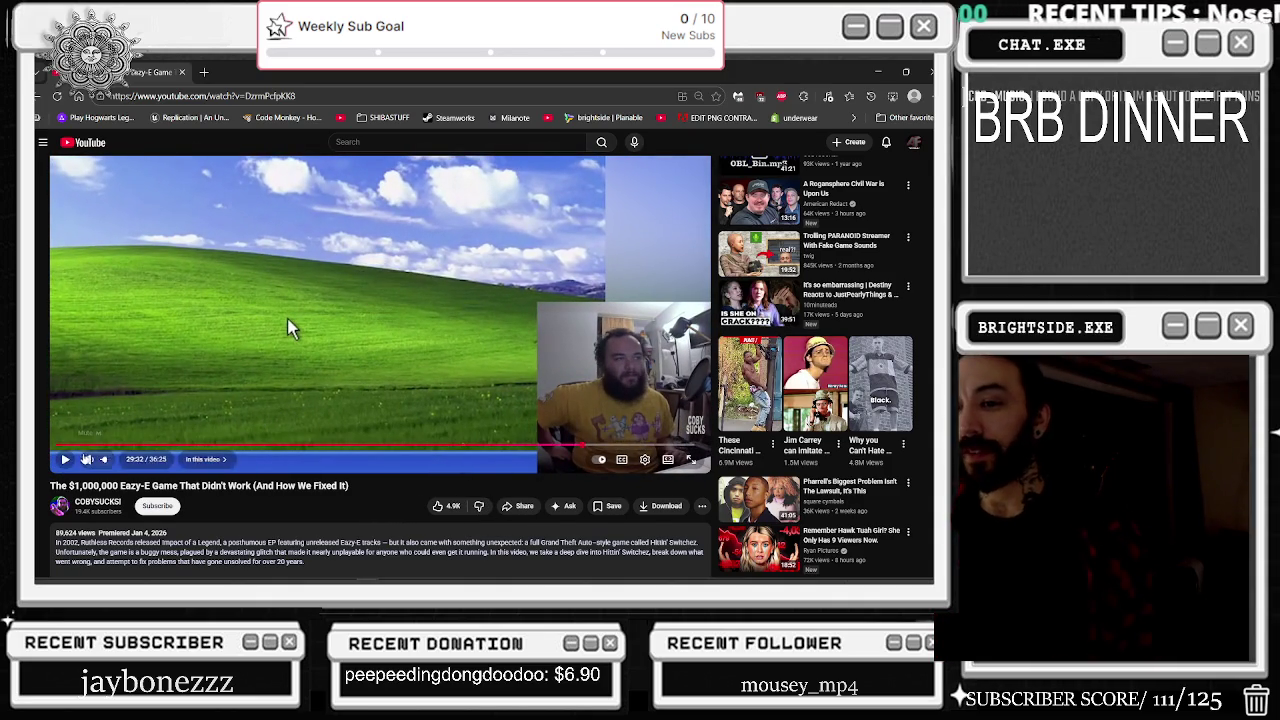
Step: Skip through the video from 3:18 and 6:25 to the 13:25 wrestling scene, then back to 7:09
click(115, 445)
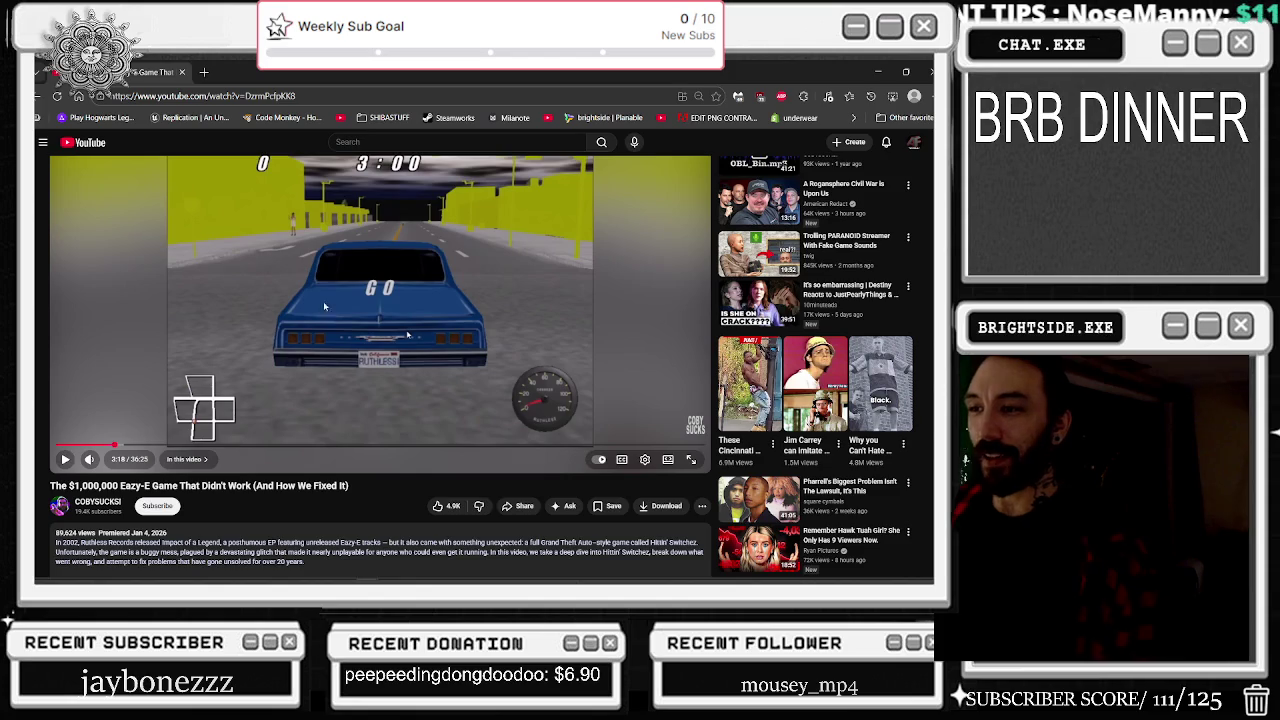
scroll(223, 410, up, 1)
click(169, 505)
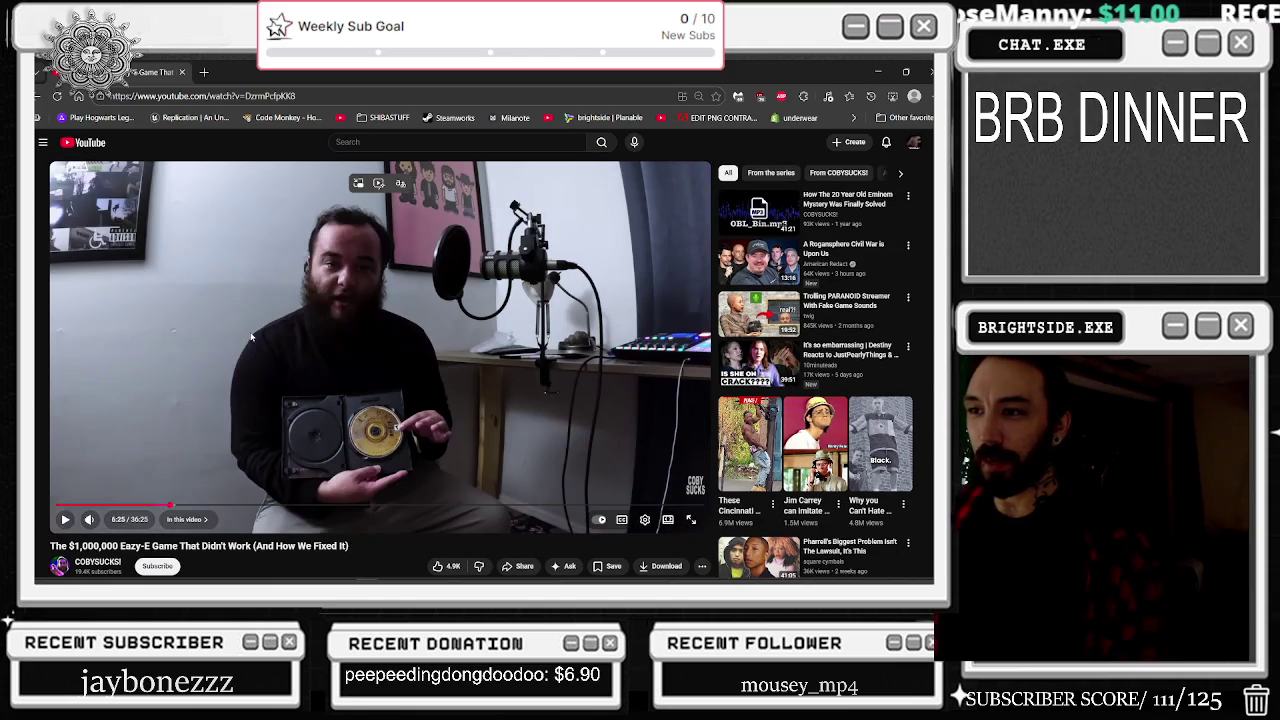
click(204, 510)
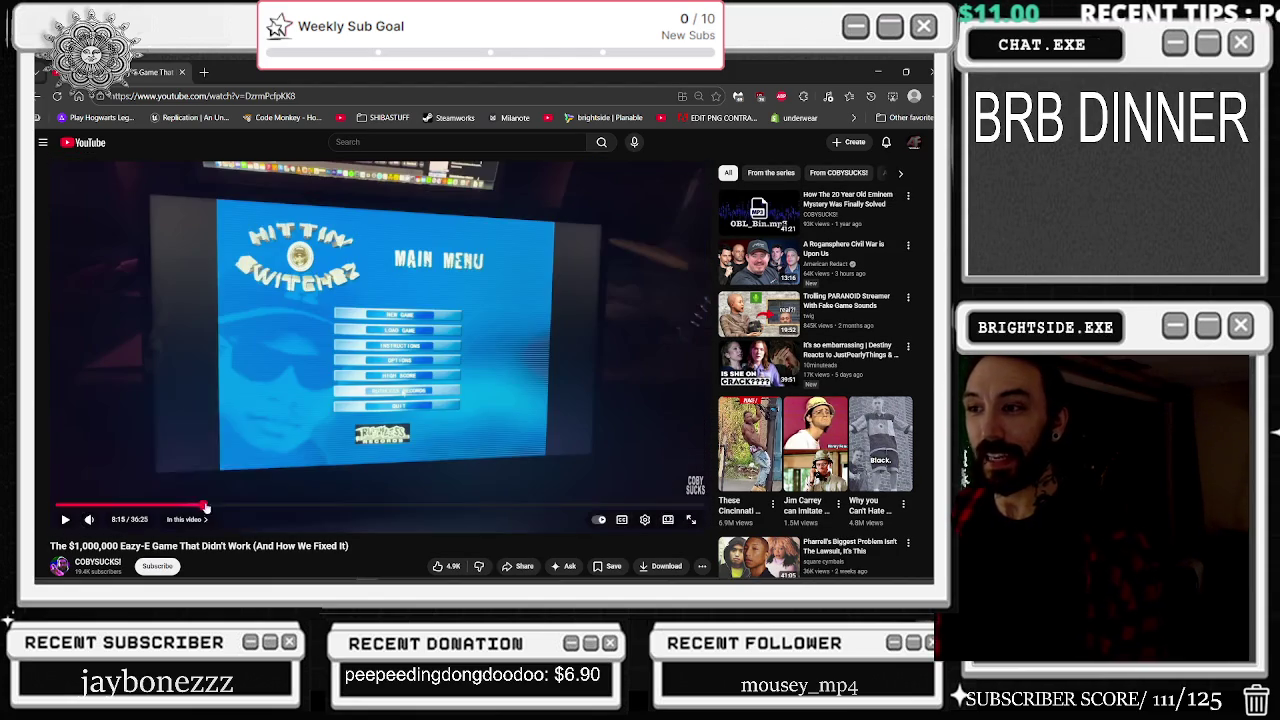
click(227, 506)
click(258, 506)
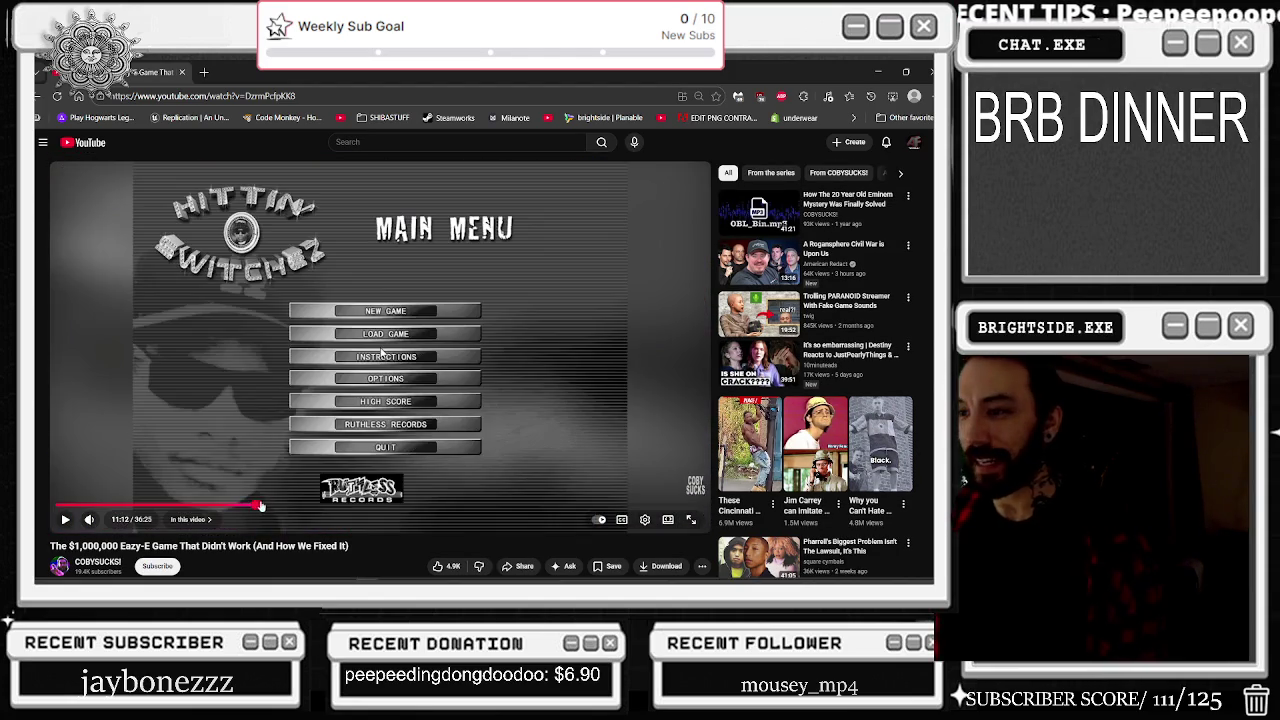
click(290, 506)
click(303, 509)
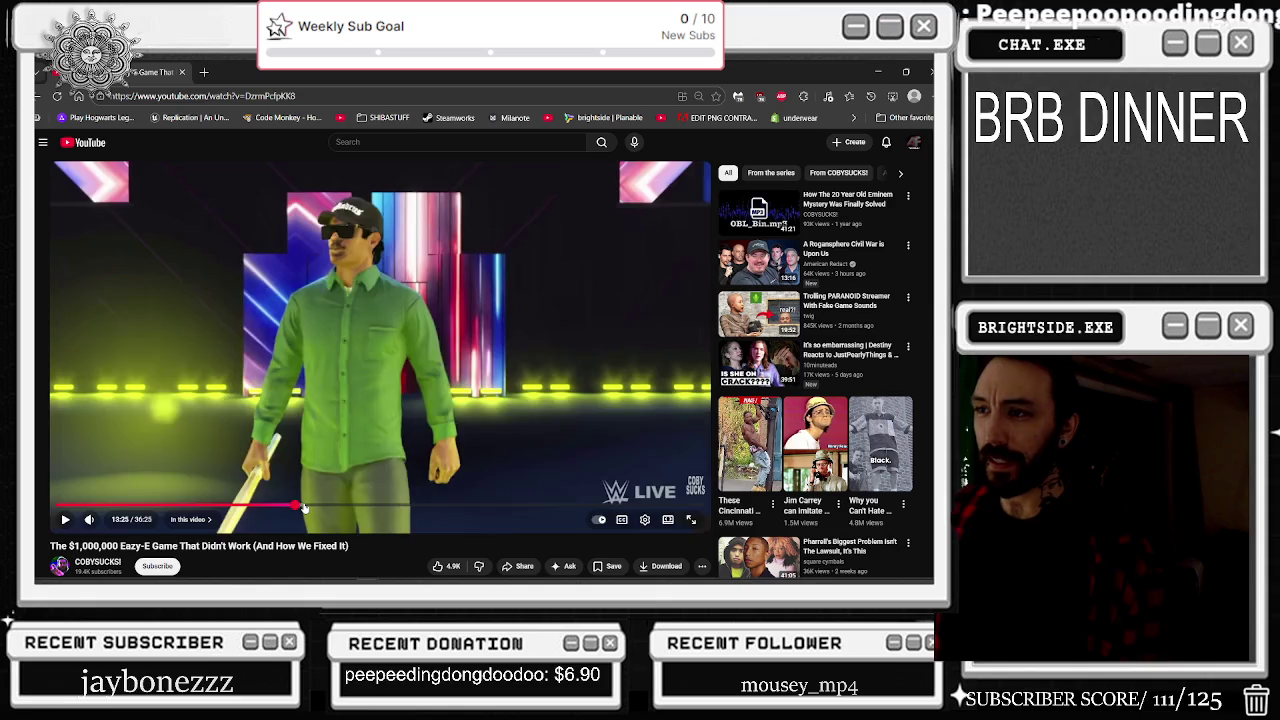
click(304, 508)
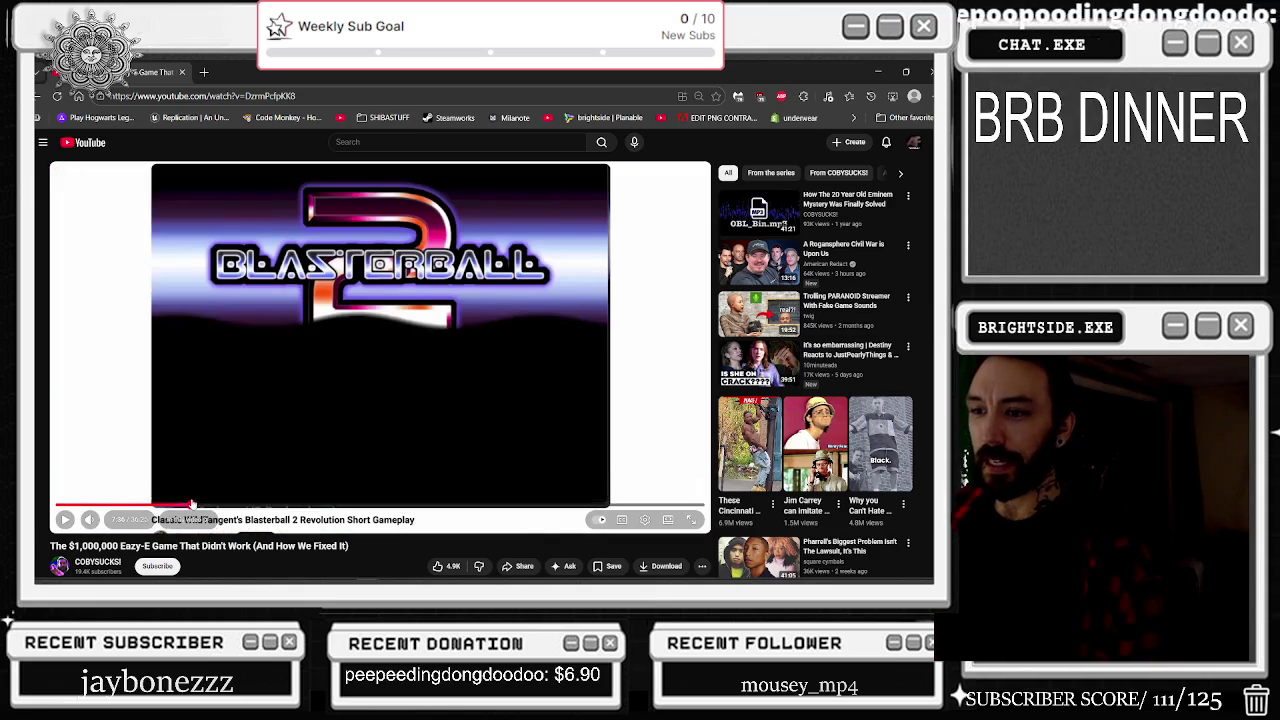
click(183, 507)
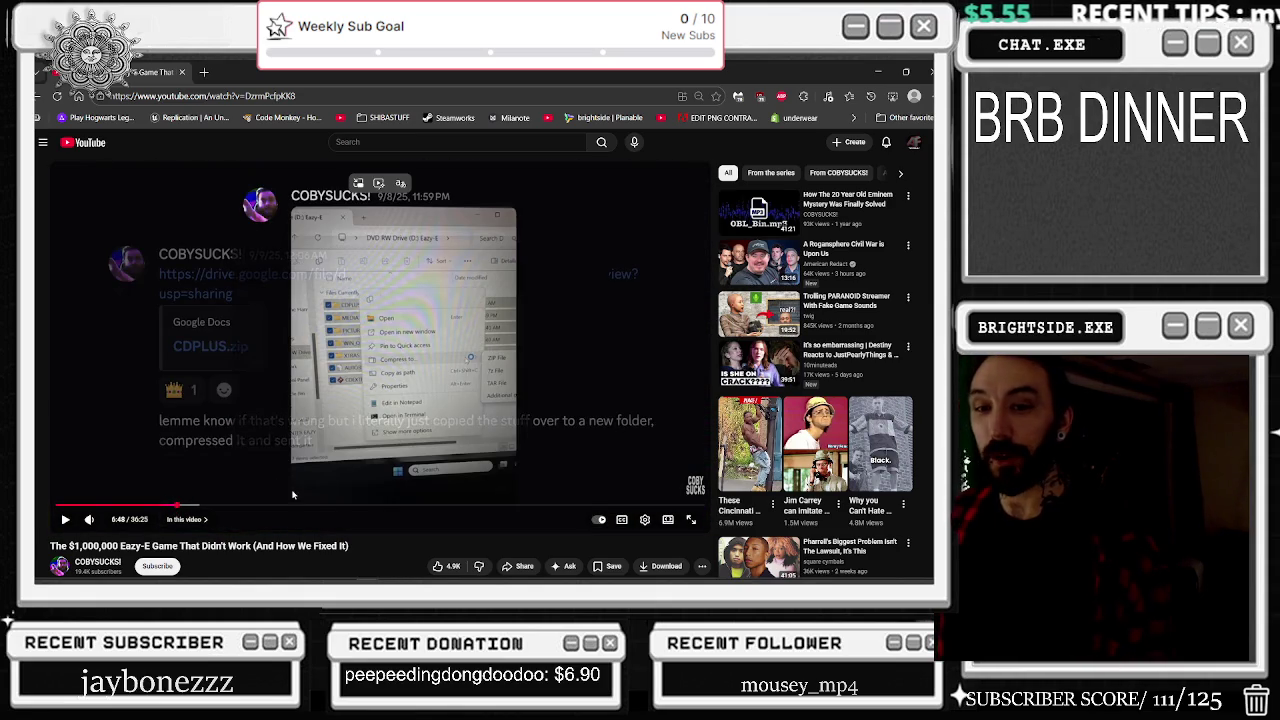
Step: Jump forward through 15:22 and 18:26, resume playing, and skip to about 21:07
click(330, 507)
click(384, 507)
click(454, 414)
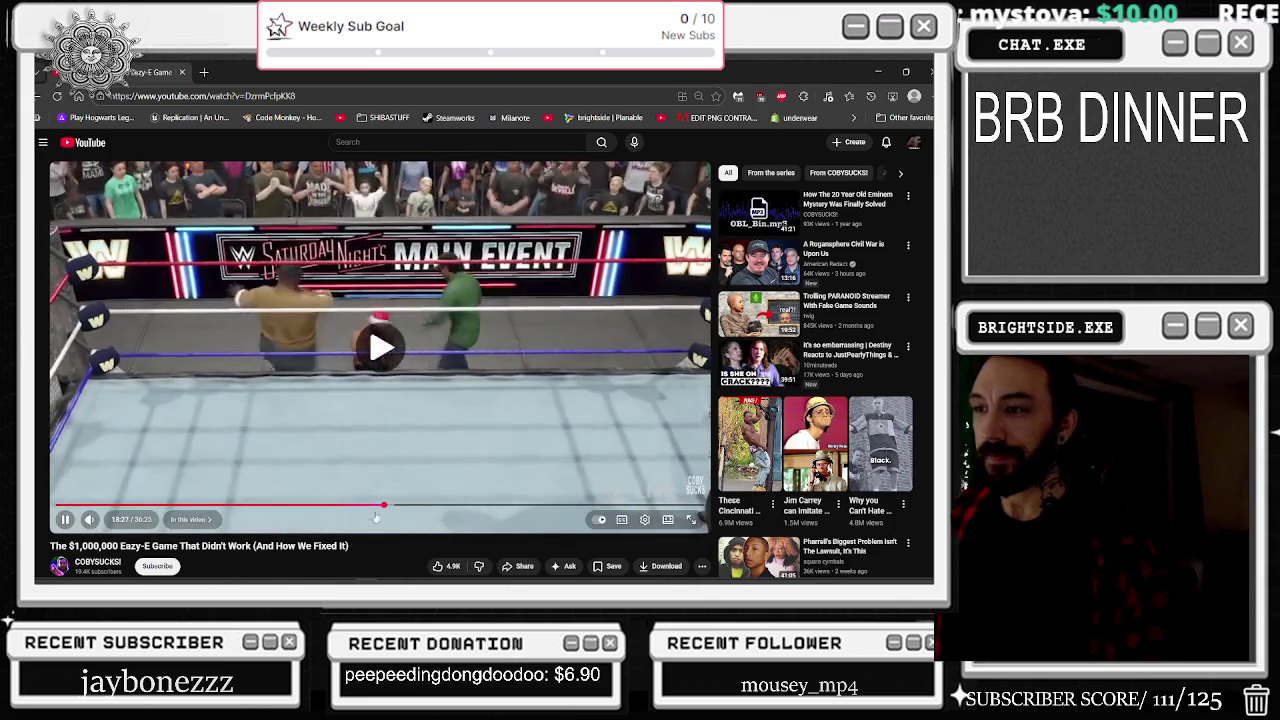
click(430, 505)
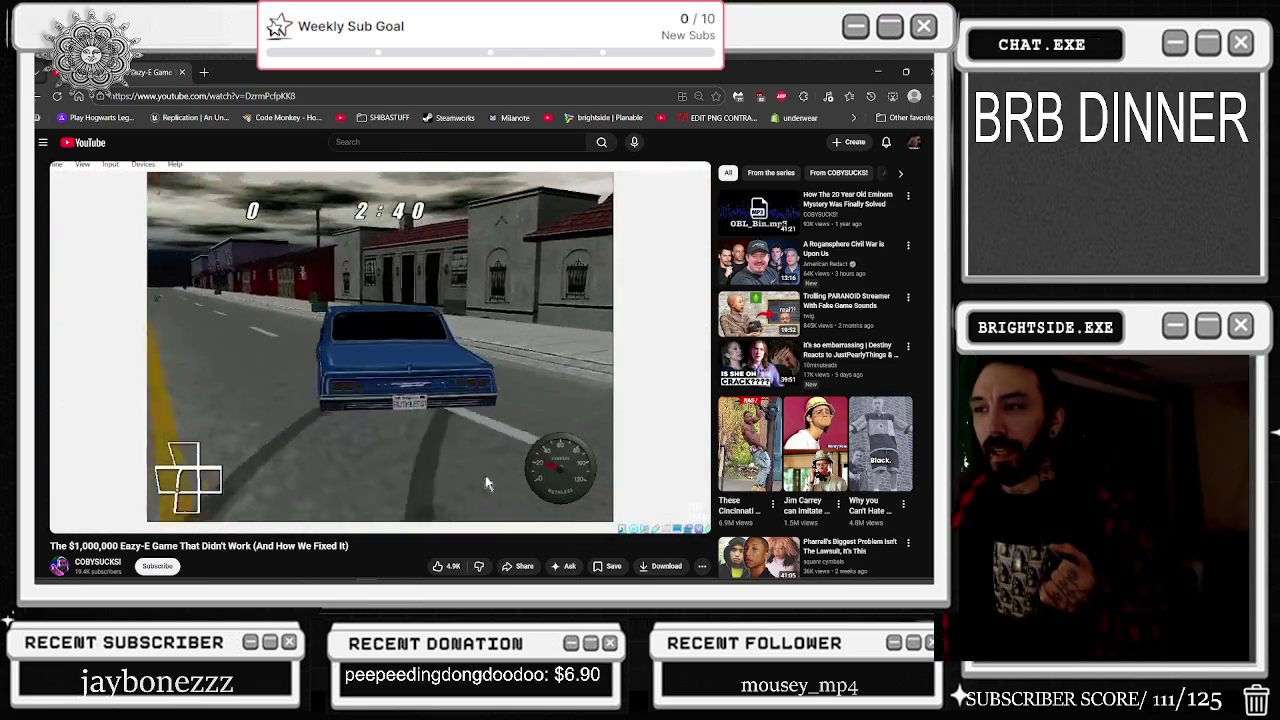
mouse_move(474, 344)
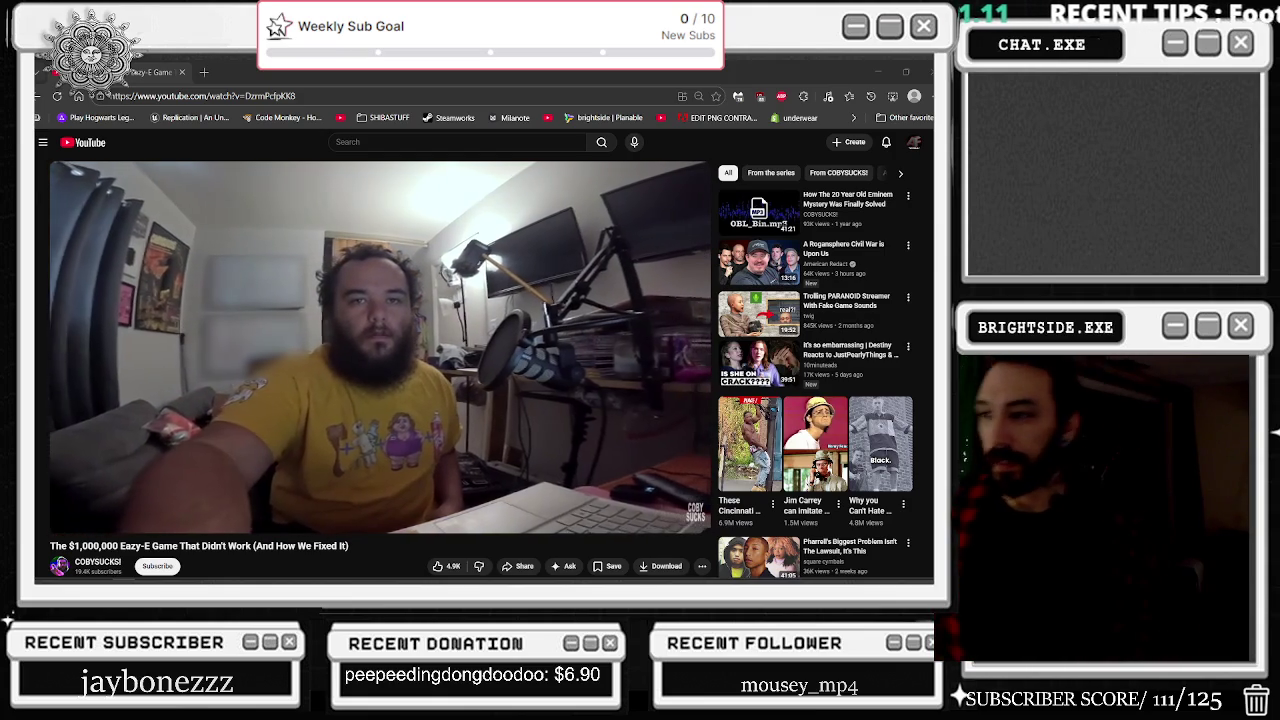
Step: Play and pause the desk segment, then seek back to the 10:54 game menu and ahead to 23:57
click(350, 458)
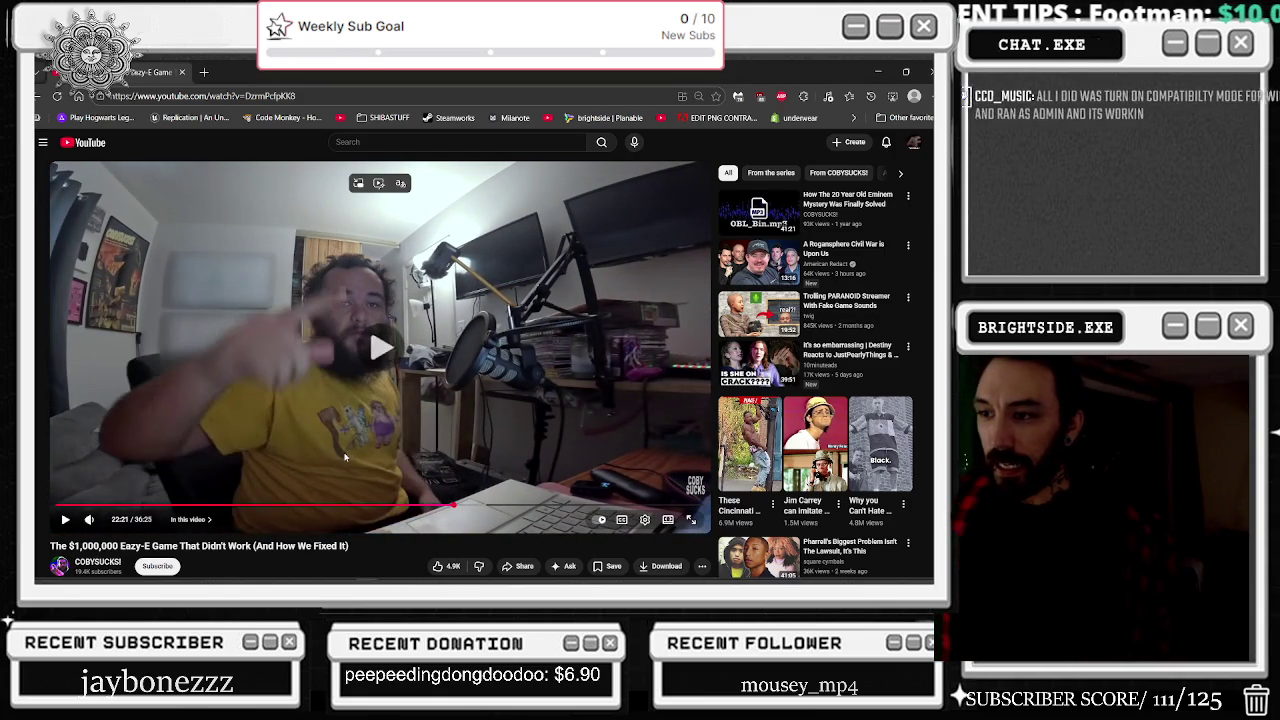
click(325, 448)
click(350, 430)
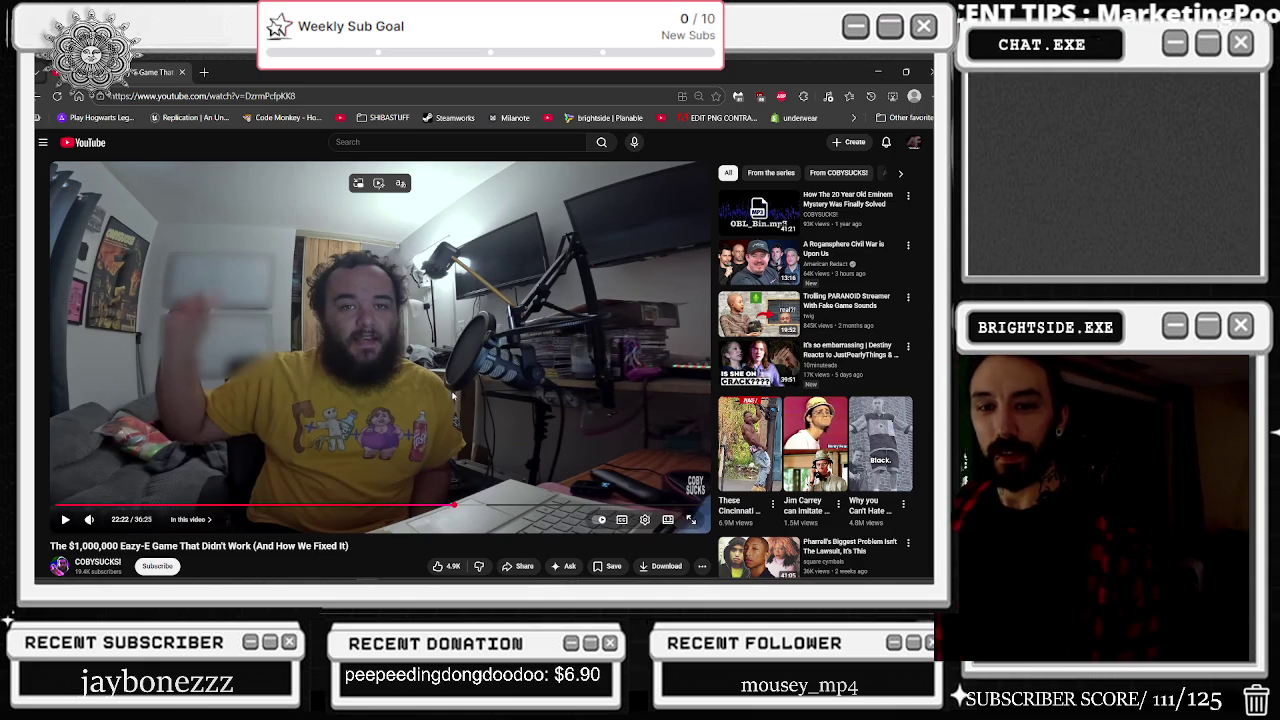
click(451, 397)
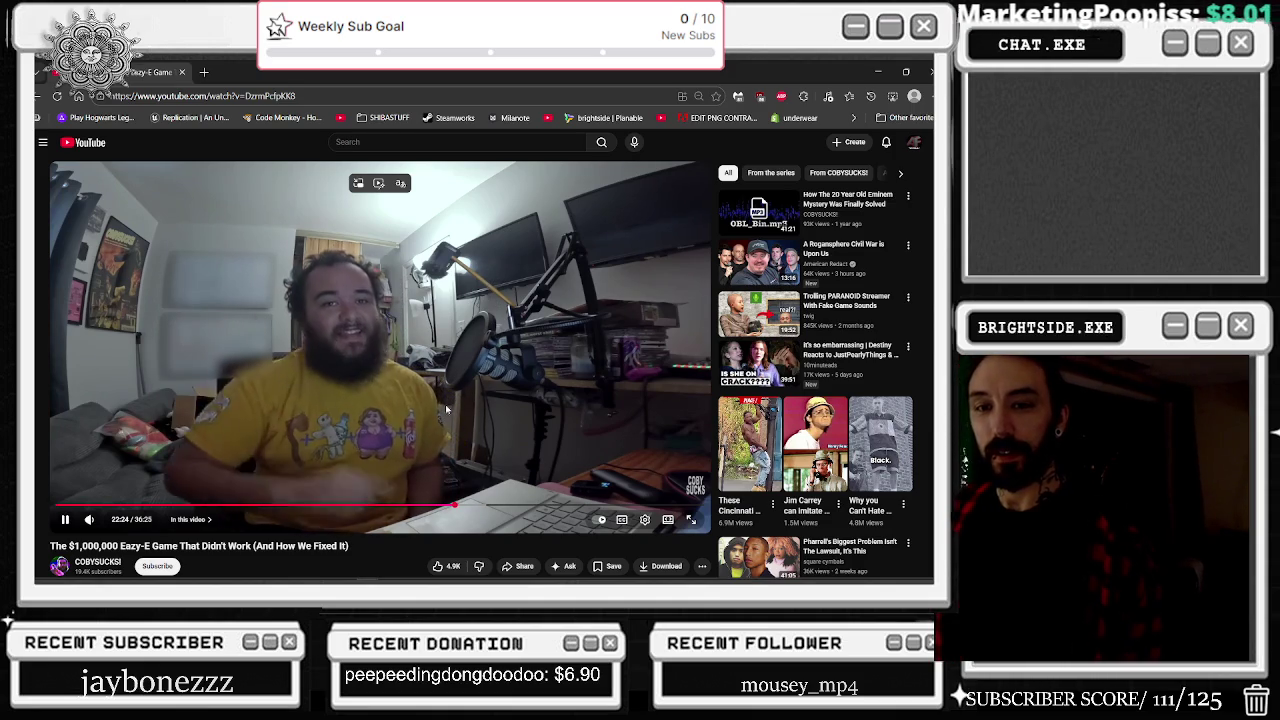
click(443, 413)
mouse_move(280, 505)
mouse_down()
mouse_move(296, 505)
mouse_move(223, 505)
mouse_move(362, 505)
mouse_up()
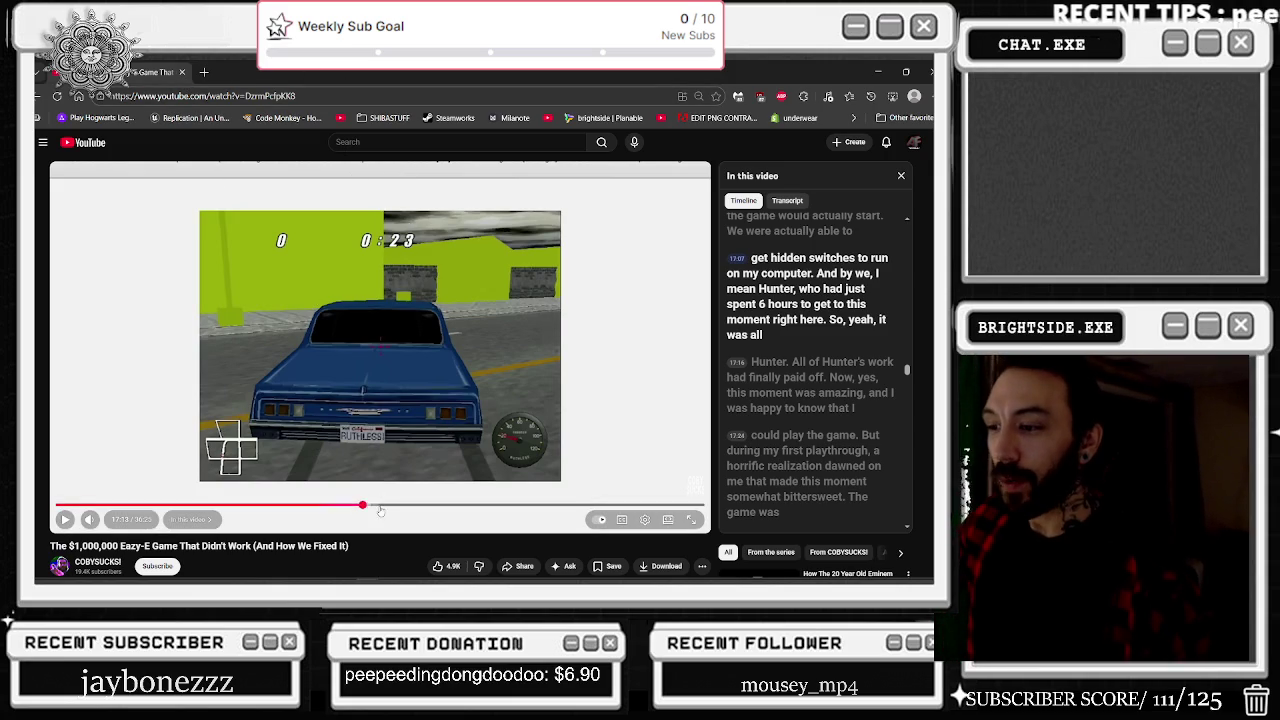
mouse_move(385, 508)
mouse_down()
mouse_move(400, 470)
mouse_move(460, 440)
mouse_move(541, 435)
mouse_move(810, 152)
mouse_up()
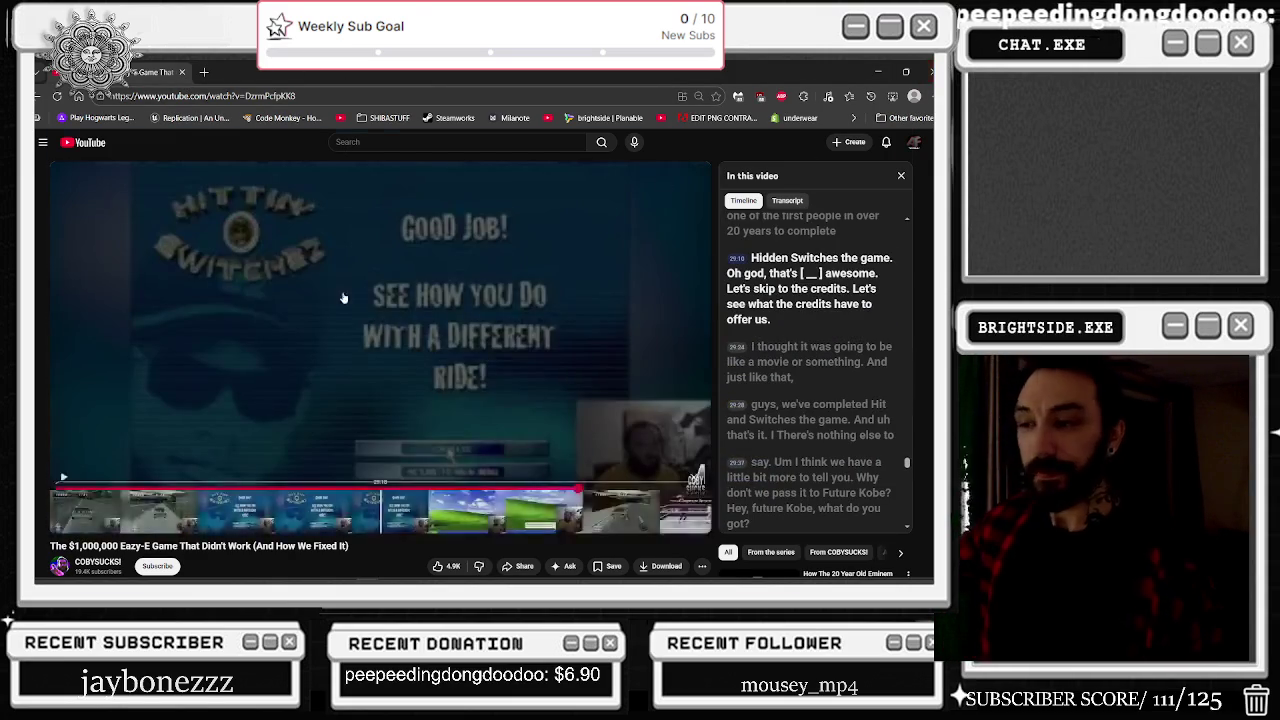
Step: Scroll down to the 784 comments and open the Make a Move Cypress Hill video
scroll(490, 237, down, 5)
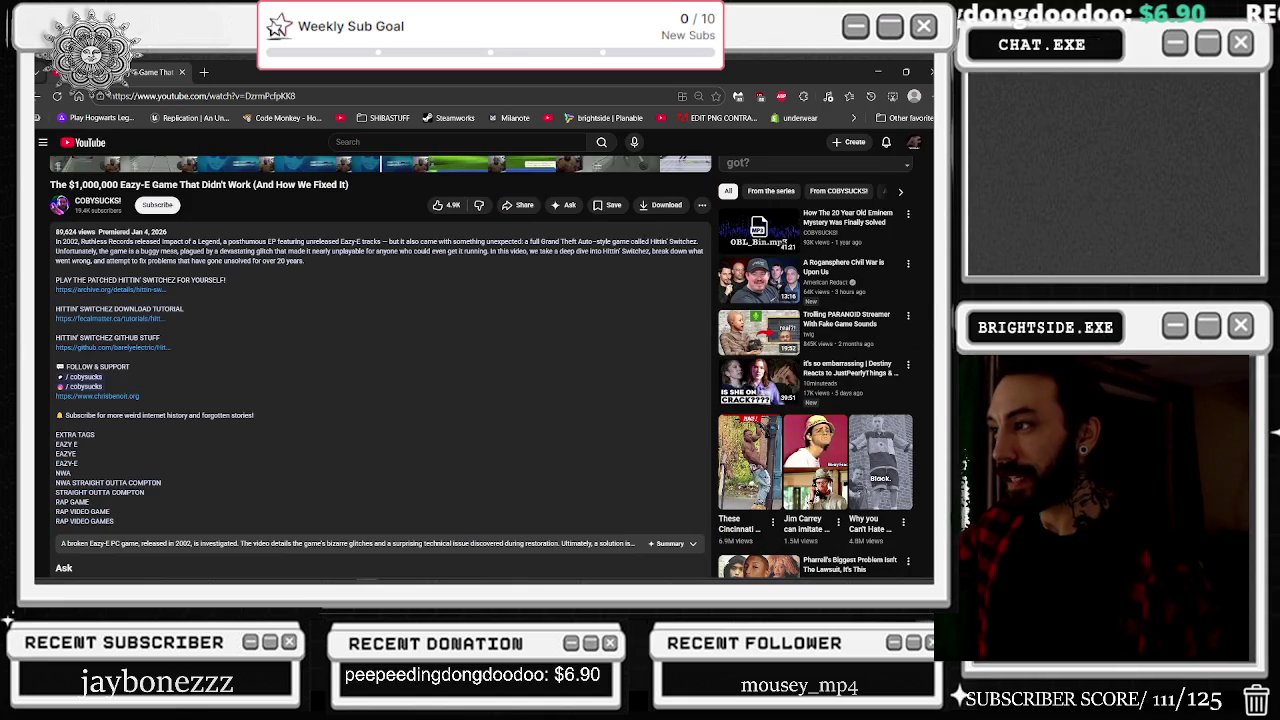
scroll(758, 225, down, 3)
scroll(758, 225, down, 3)
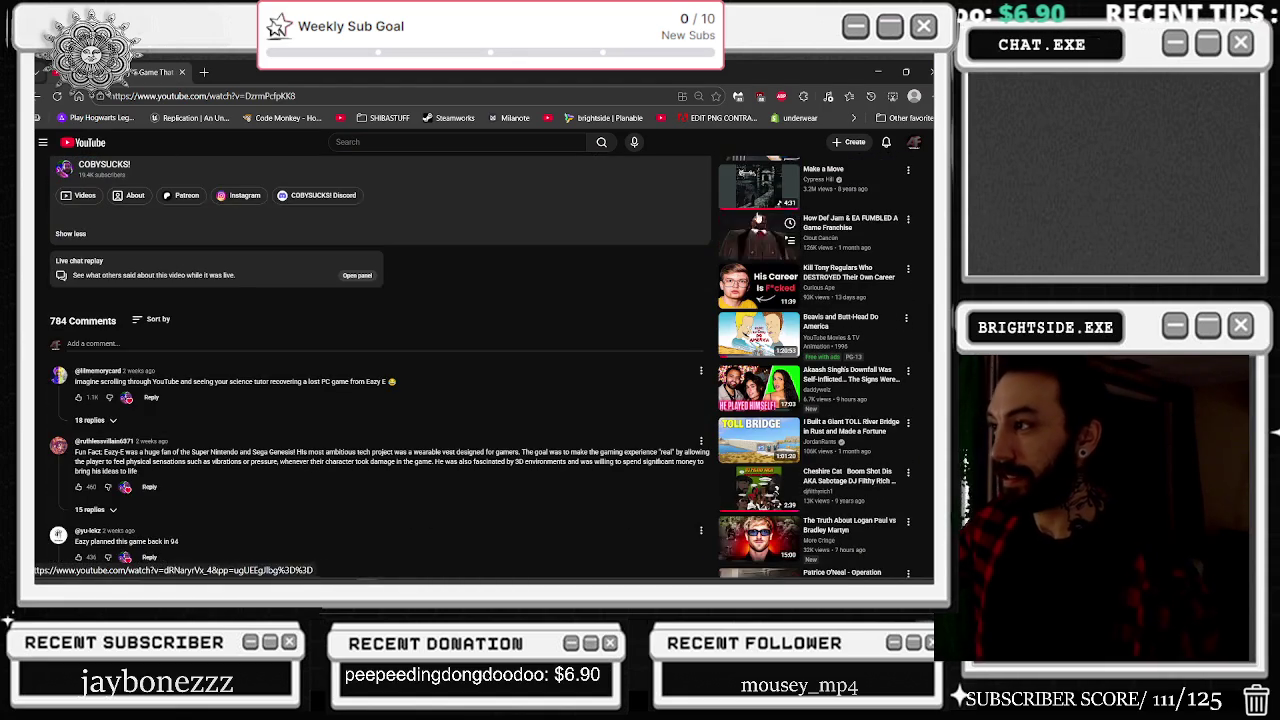
click(758, 185)
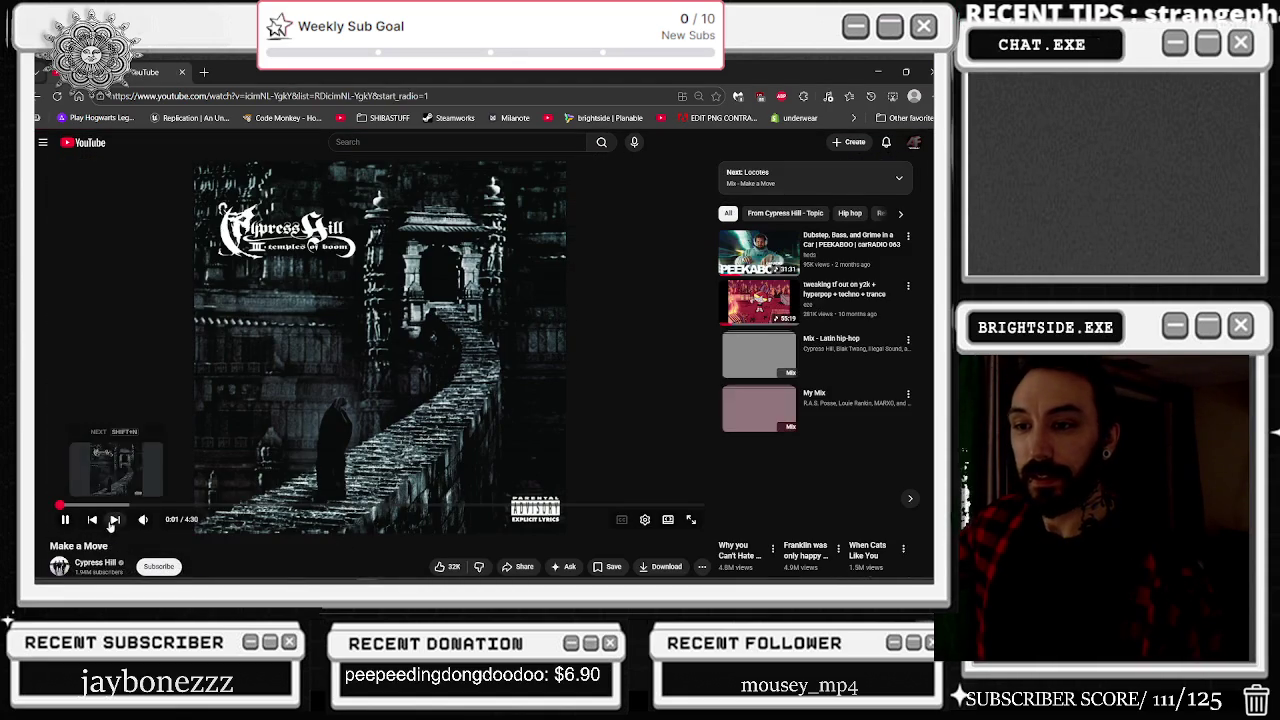
Step: Launch the SilentSonata Unreal project from its File Explorer folder, then return to YouTube
click(876, 71)
mouse_move(563, 573)
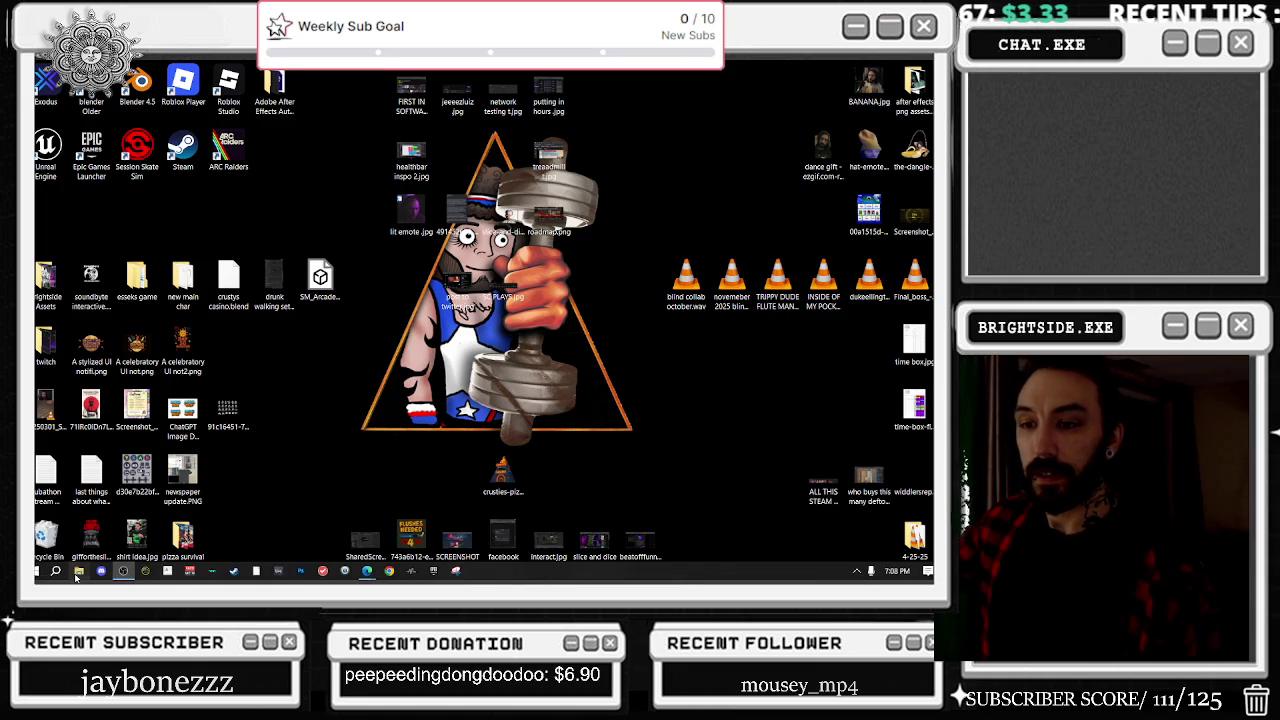
click(78, 571)
click(75, 339)
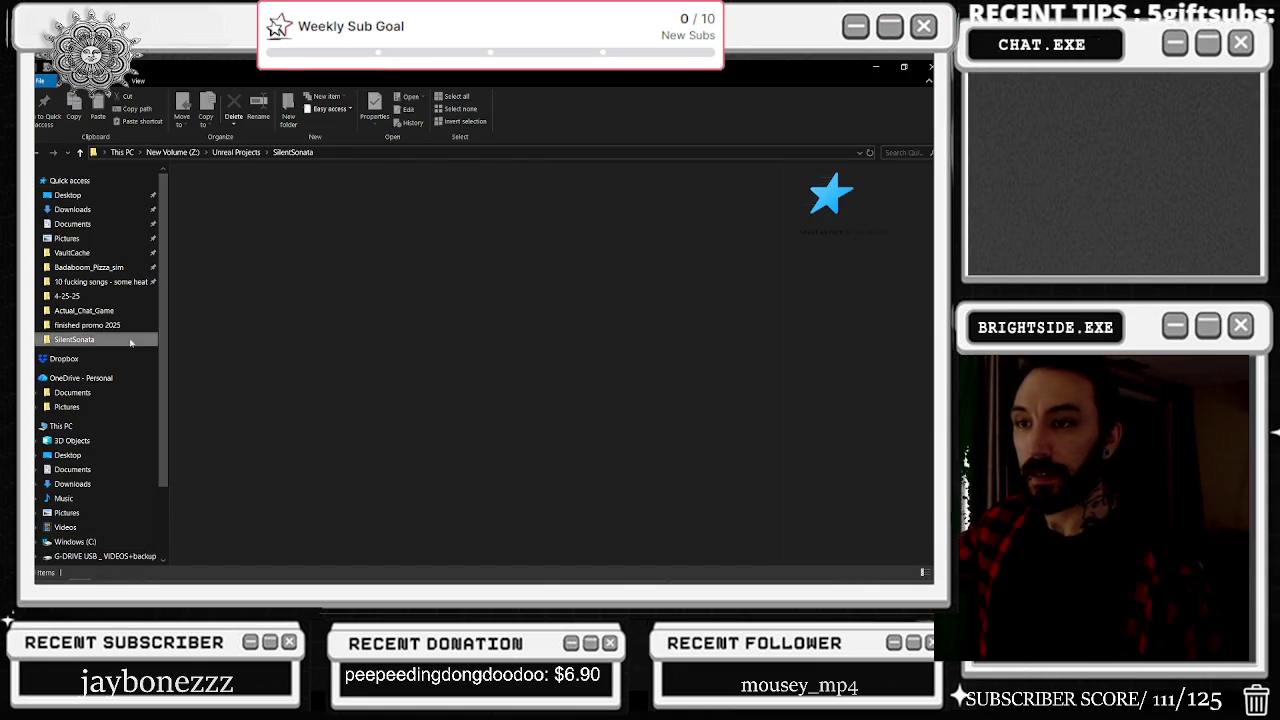
double_click(225, 371)
key(alt+Tab)
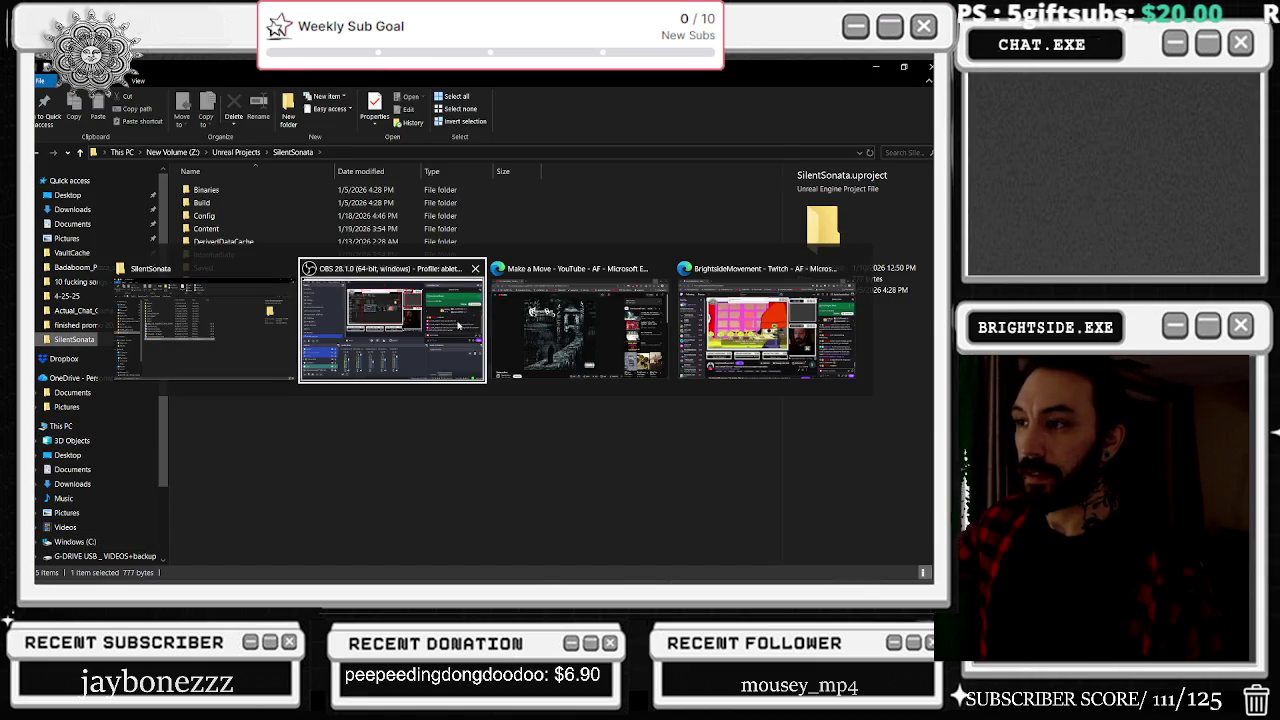
key(alt+Tab)
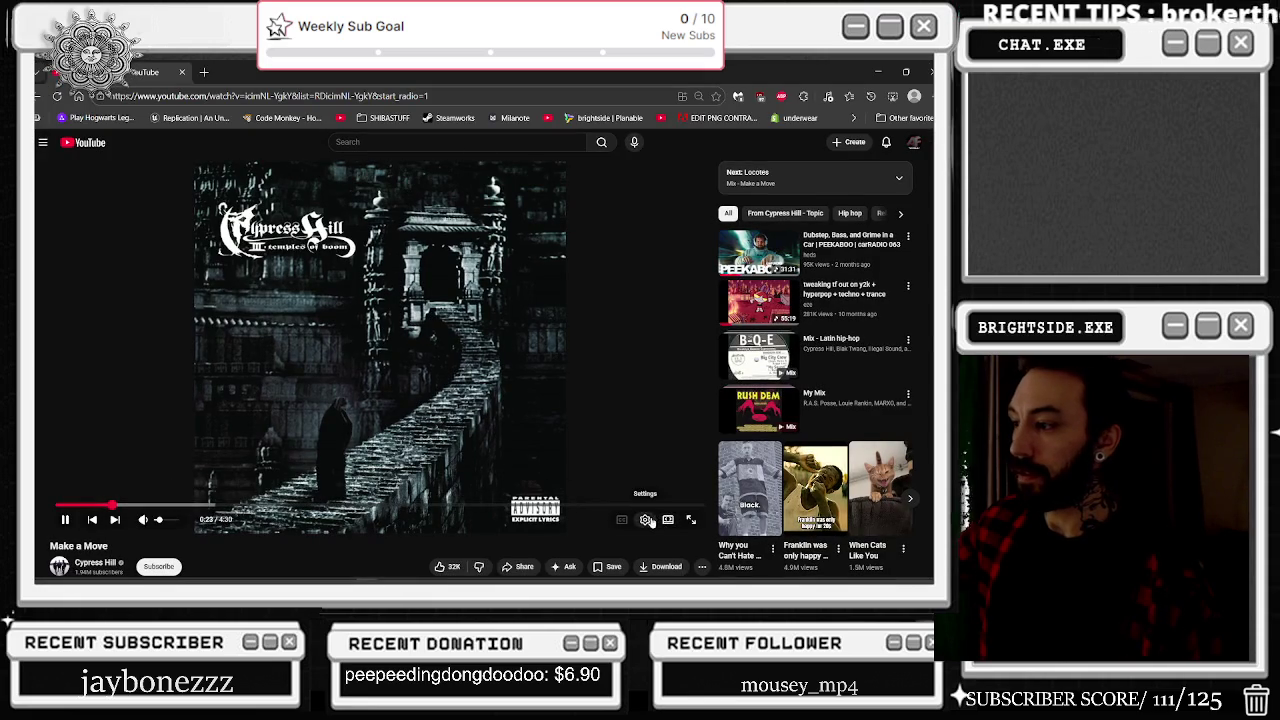
Step: Set the Cypress Hill video's playback speed back to Normal
click(647, 520)
click(652, 465)
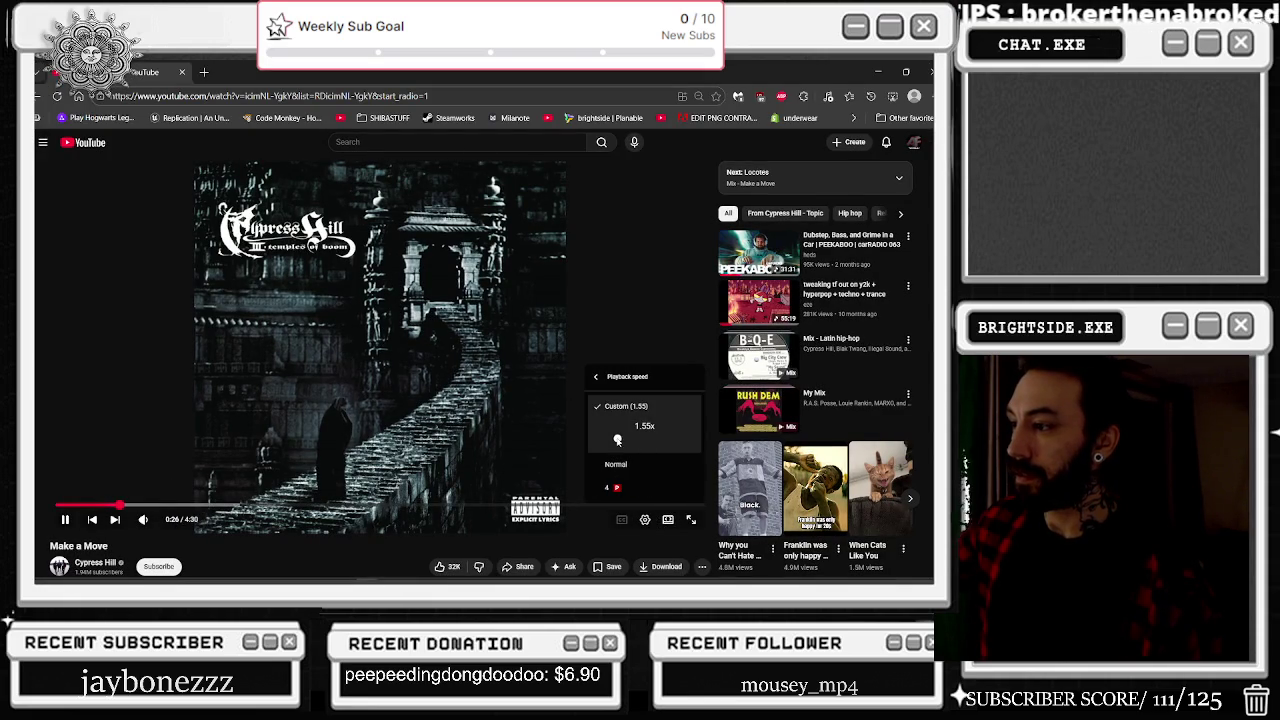
click(616, 464)
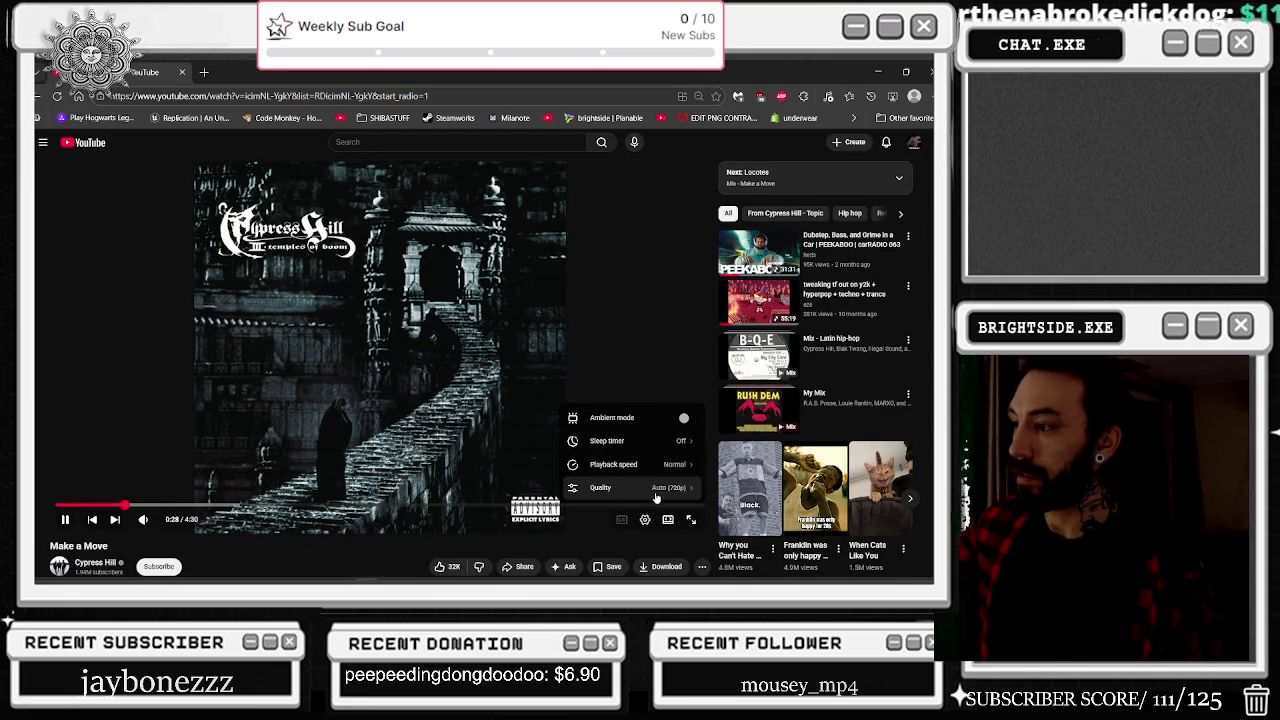
click(650, 464)
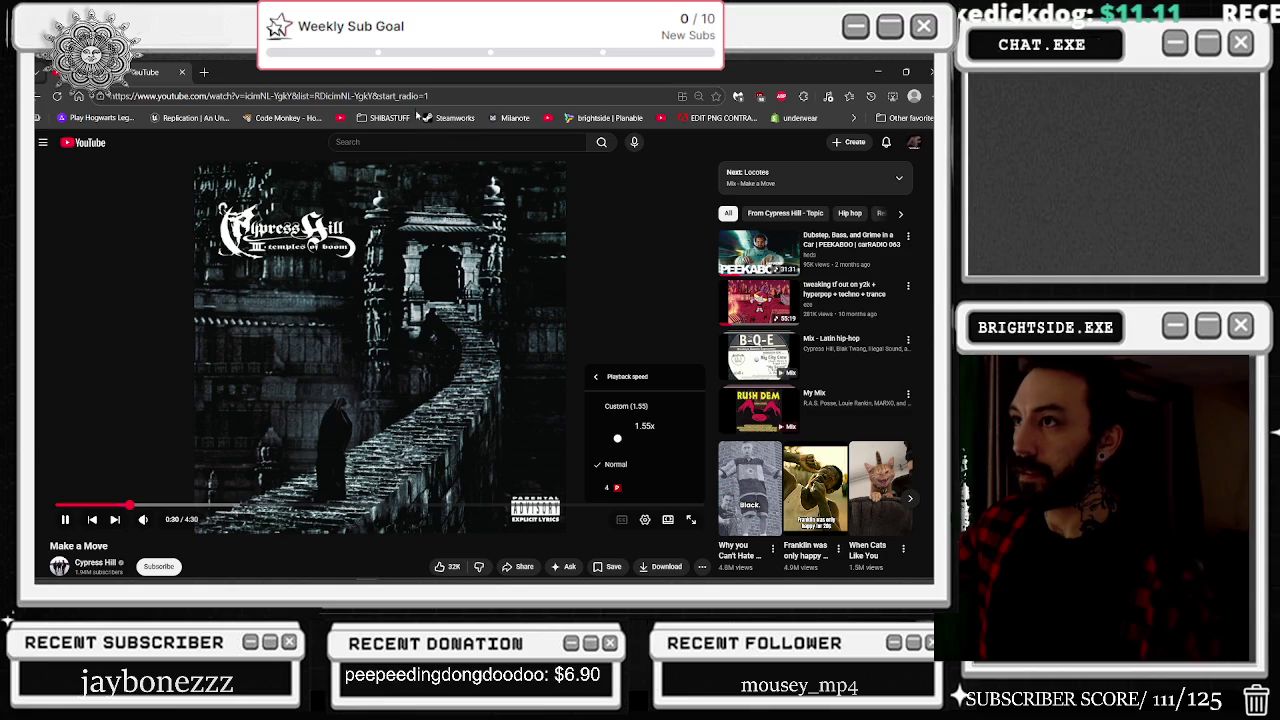
click(615, 464)
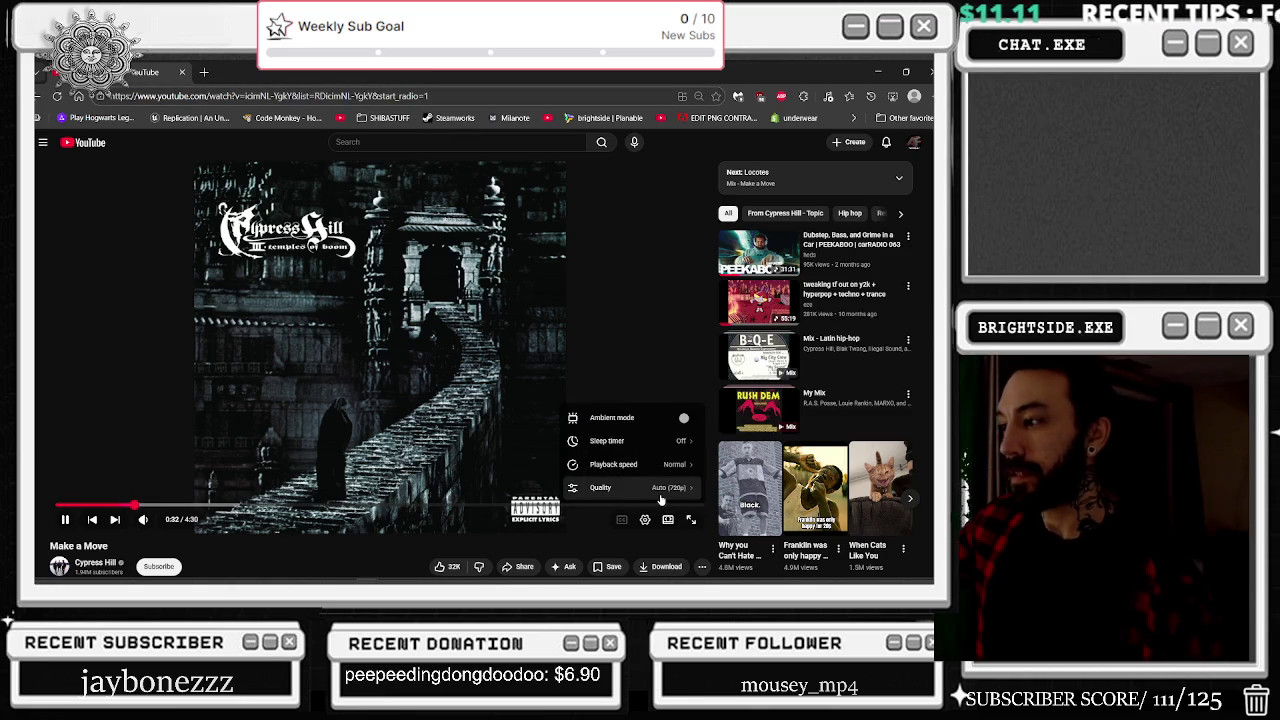
click(626, 488)
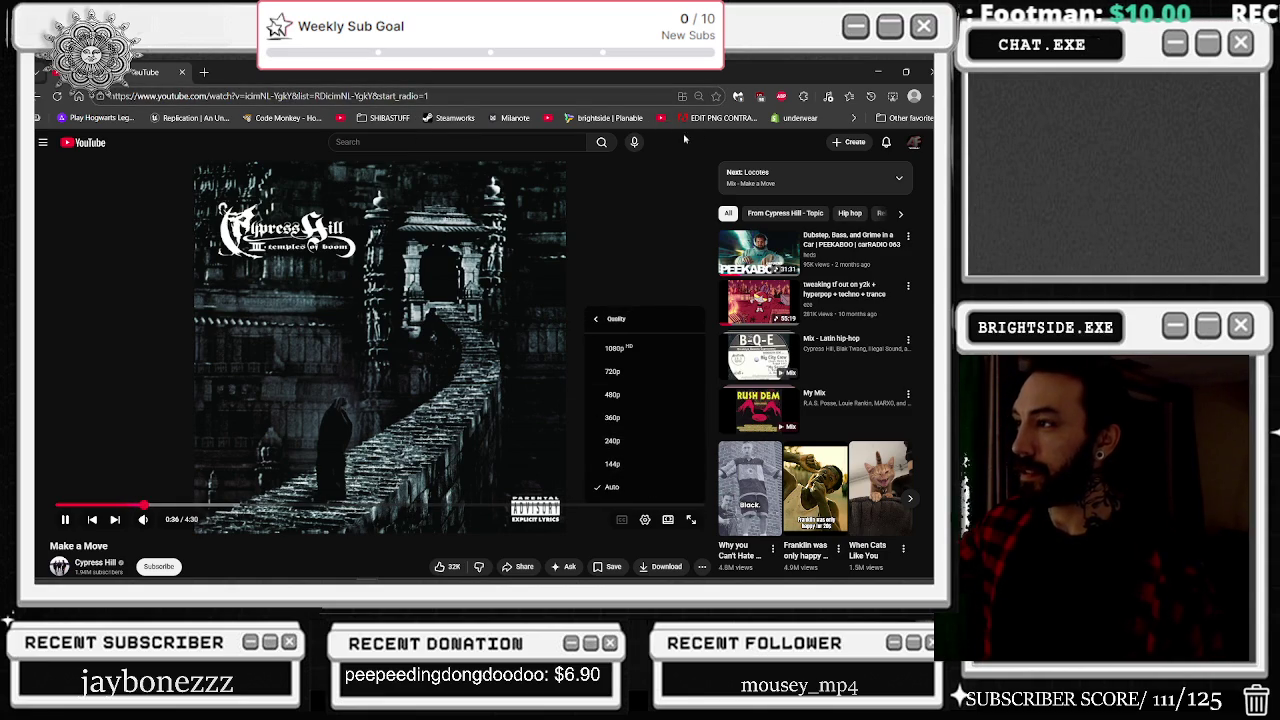
click(676, 134)
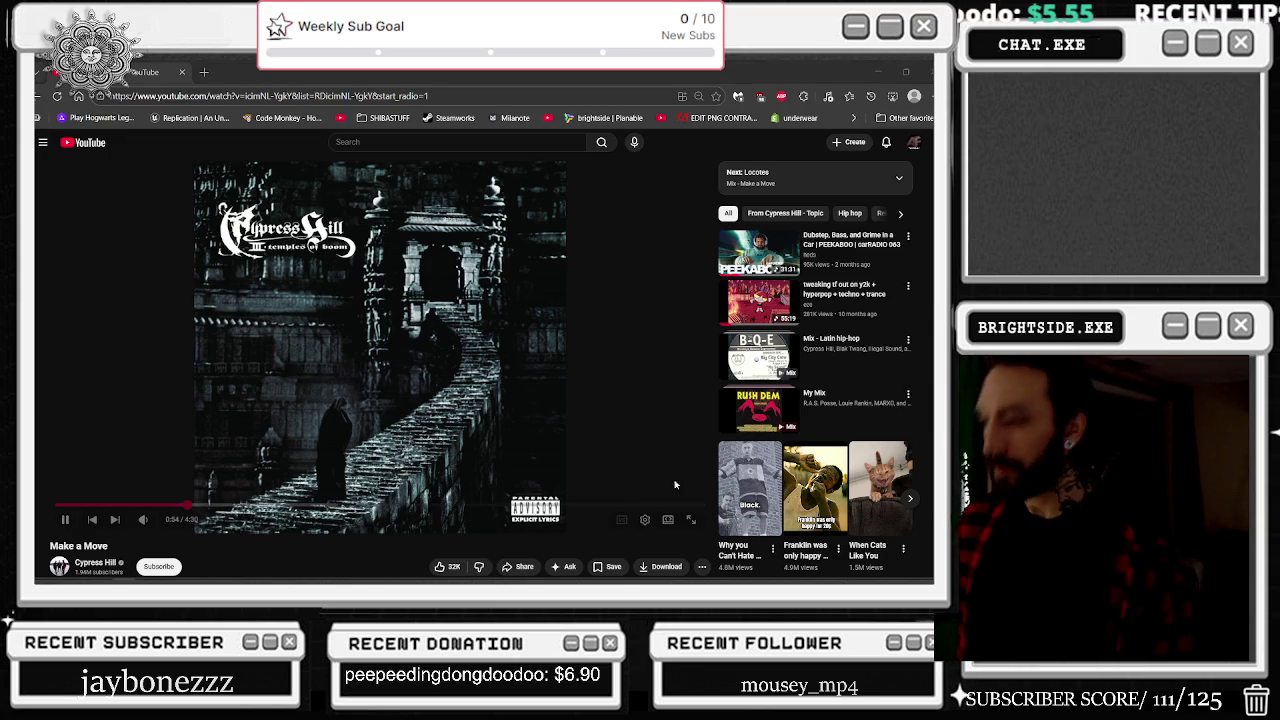
Step: Lower the video's quality to a smaller resolution and switch back to the project folder
click(645, 519)
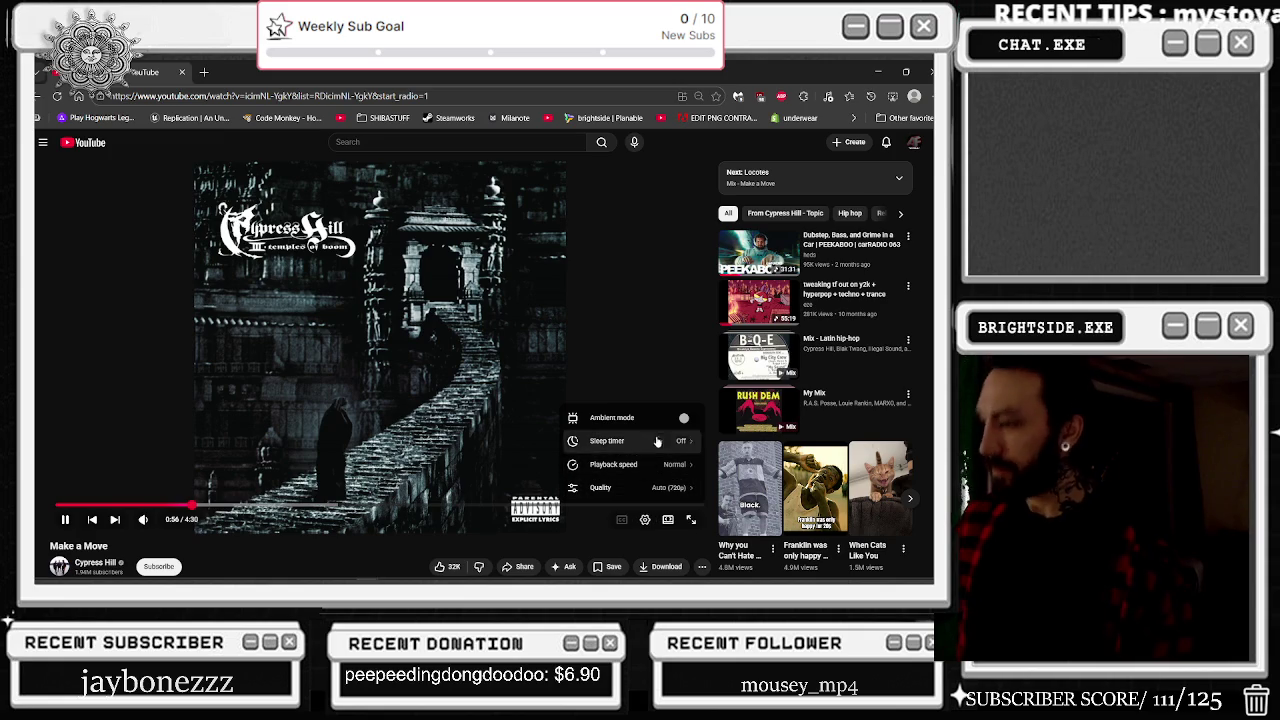
click(678, 487)
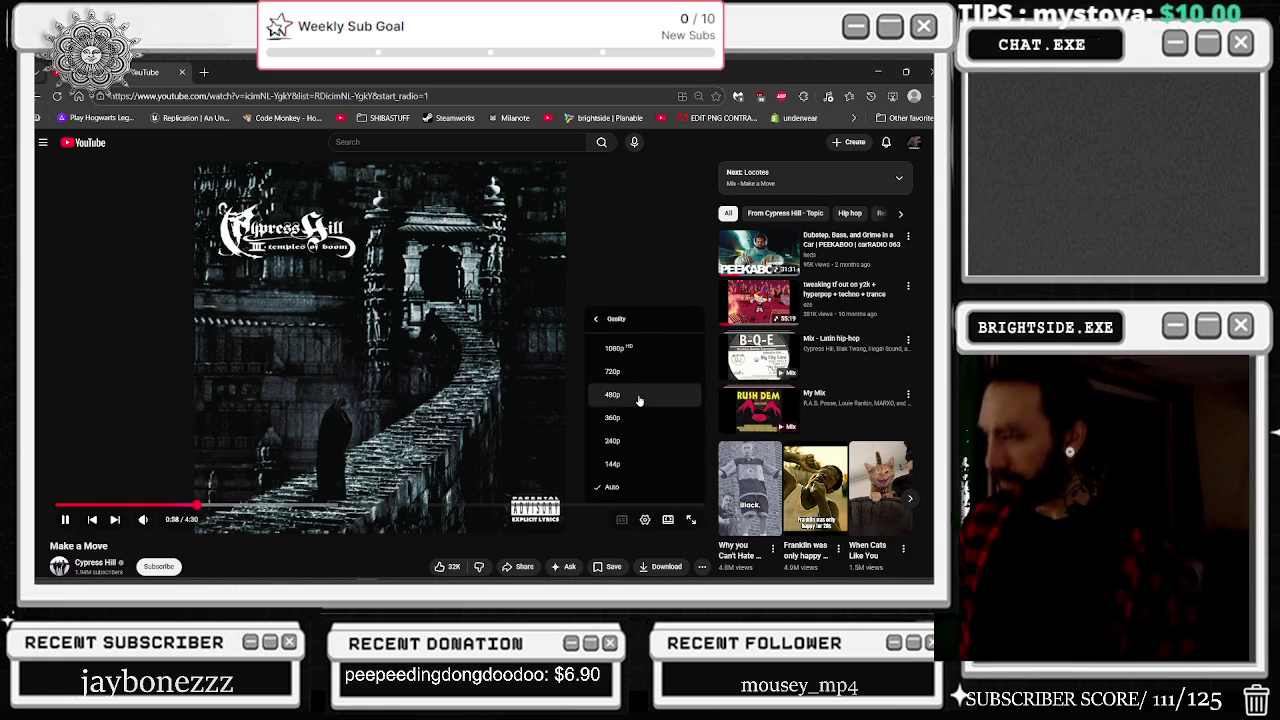
click(633, 447)
key(alt+Tab)
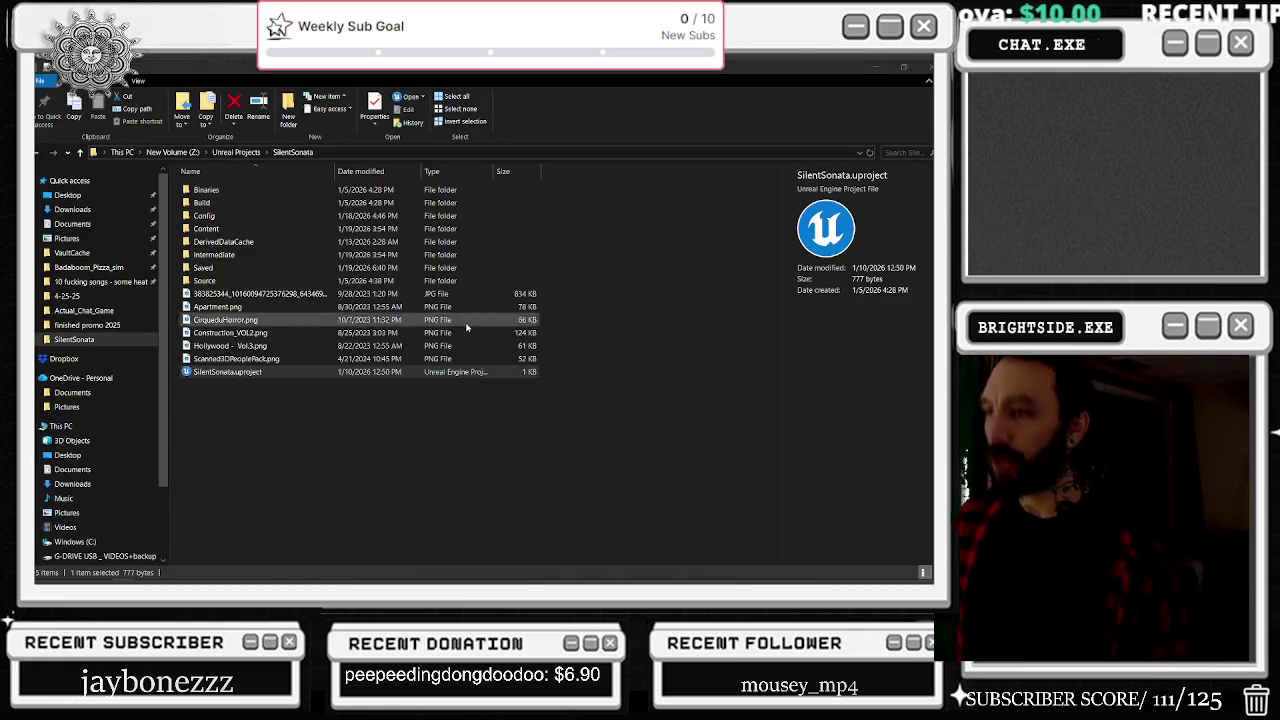
Step: Hide the project folder with Win+D while Unreal loads SilentSonata
key(super+d)
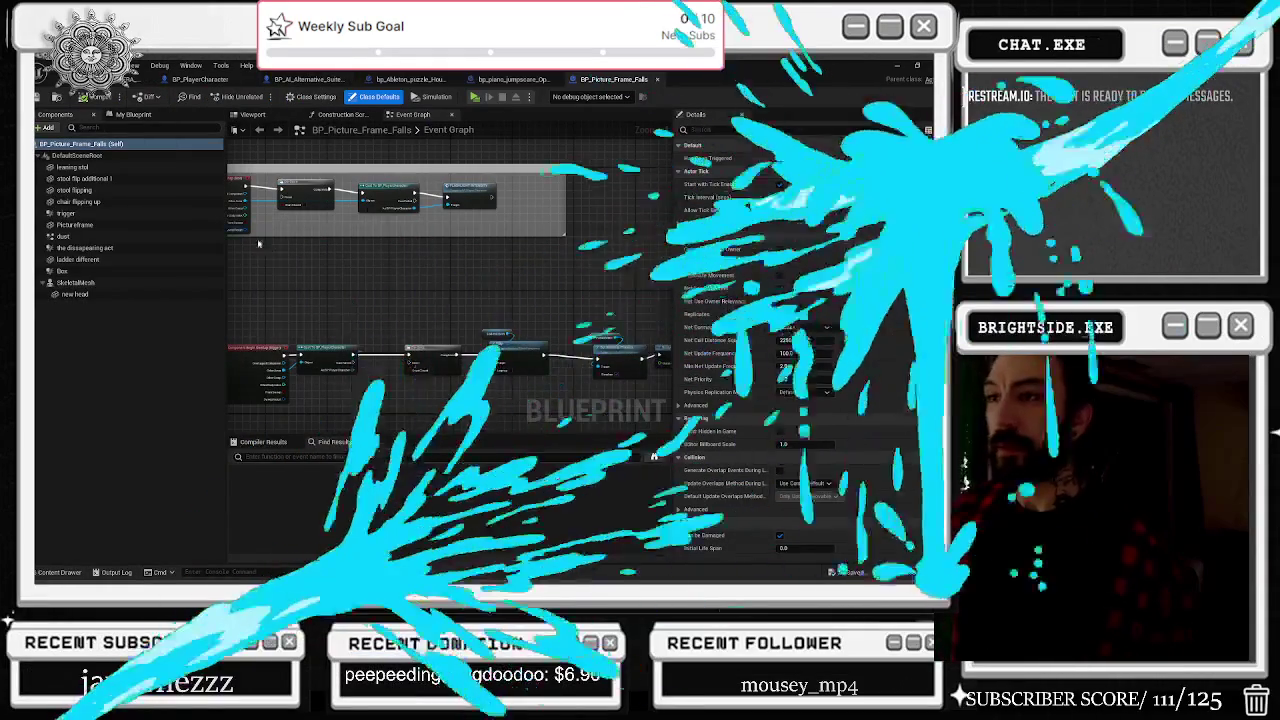
Step: Nudge the Flashlight Intensity node slightly upward in the blueprint graph
scroll(365, 245, up, 3)
click(365, 245)
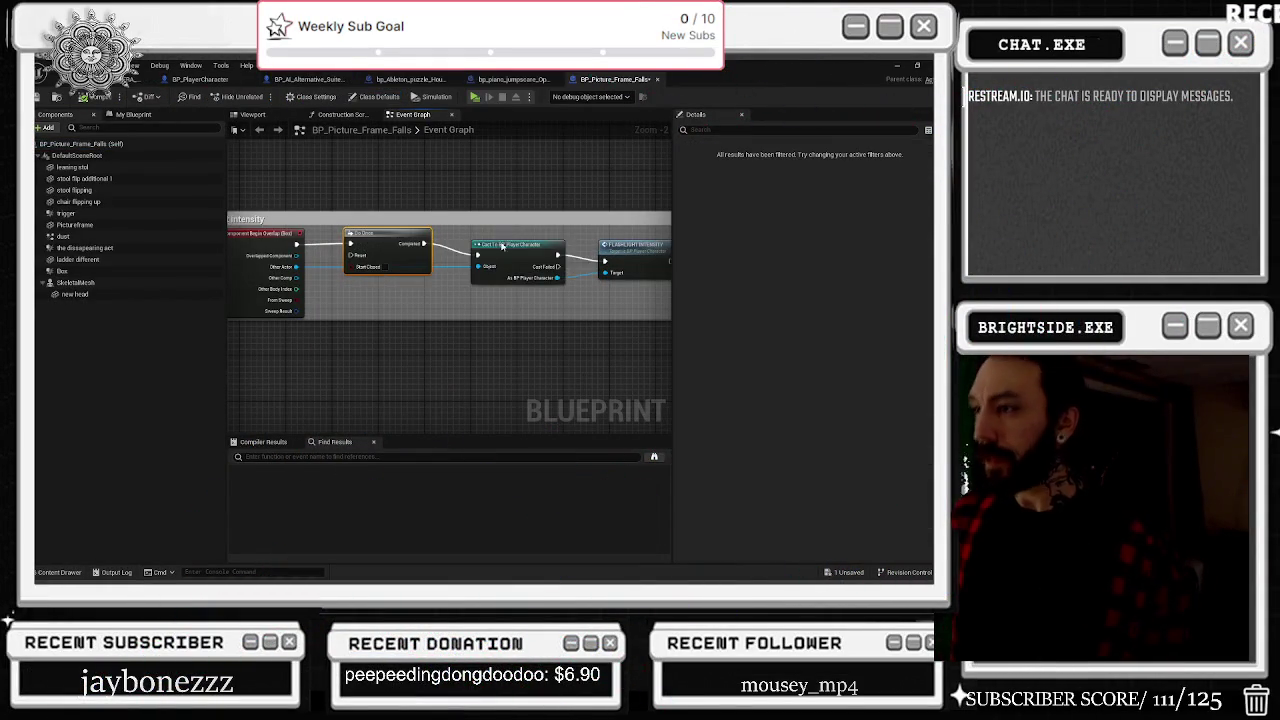
drag(630, 248, 630, 230)
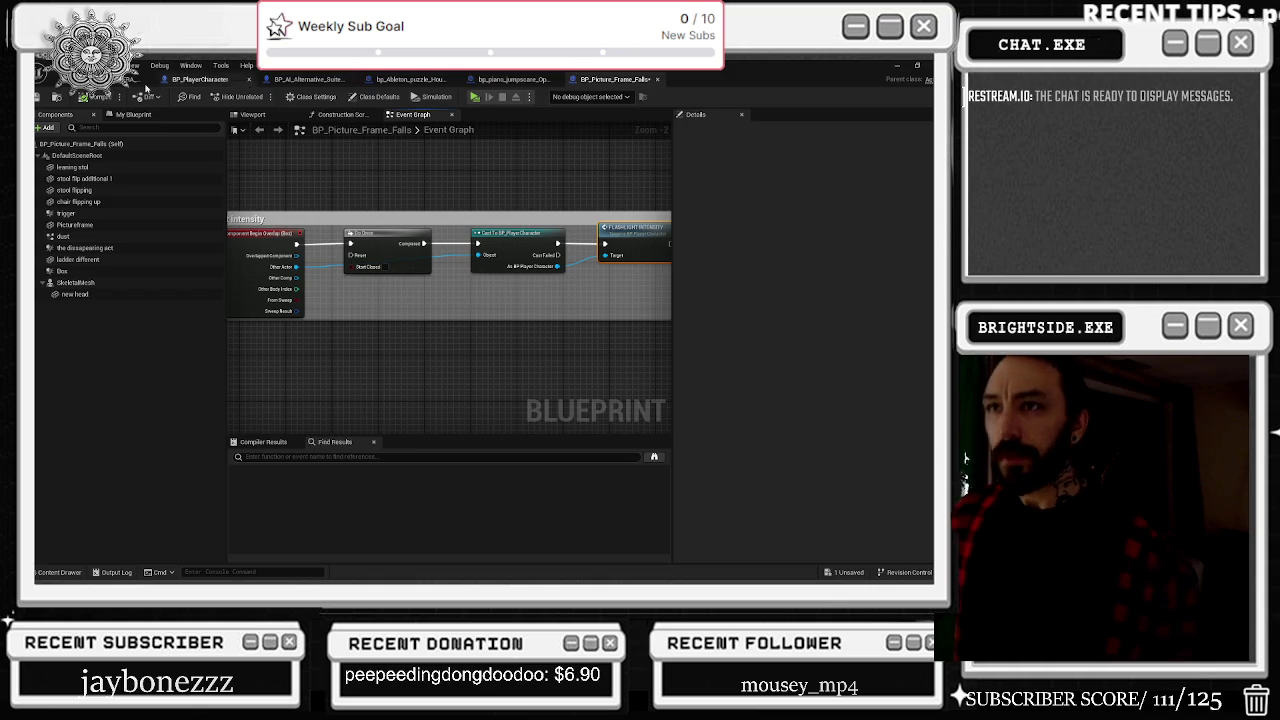
Step: Open the Demonstration_OPERA_MAIN Level Blueprint from the level editor's Blueprints dropdown
click(168, 78)
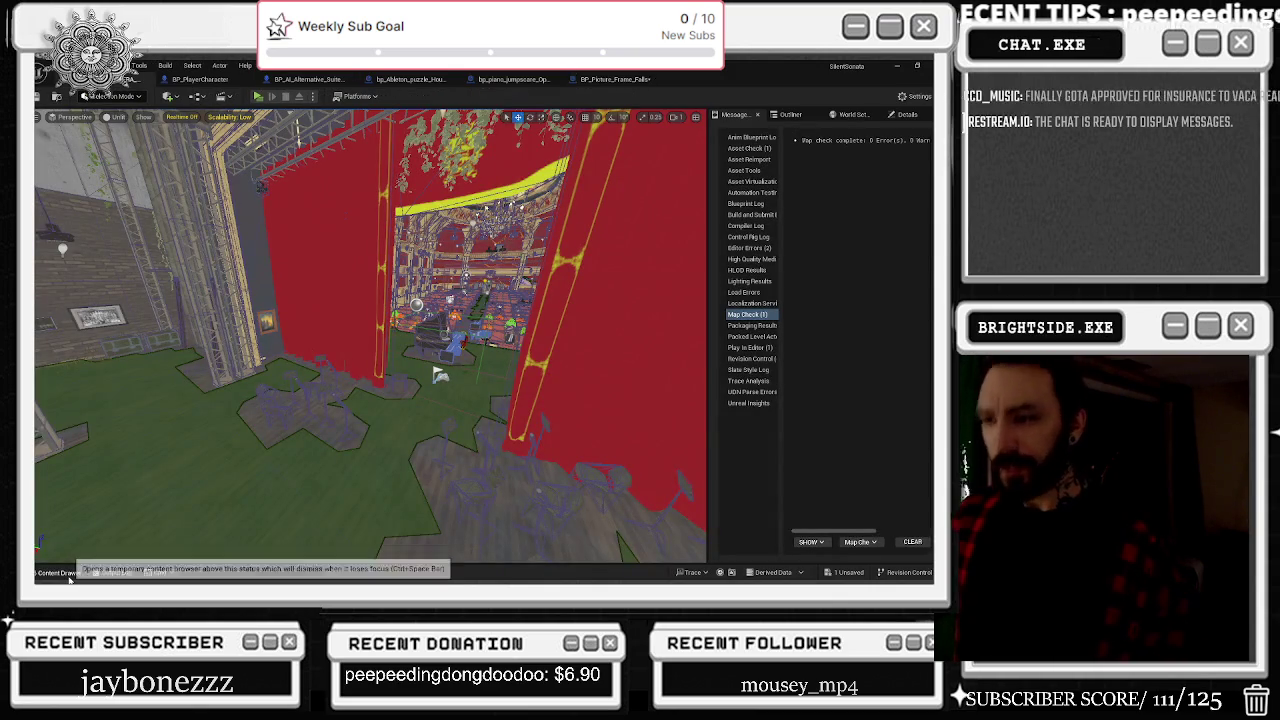
click(62, 572)
click(64, 573)
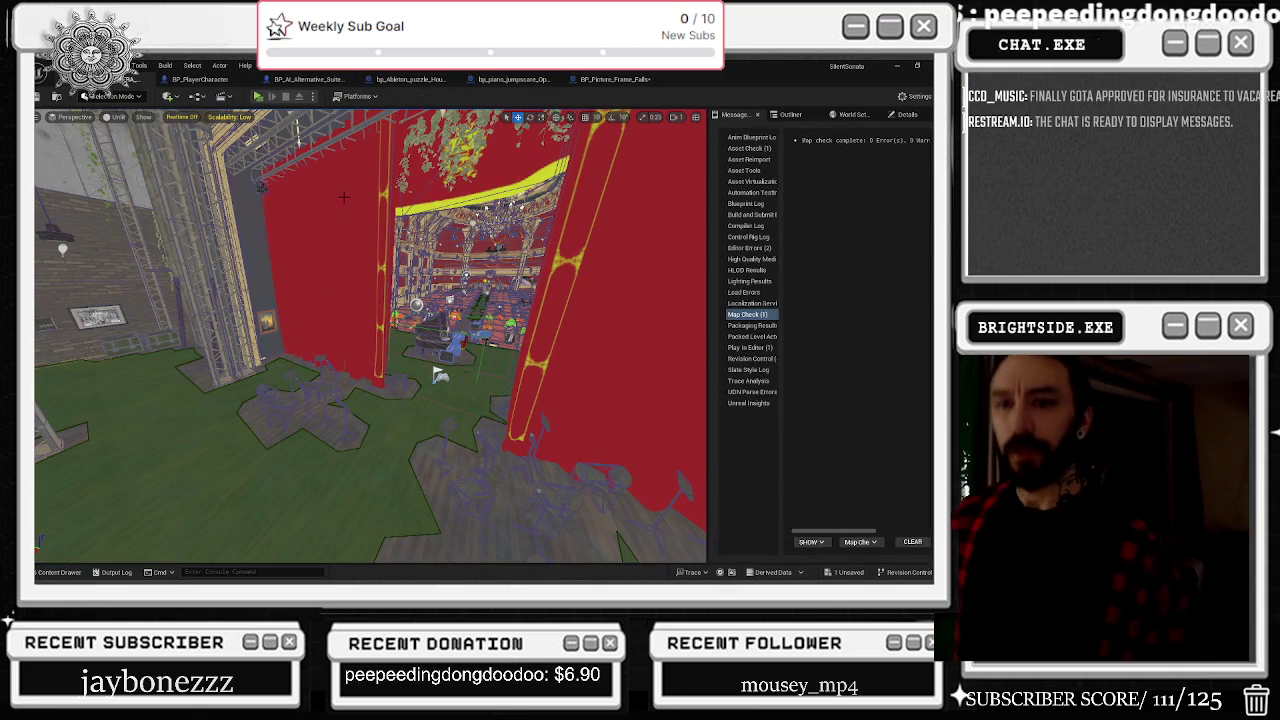
click(230, 84)
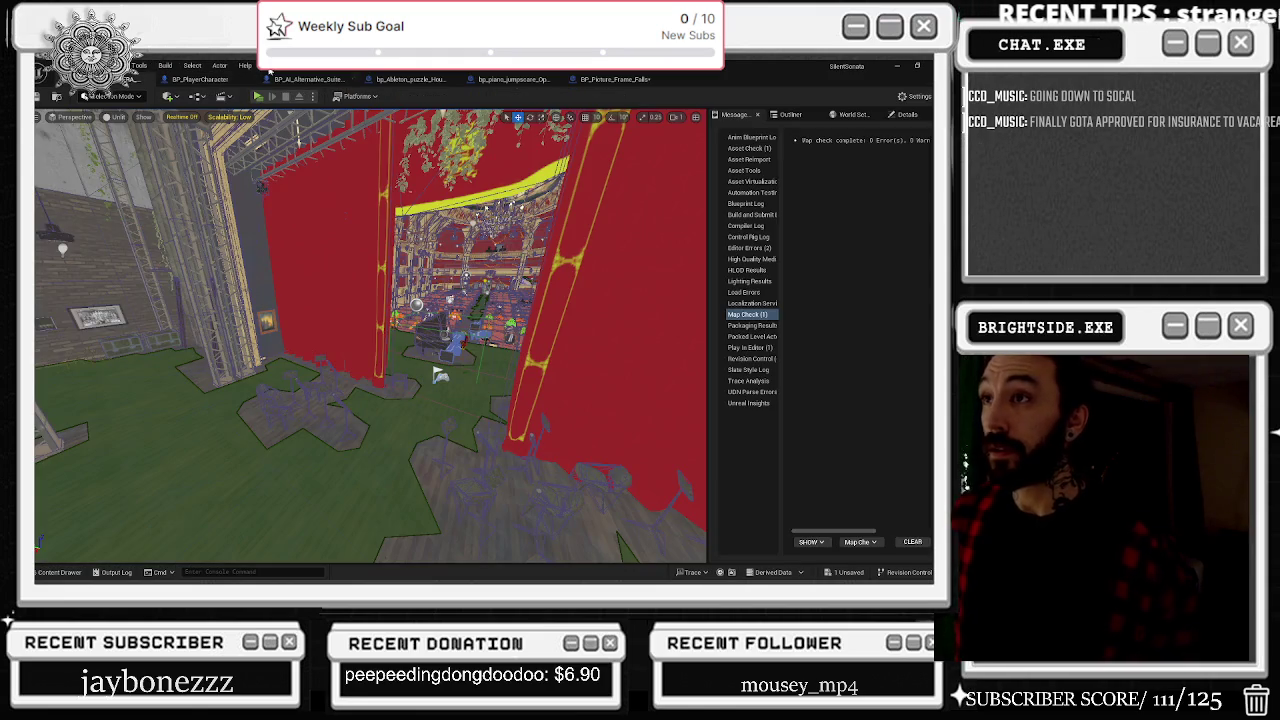
click(224, 101)
click(258, 185)
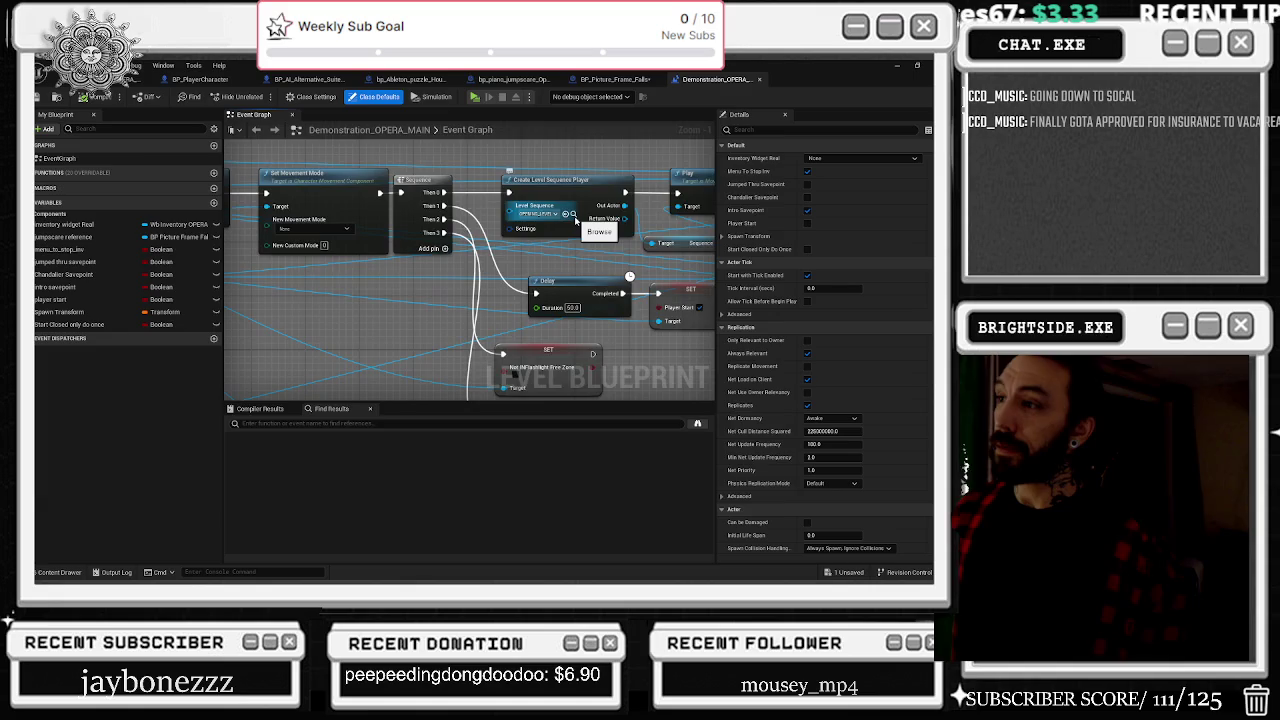
Step: Open the LS_OPERA_CHASE_FAKEOUT_DEATH sequence from the Classroom folder in the Content Drawer
click(573, 213)
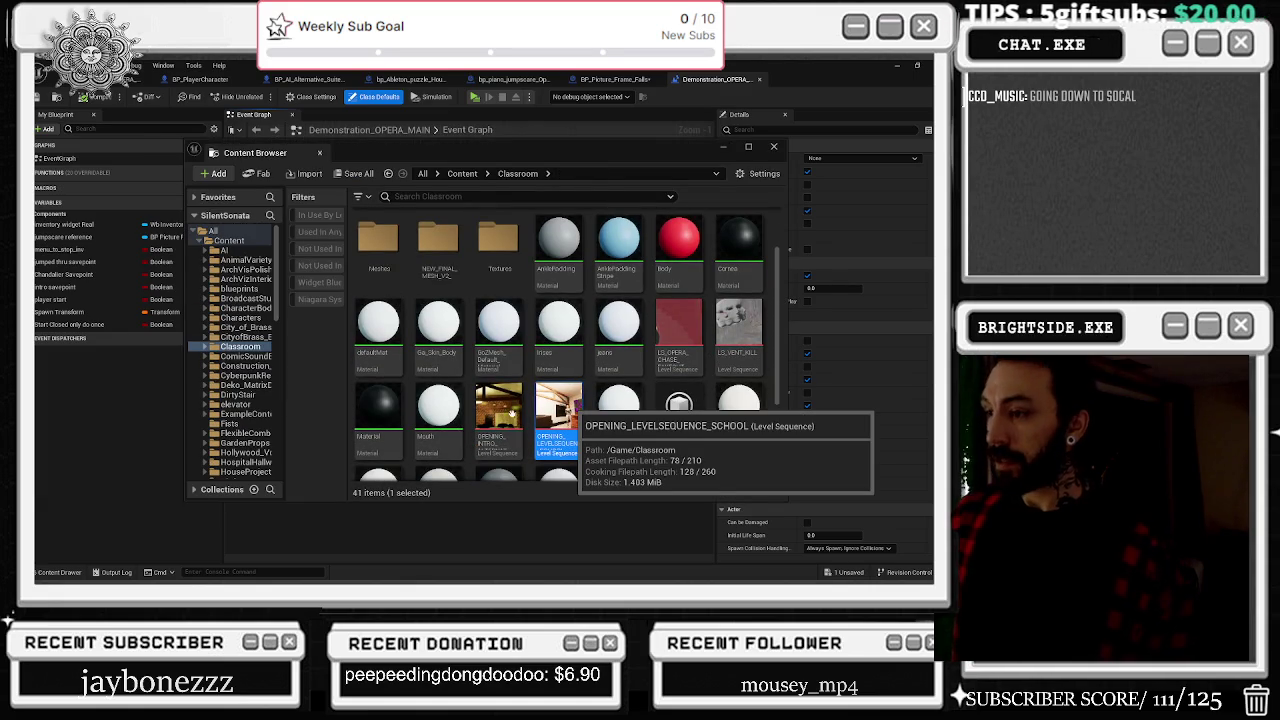
key(Escape)
click(120, 79)
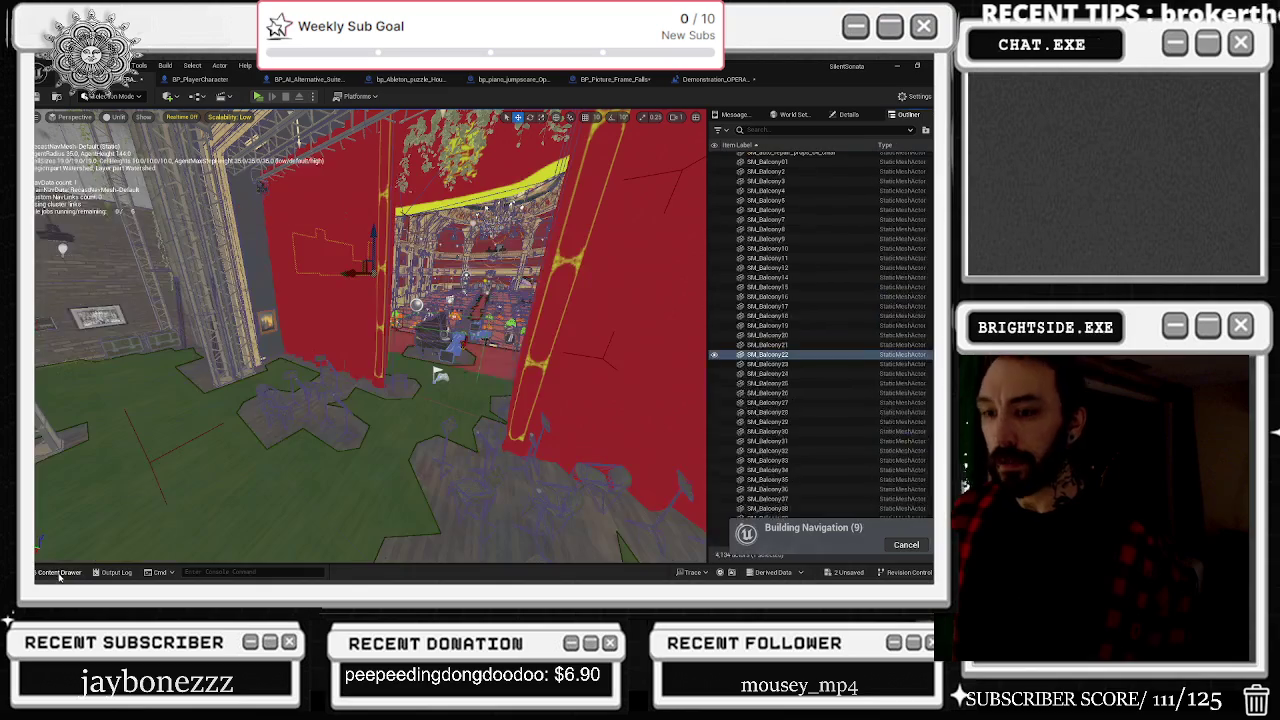
click(70, 573)
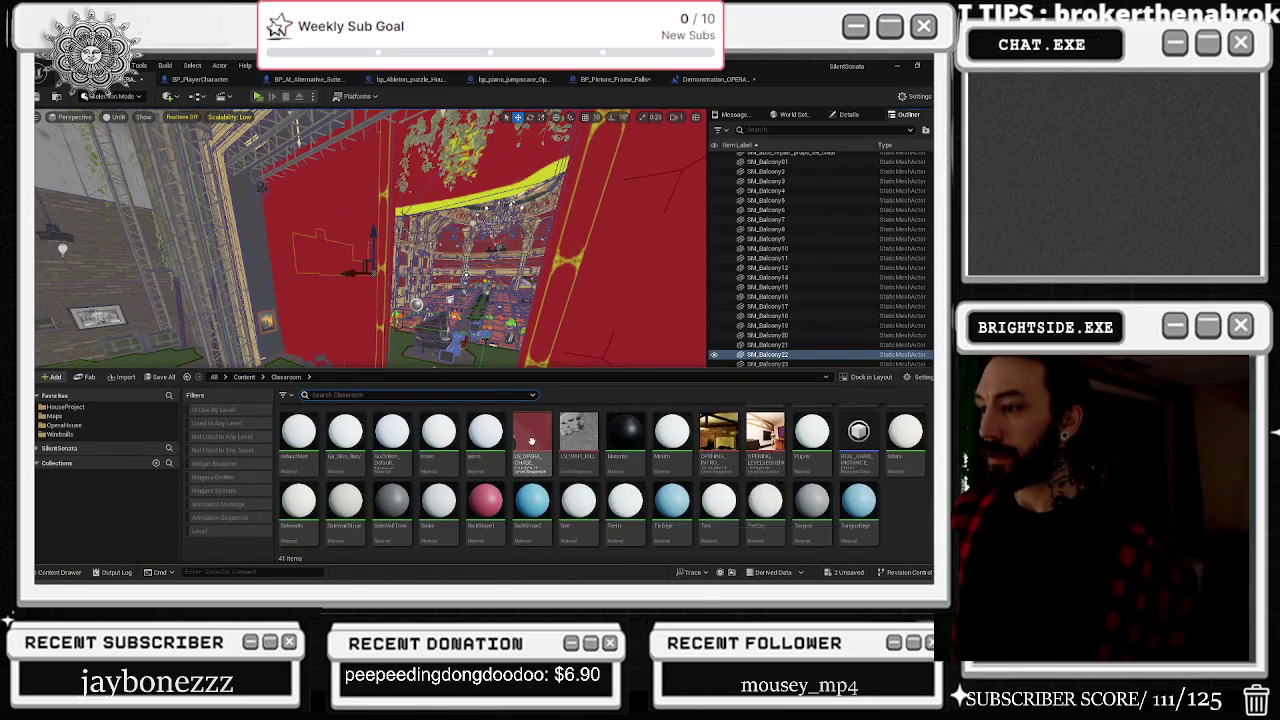
double_click(531, 441)
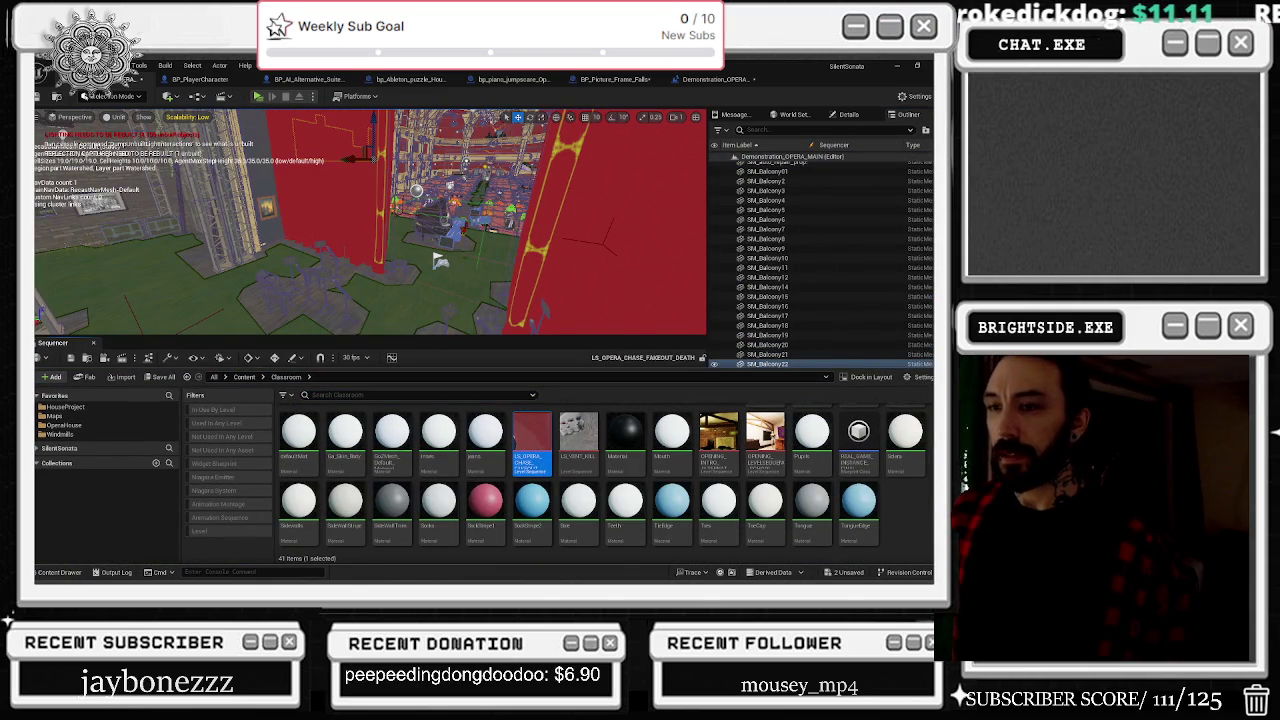
Step: Open OPENING_INTRO_ALTERNATE_NEW in Sequencer and set the playhead to about 12.6 seconds
click(710, 79)
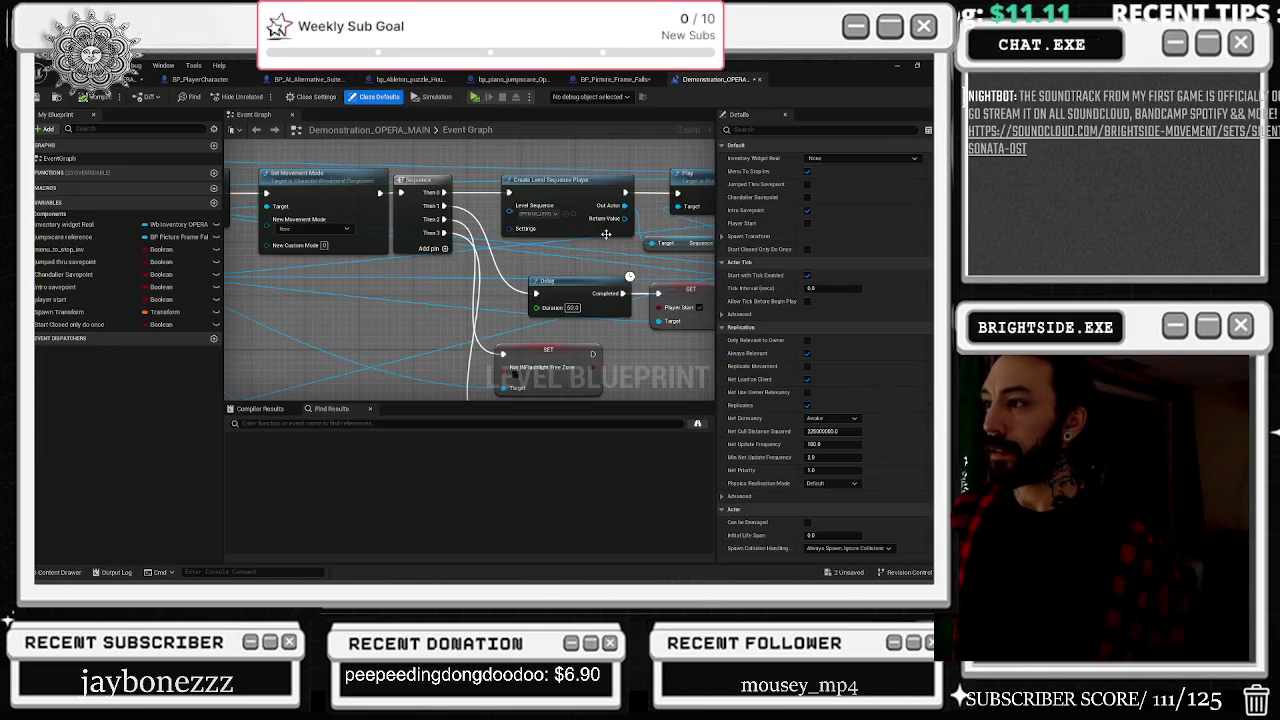
click(573, 215)
double_click(700, 466)
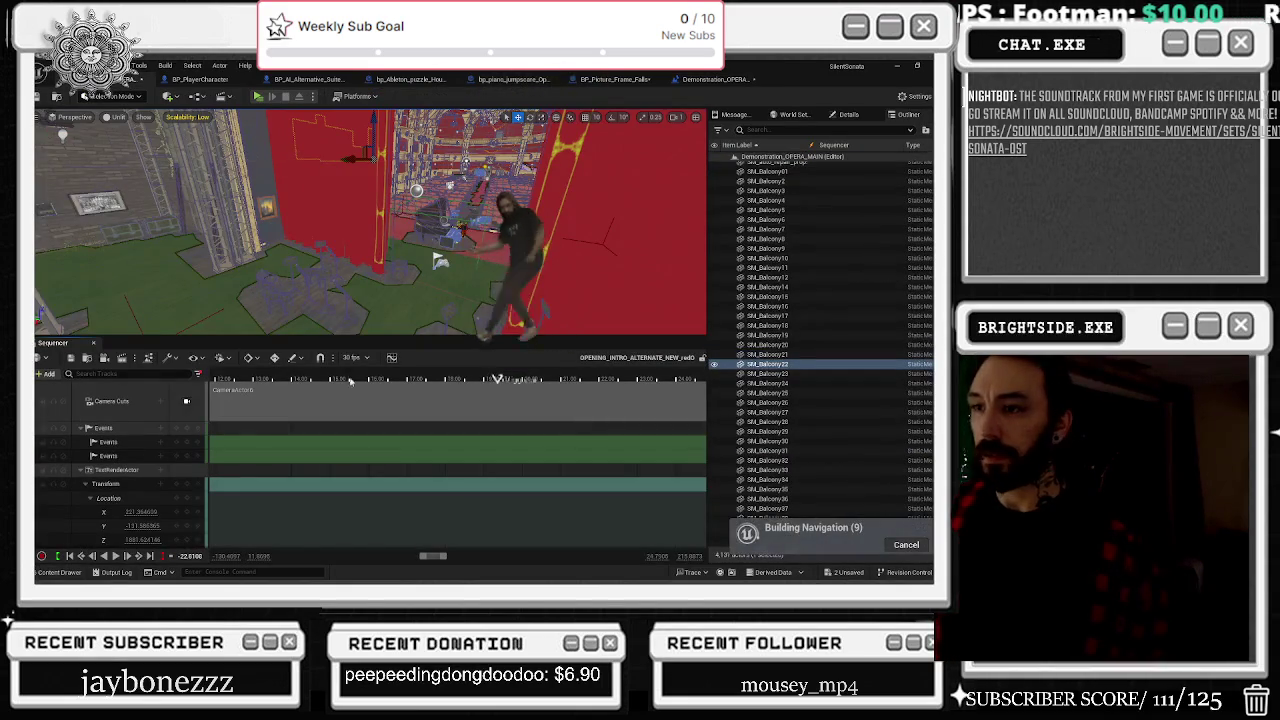
click(240, 374)
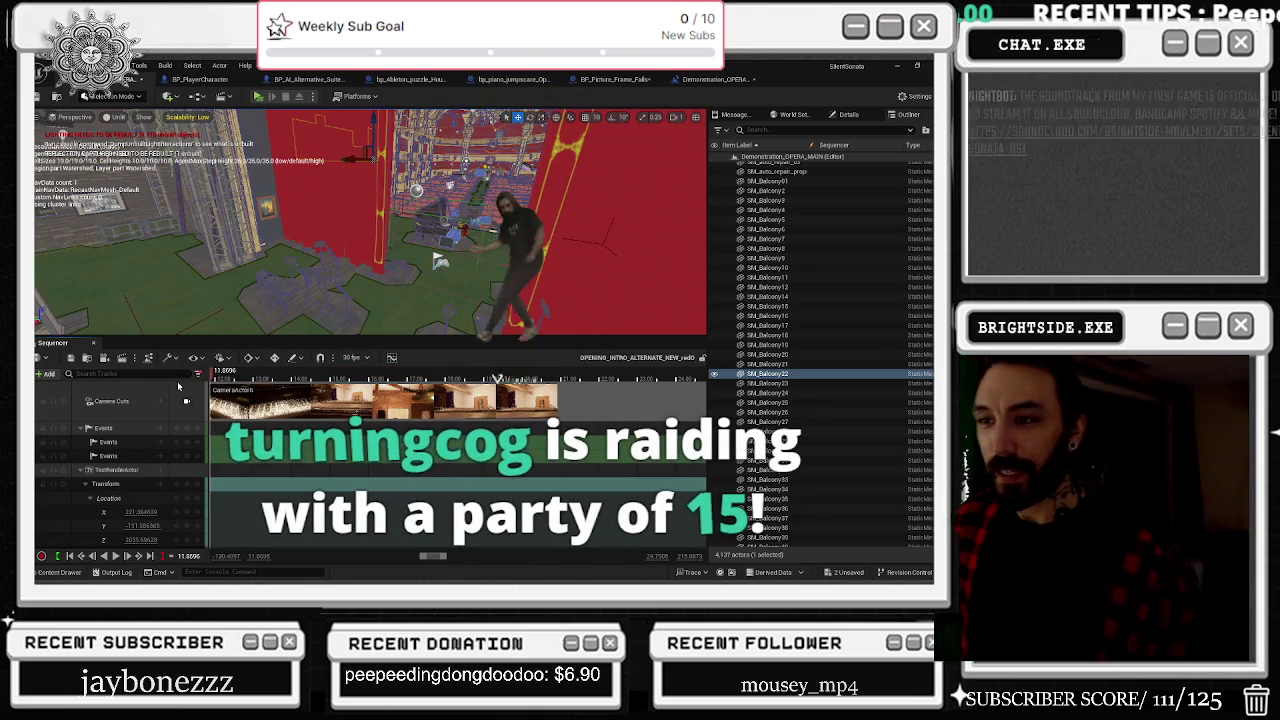
Step: Play the intro sequence to about 16.7 seconds, then rewind the playhead to about -18.5 seconds
key(space)
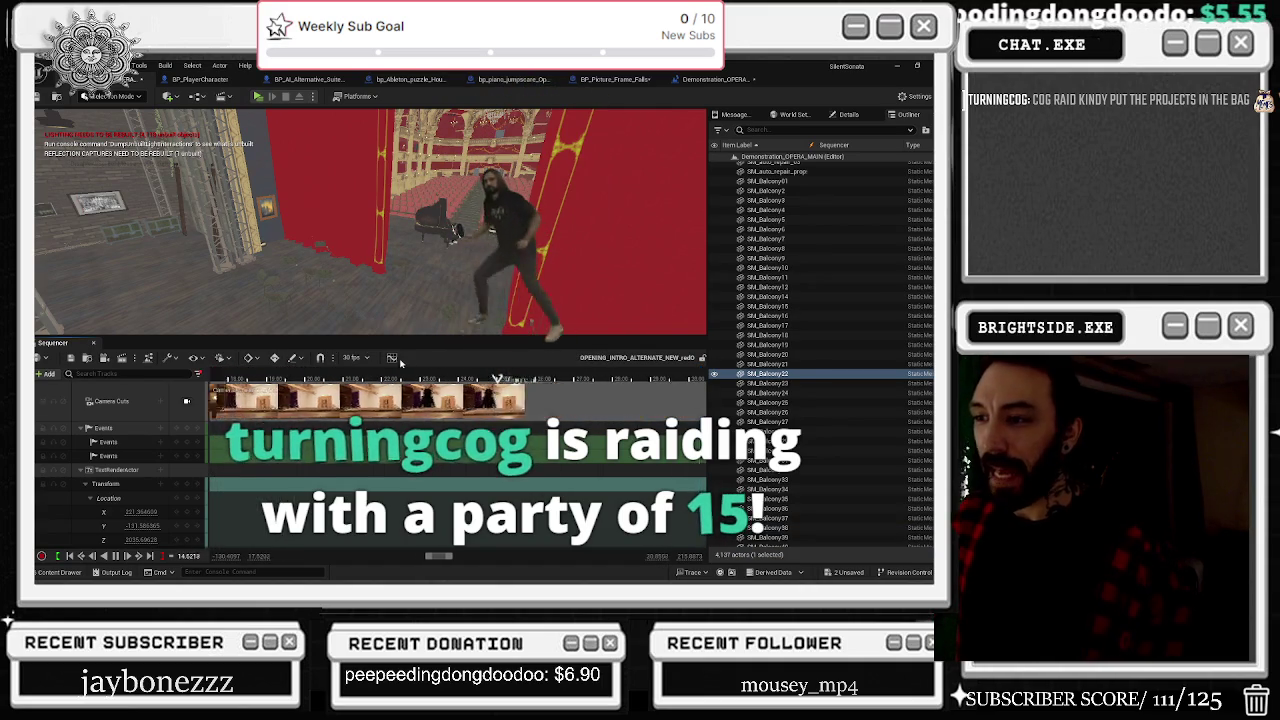
key(space)
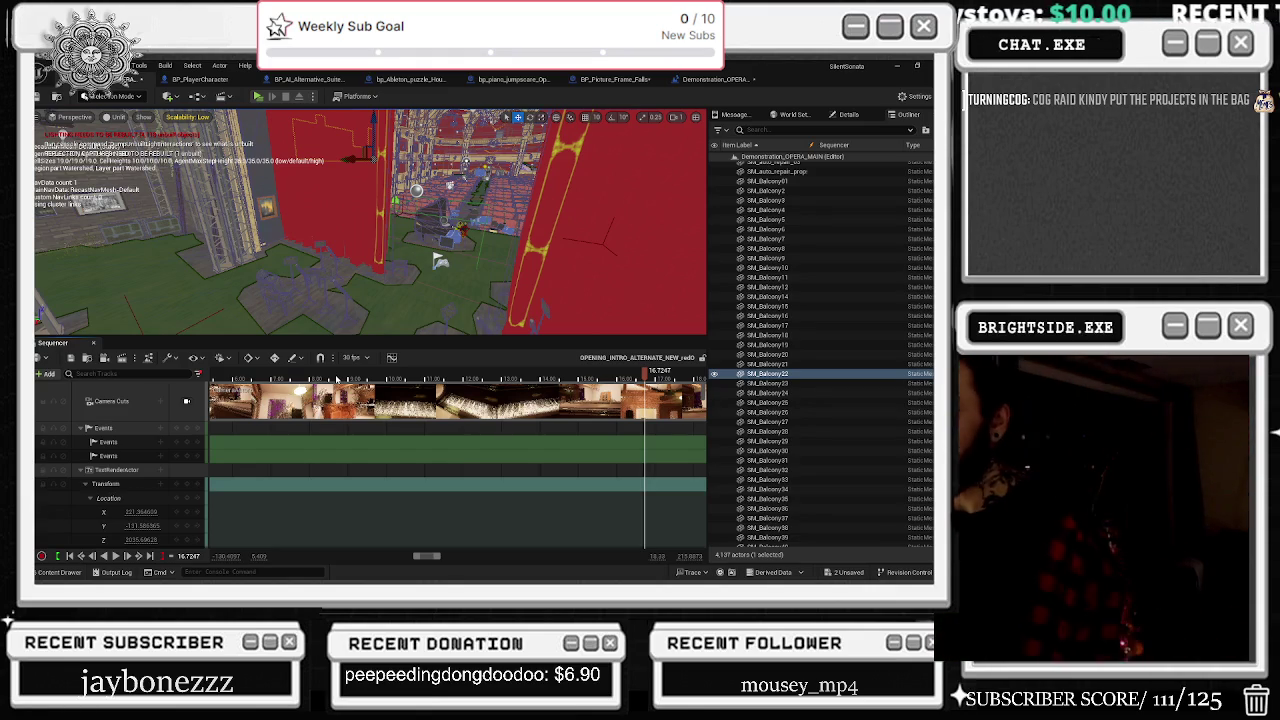
drag(452, 375, 207, 370)
scroll(363, 403, left, 5)
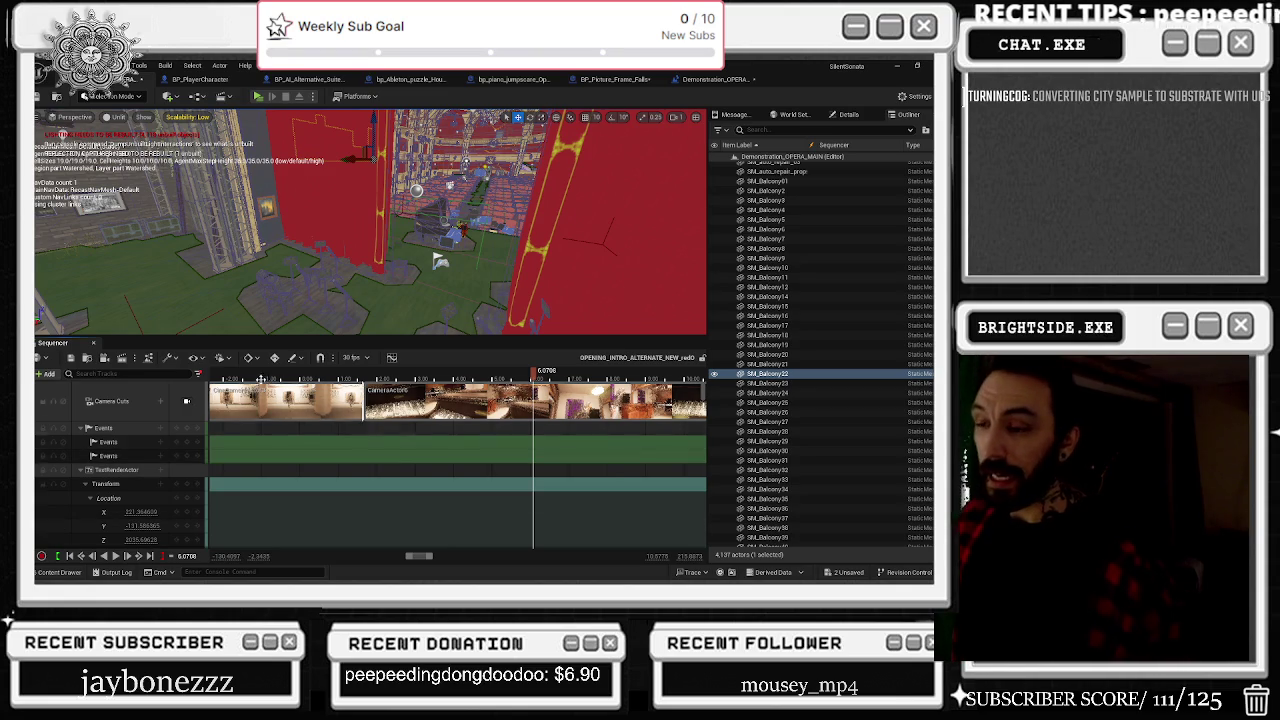
scroll(350, 398, down, 5)
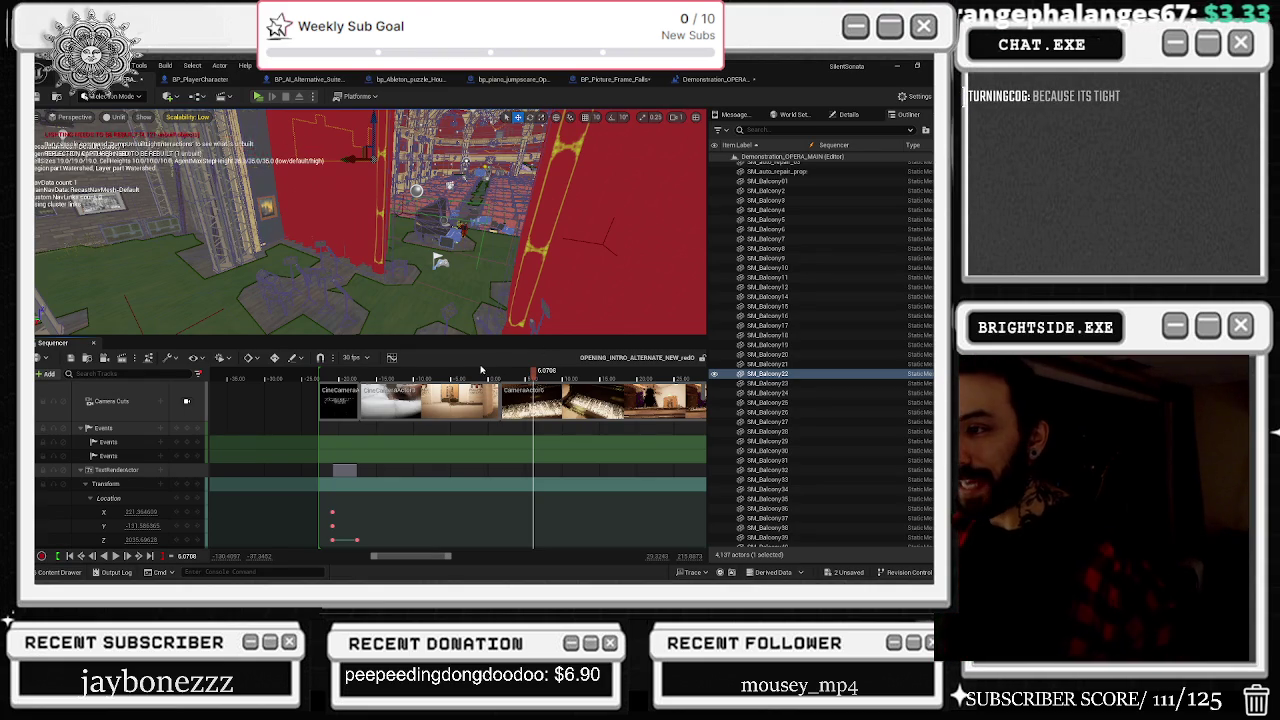
drag(486, 363, 263, 381)
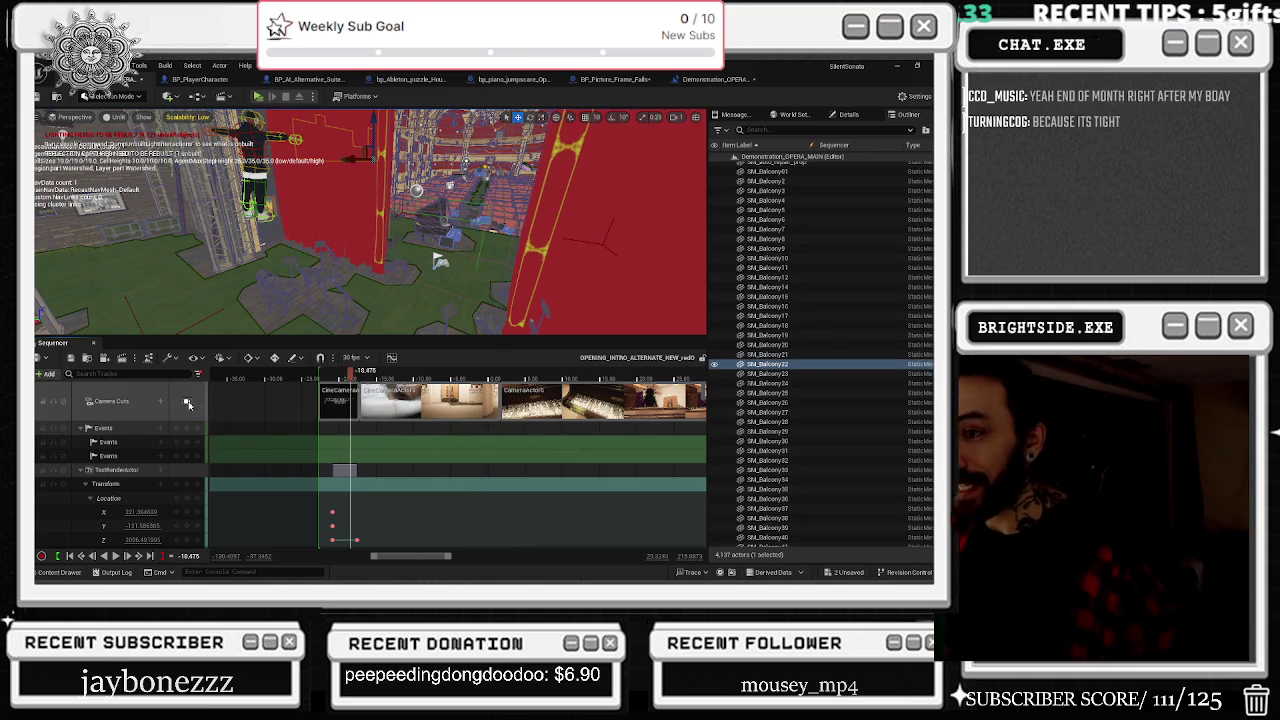
Step: Preview through the sequence cameras, scrub to the SOUNDBYTE title shot, and open Task View
click(186, 401)
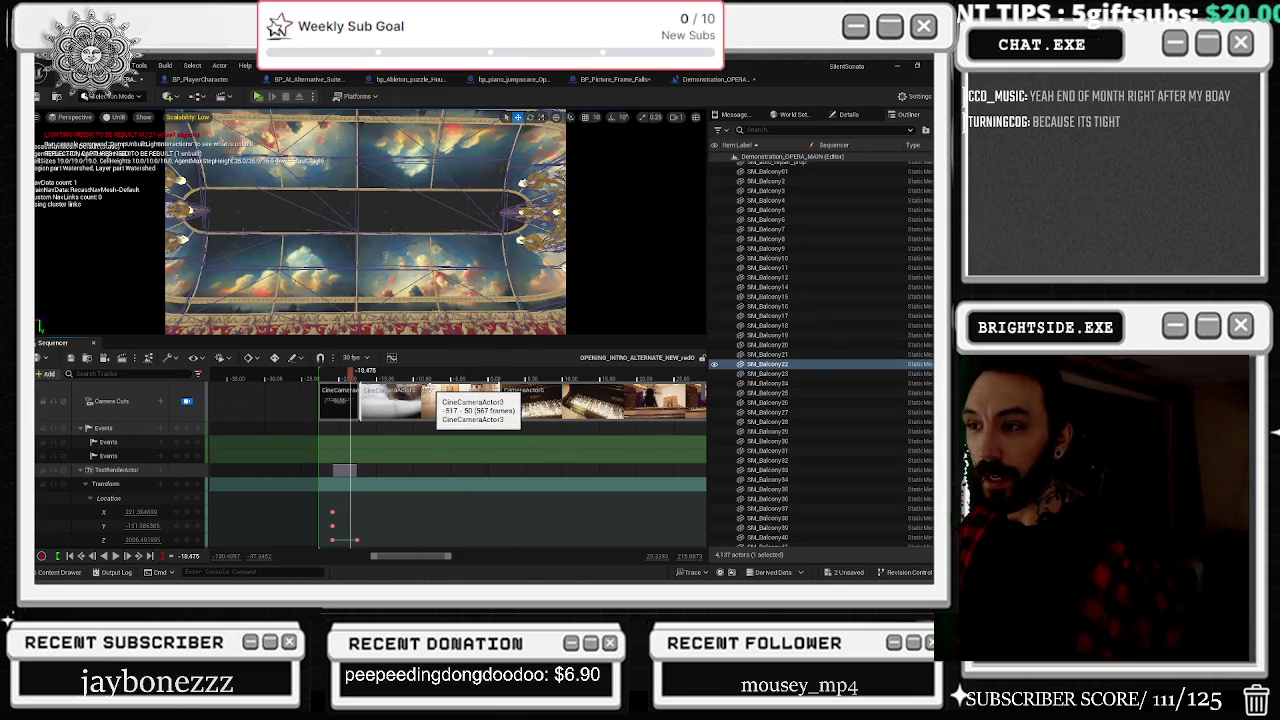
mouse_move(350, 372)
mouse_down()
mouse_move(595, 389)
mouse_move(515, 389)
mouse_up()
key(super+Tab)
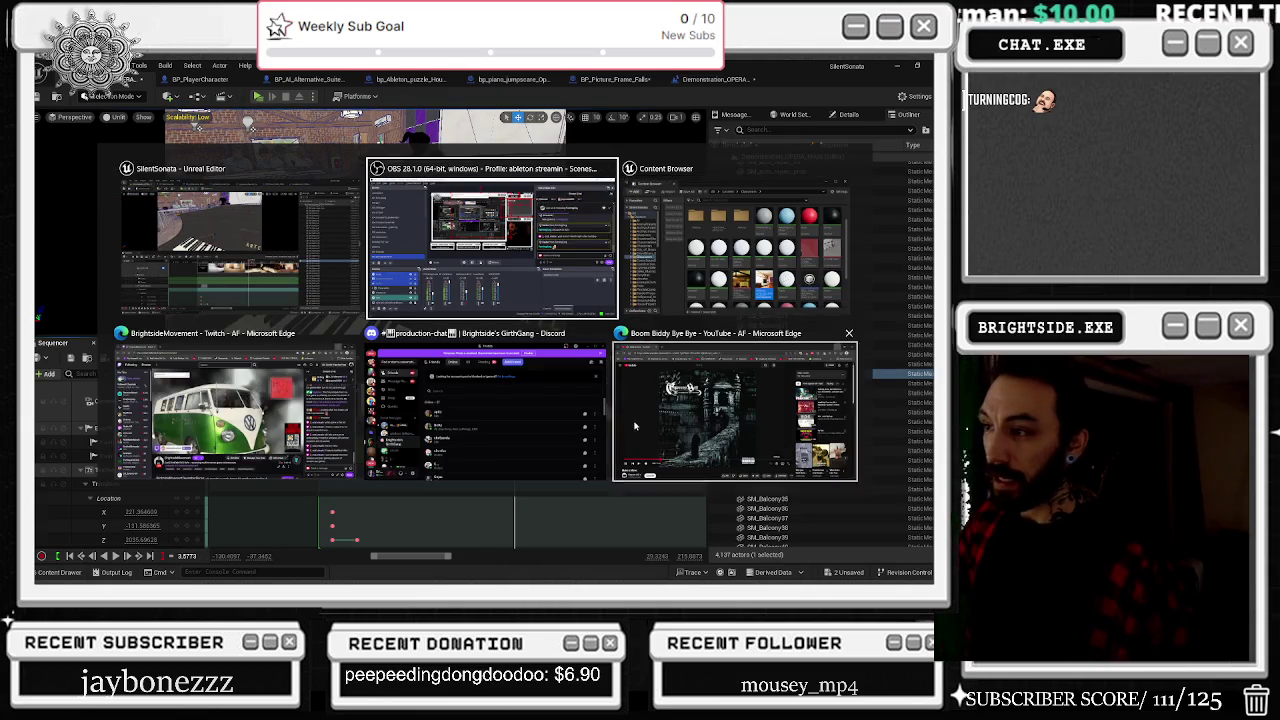
Step: Choose the Epic Games Launcher window to bring it in front of Unreal
click(263, 581)
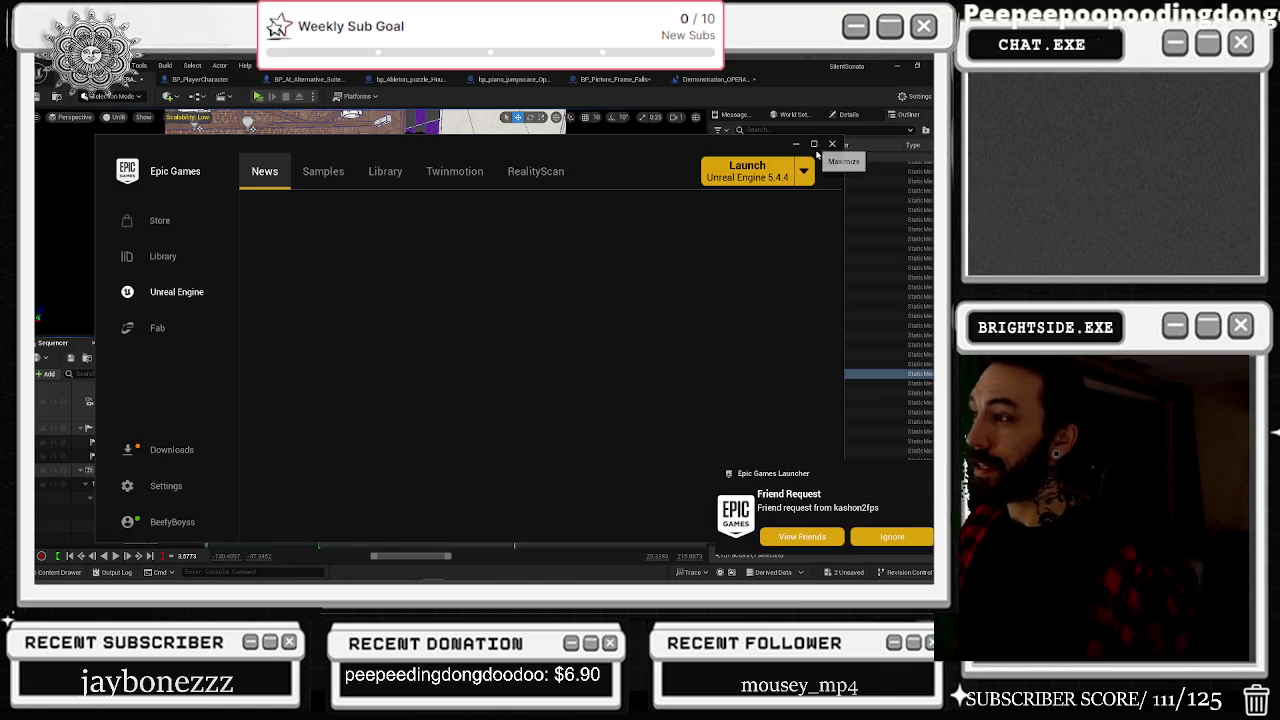
Step: Maximize the Epic Games Launcher and scroll its Library down to My Projects
click(814, 143)
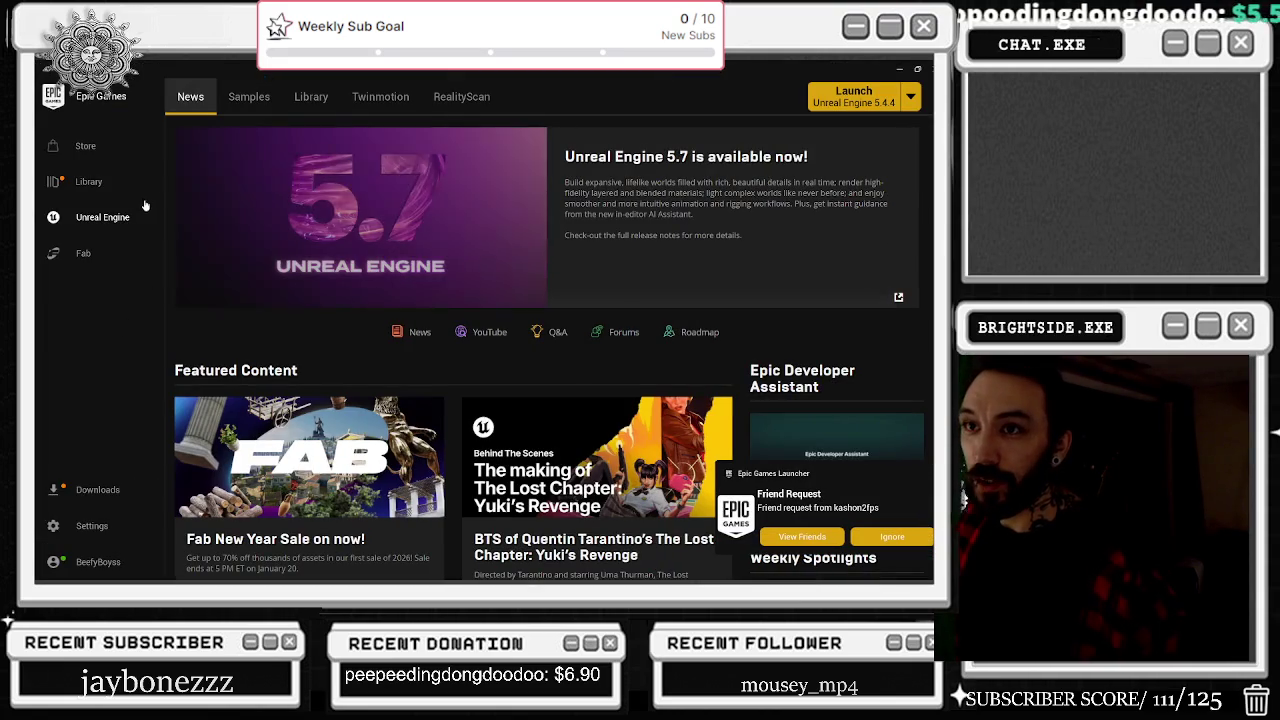
click(311, 96)
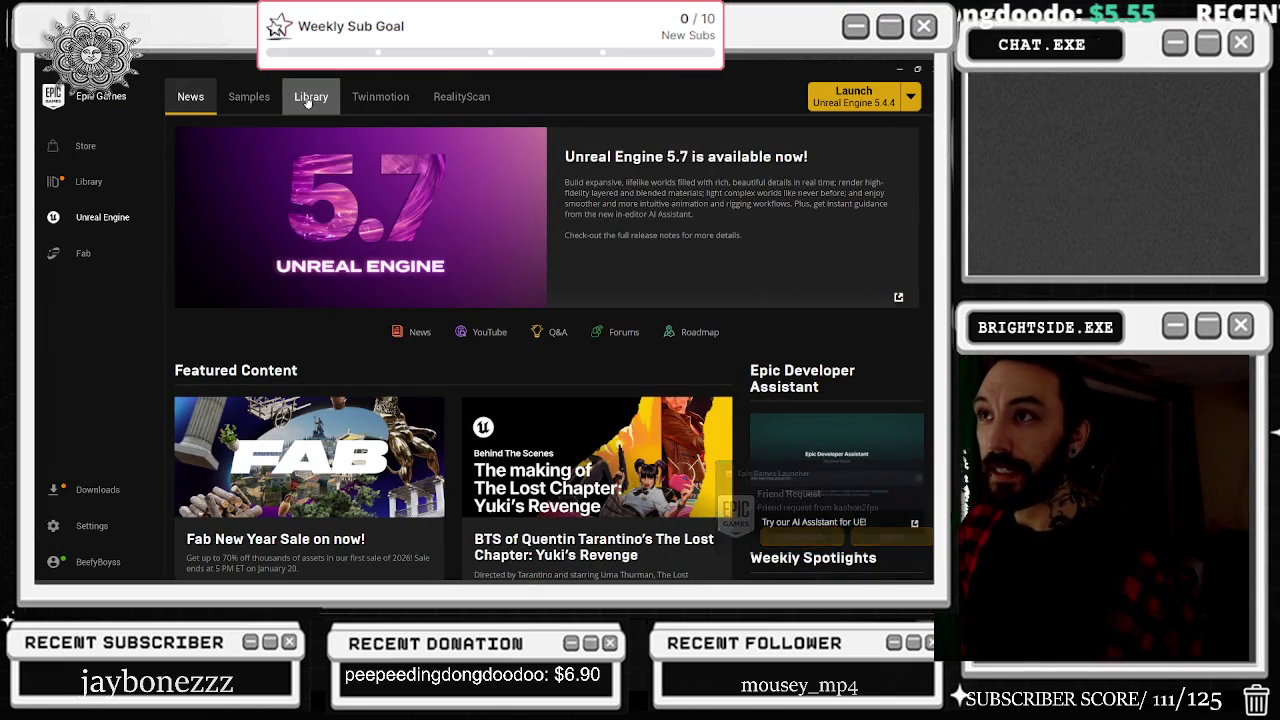
scroll(516, 279, down, 1)
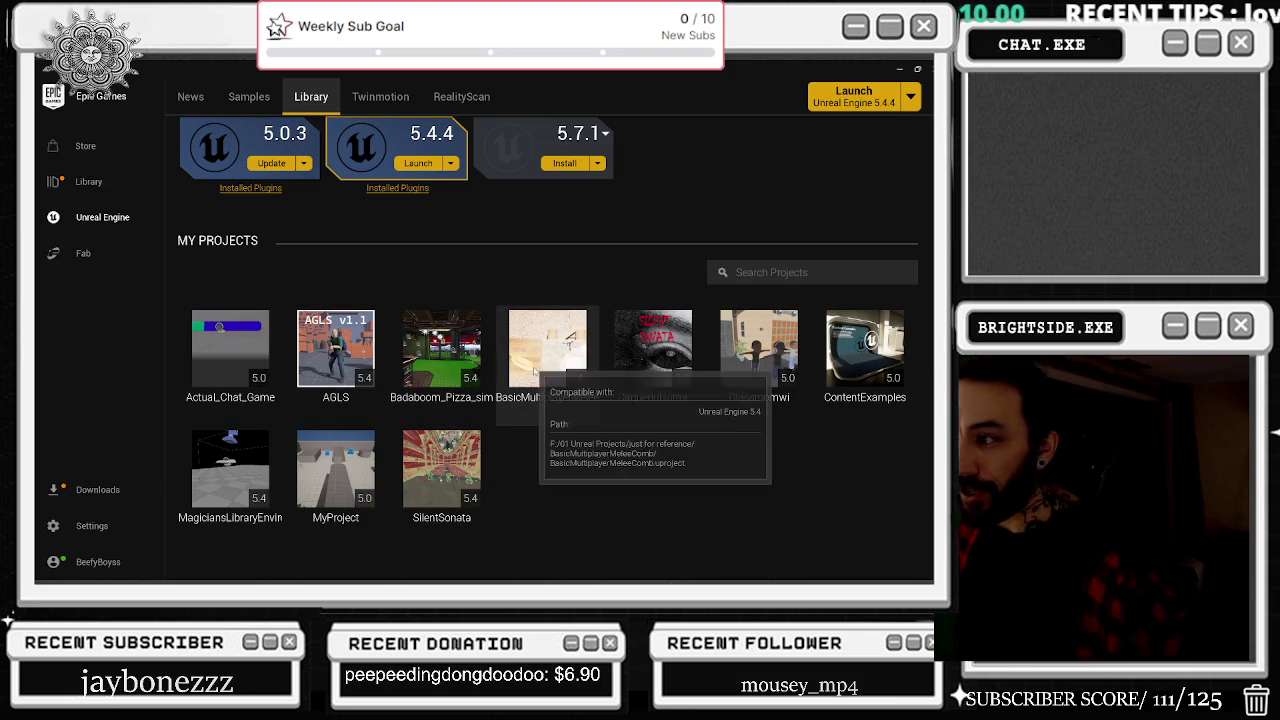
scroll(535, 372, down, 1)
scroll(535, 370, down, 5)
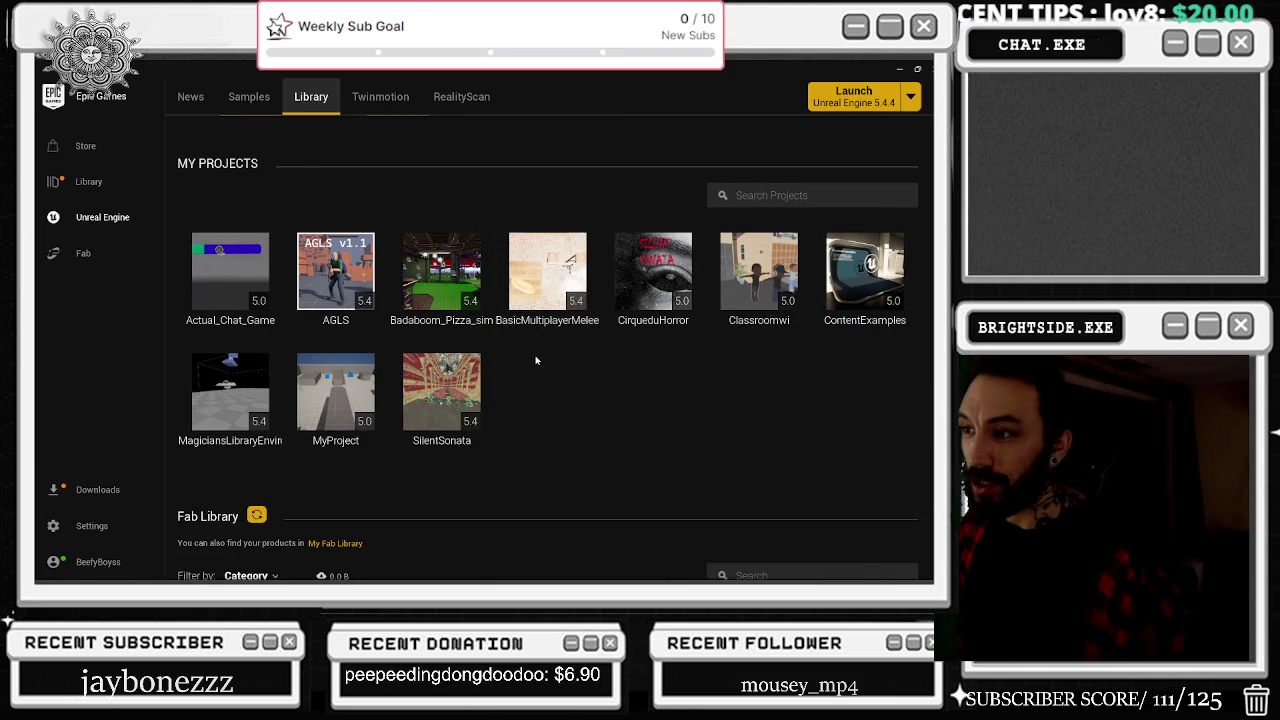
Step: Dismiss the Start menu and switch back to the Unreal Editor
key(super)
click(535, 360)
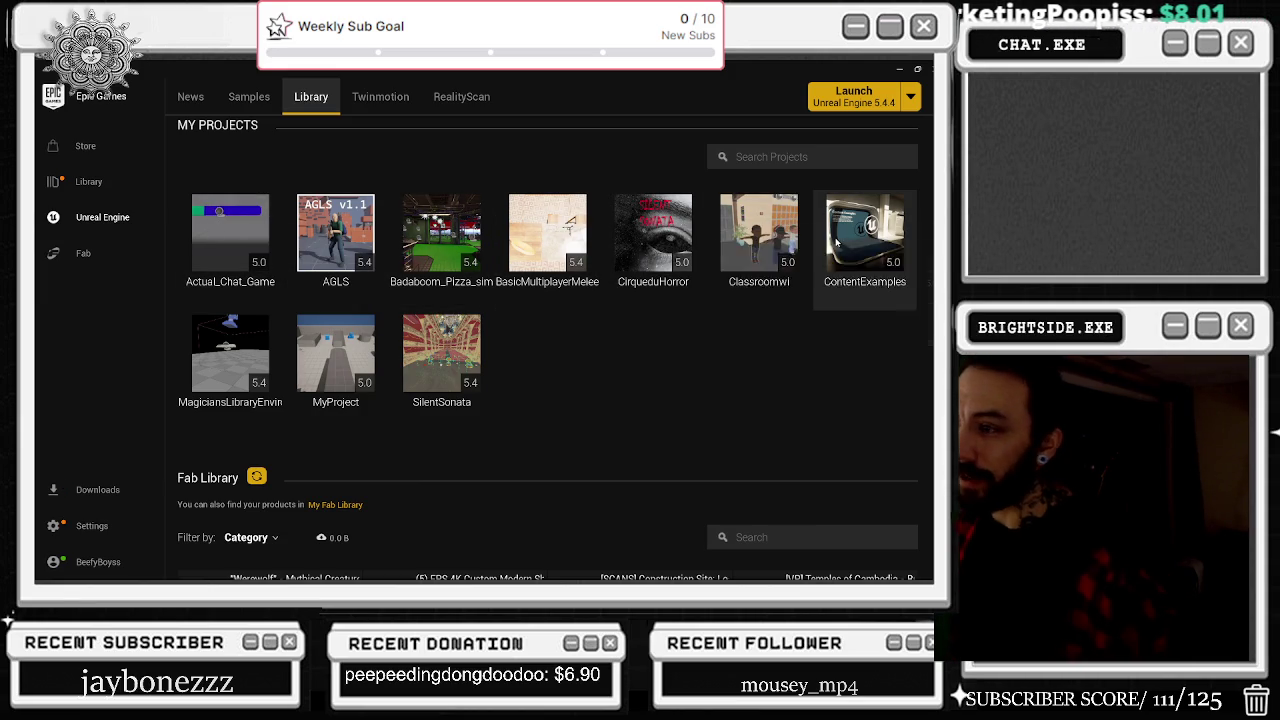
mouse_move(836, 242)
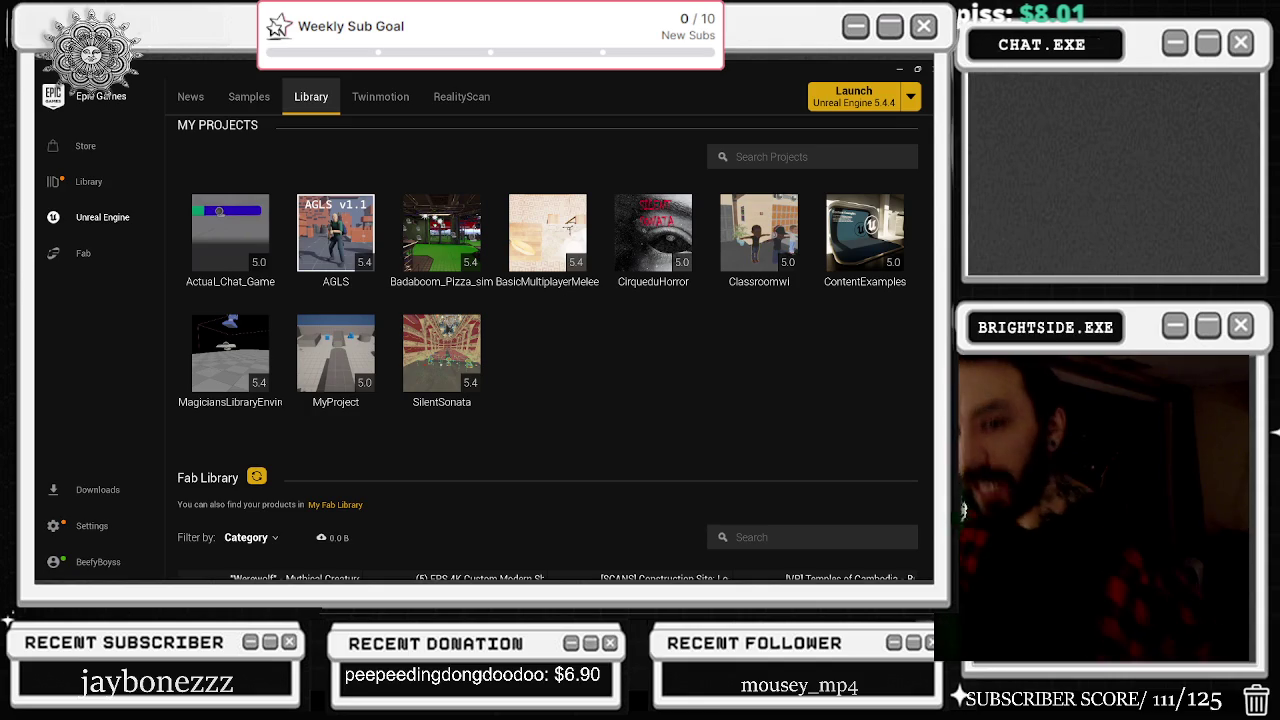
mouse_move(881, 201)
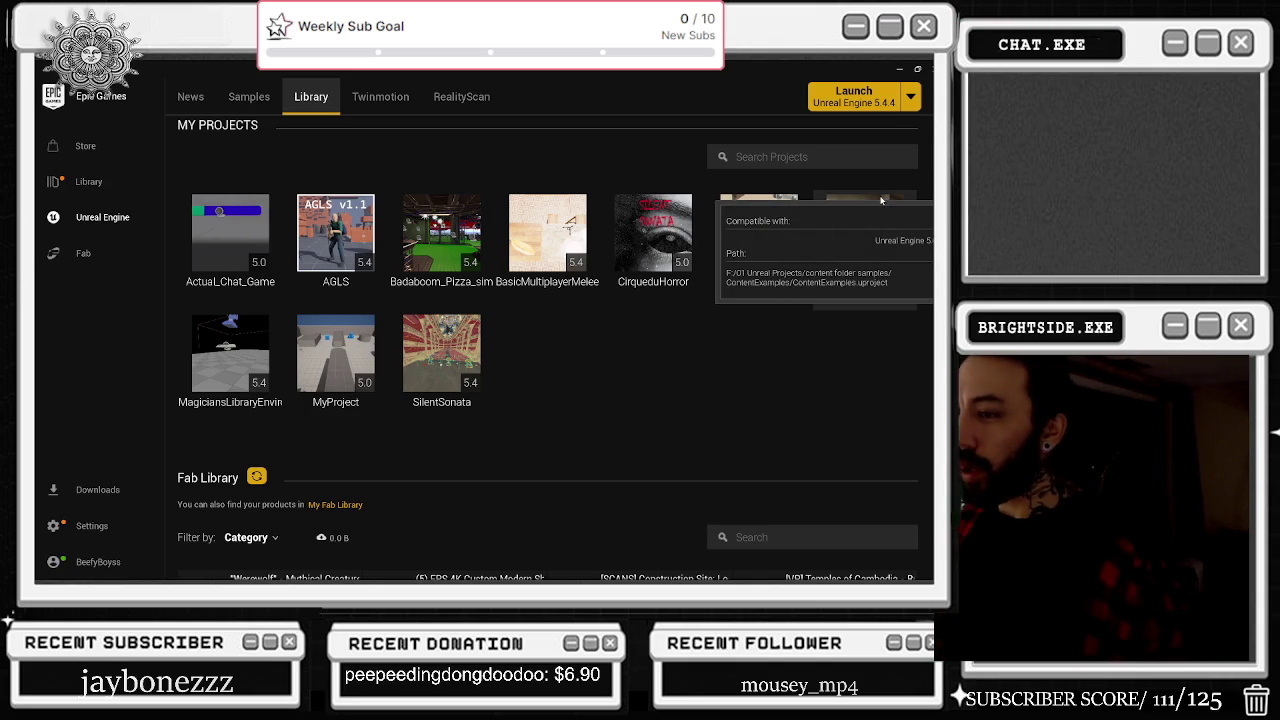
key(alt+Tab)
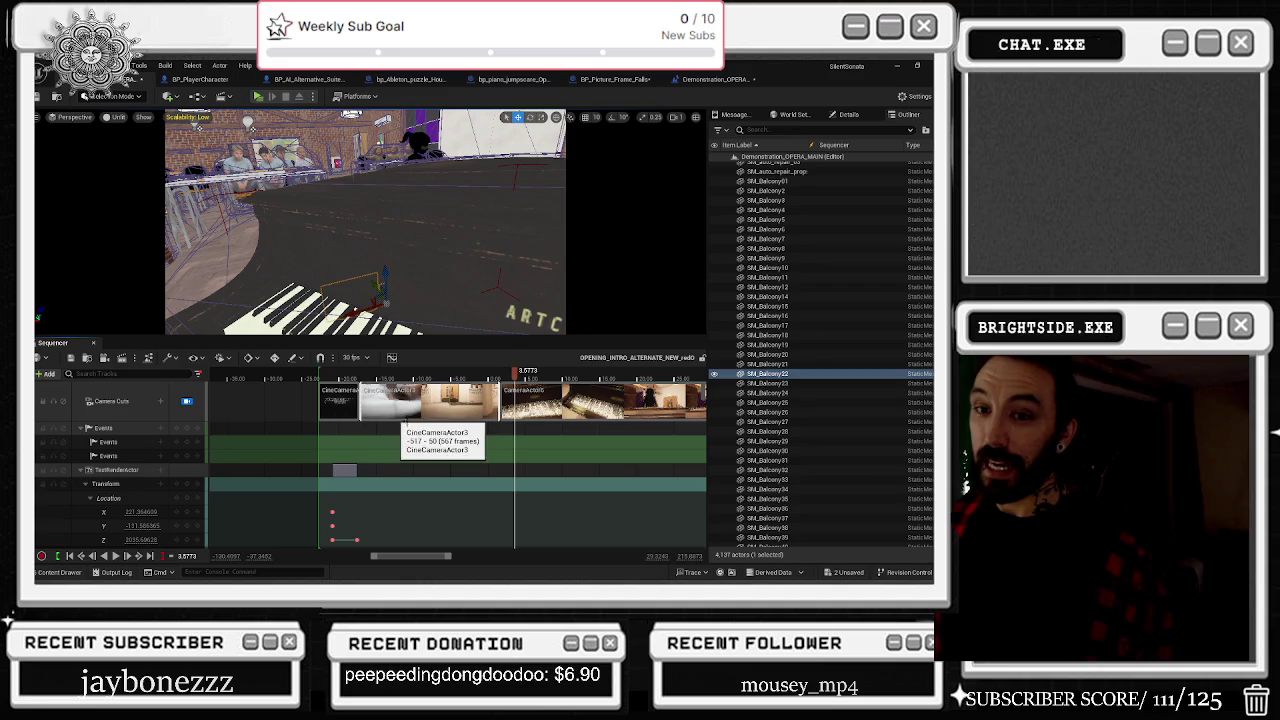
Step: Scrub the intro sequence back and forth, stopping near 5.04 seconds on the opera hall seating shot
mouse_move(521, 375)
mouse_down()
mouse_move(387, 383)
mouse_move(438, 375)
mouse_up()
drag(447, 372, 532, 371)
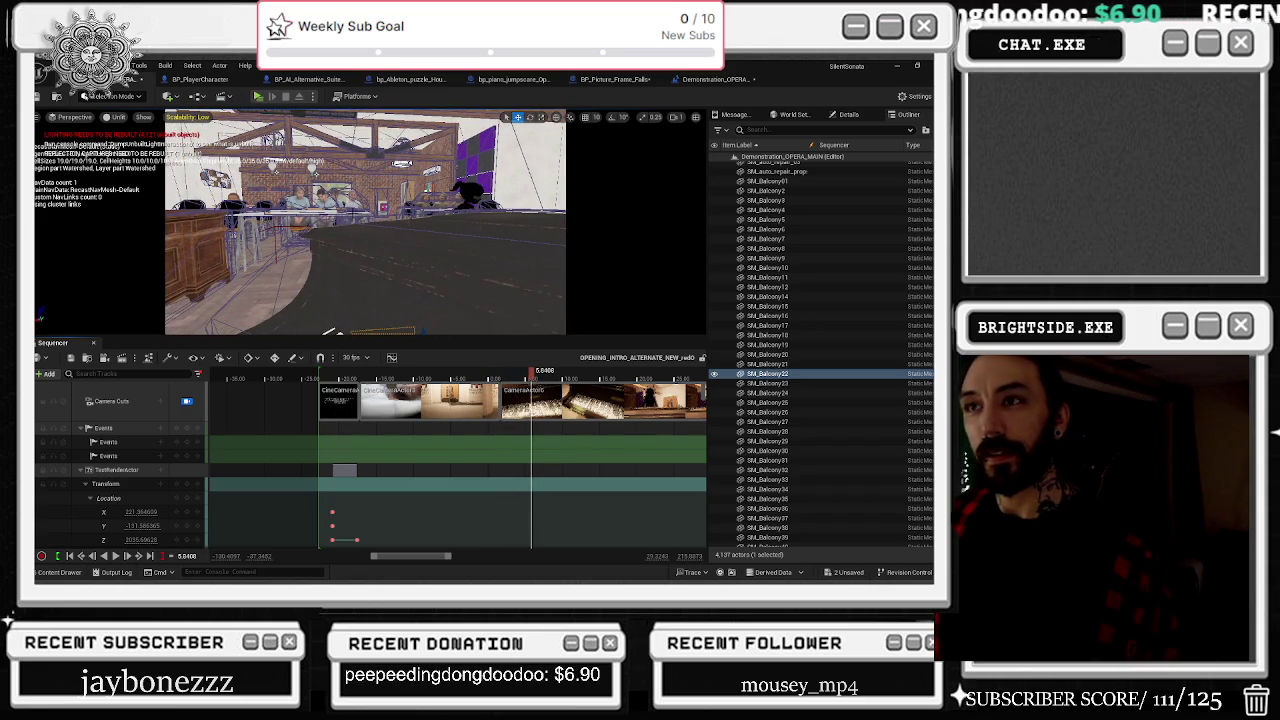
Step: Set Engine Scalability to Epic for all groups at 100% screen percentage
click(913, 96)
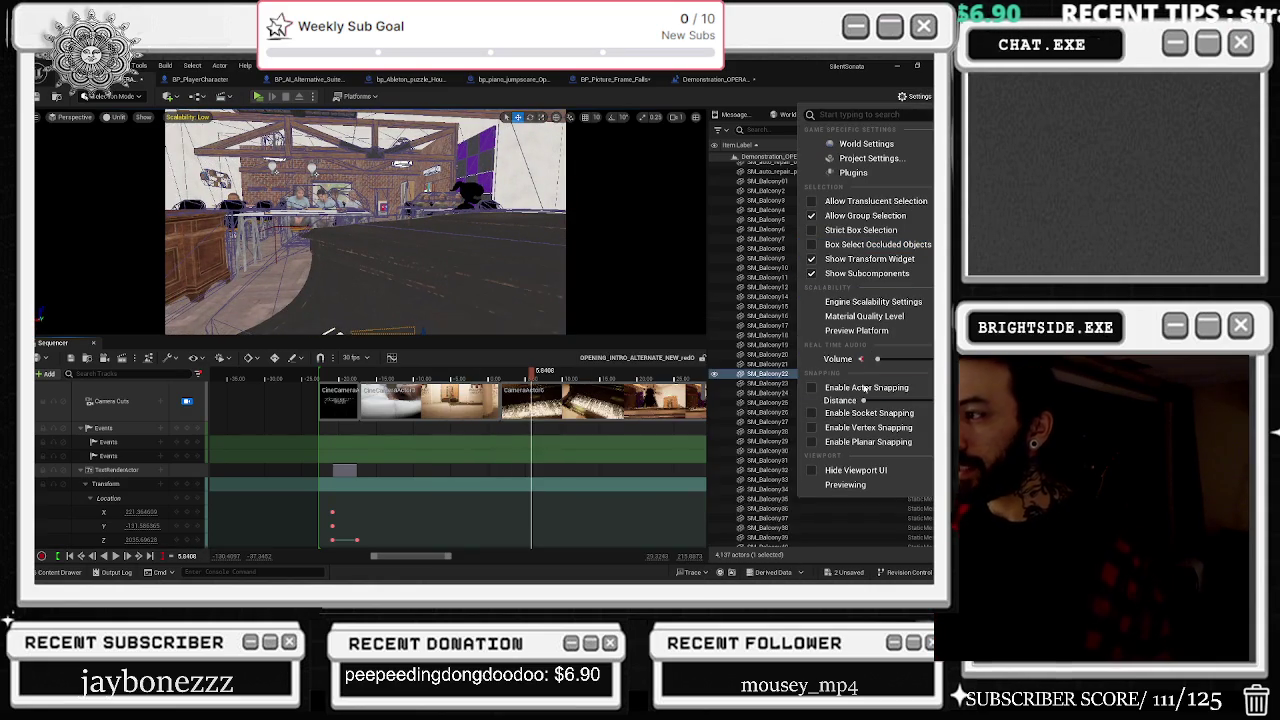
mouse_move(870, 301)
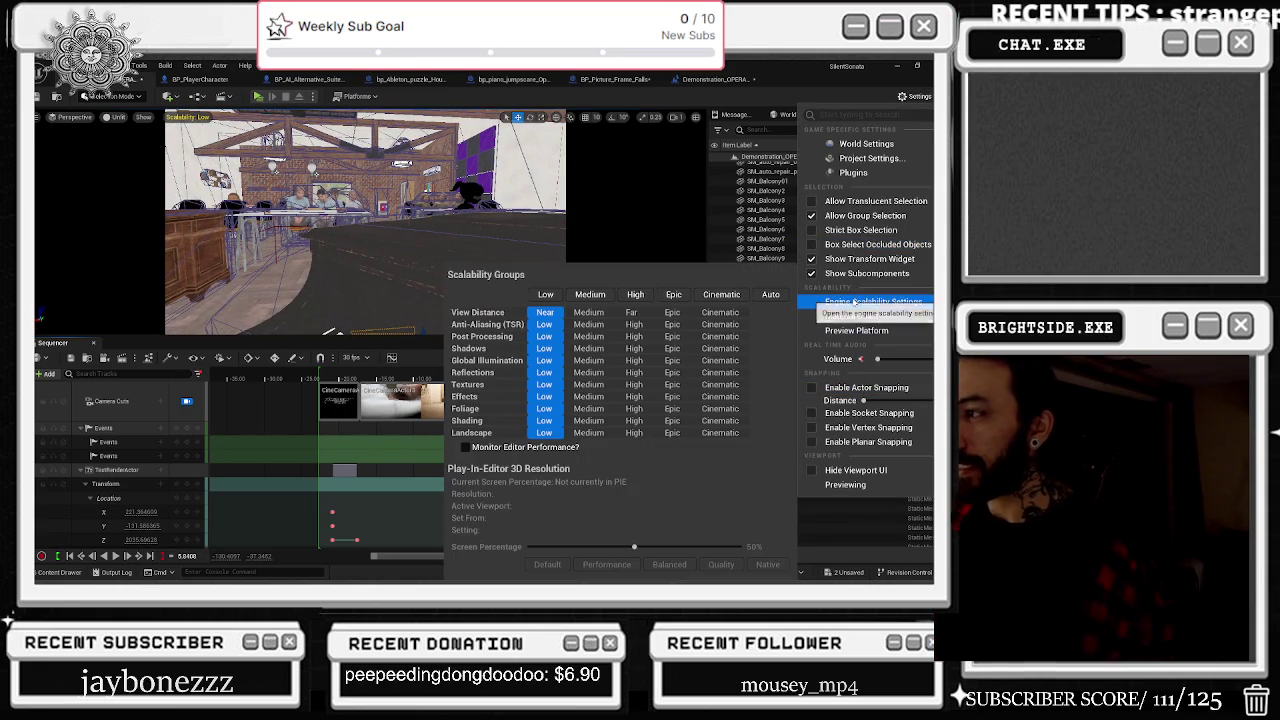
click(672, 294)
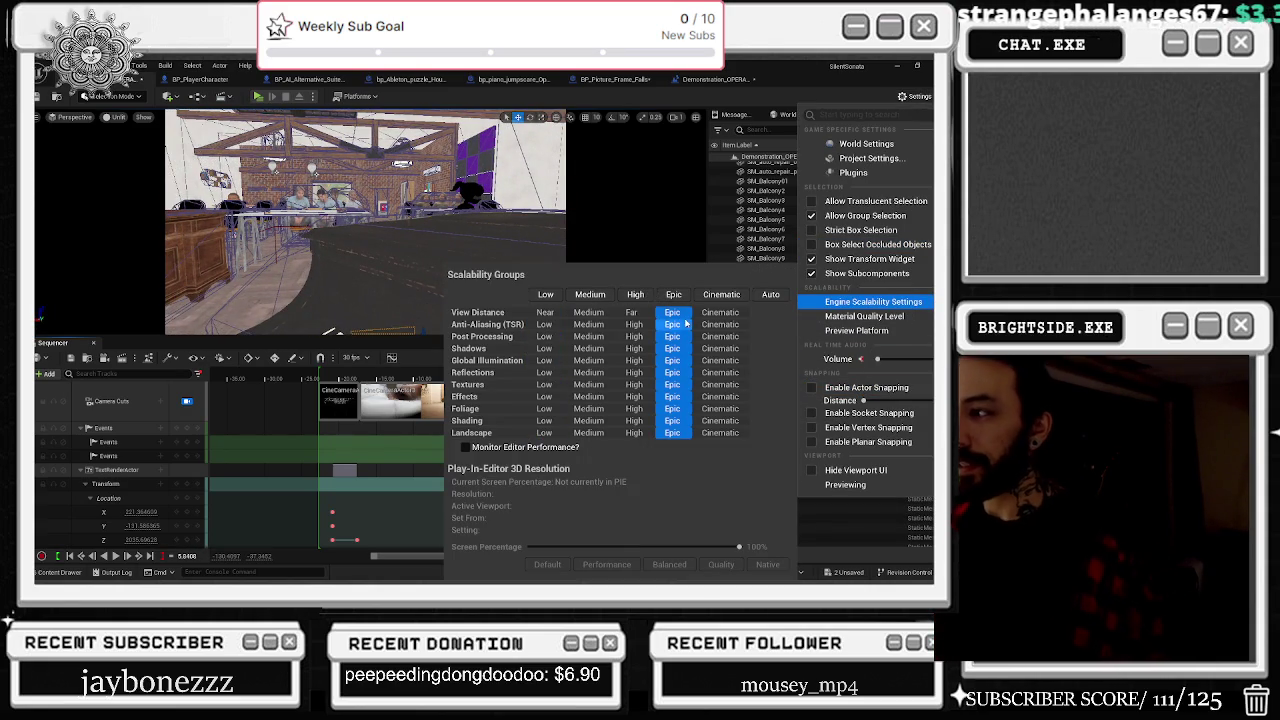
Step: Move the intro sequence playhead to about -1.7256 seconds
click(473, 376)
drag(473, 376, 476, 376)
click(120, 118)
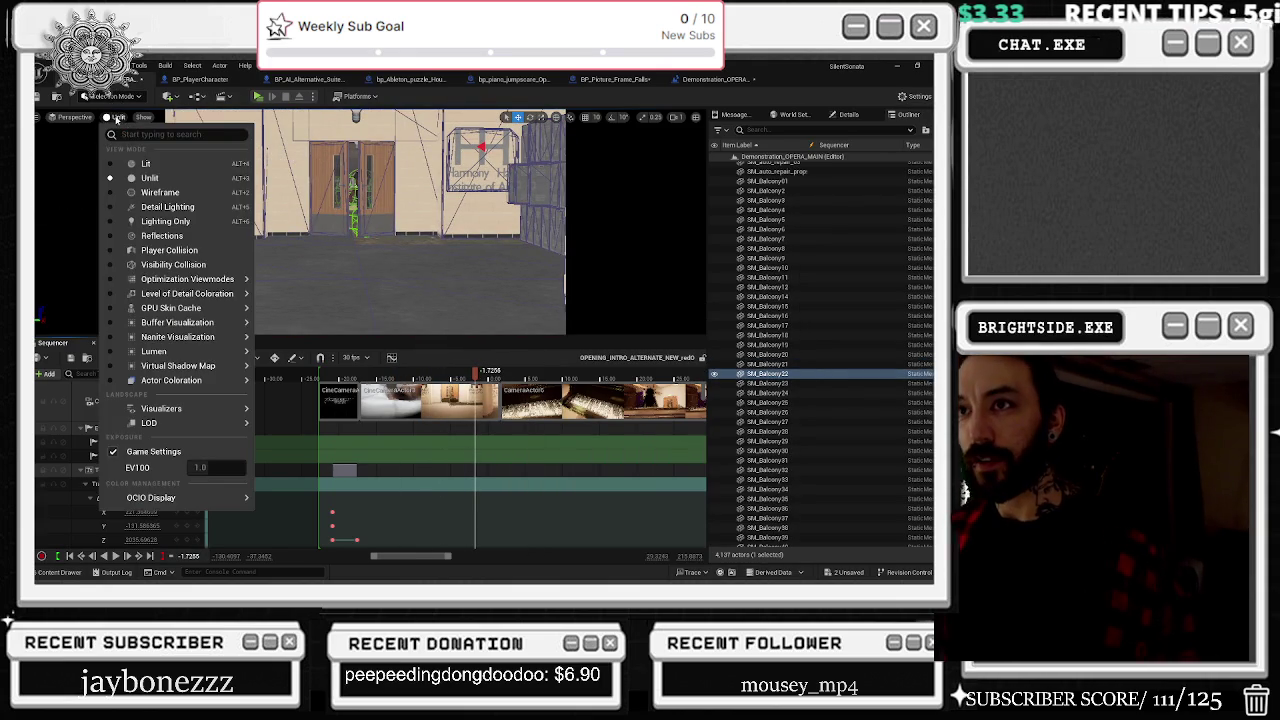
Step: Switch the viewport to Lit and scrub to the piano close-up at about 9.46 seconds
click(140, 165)
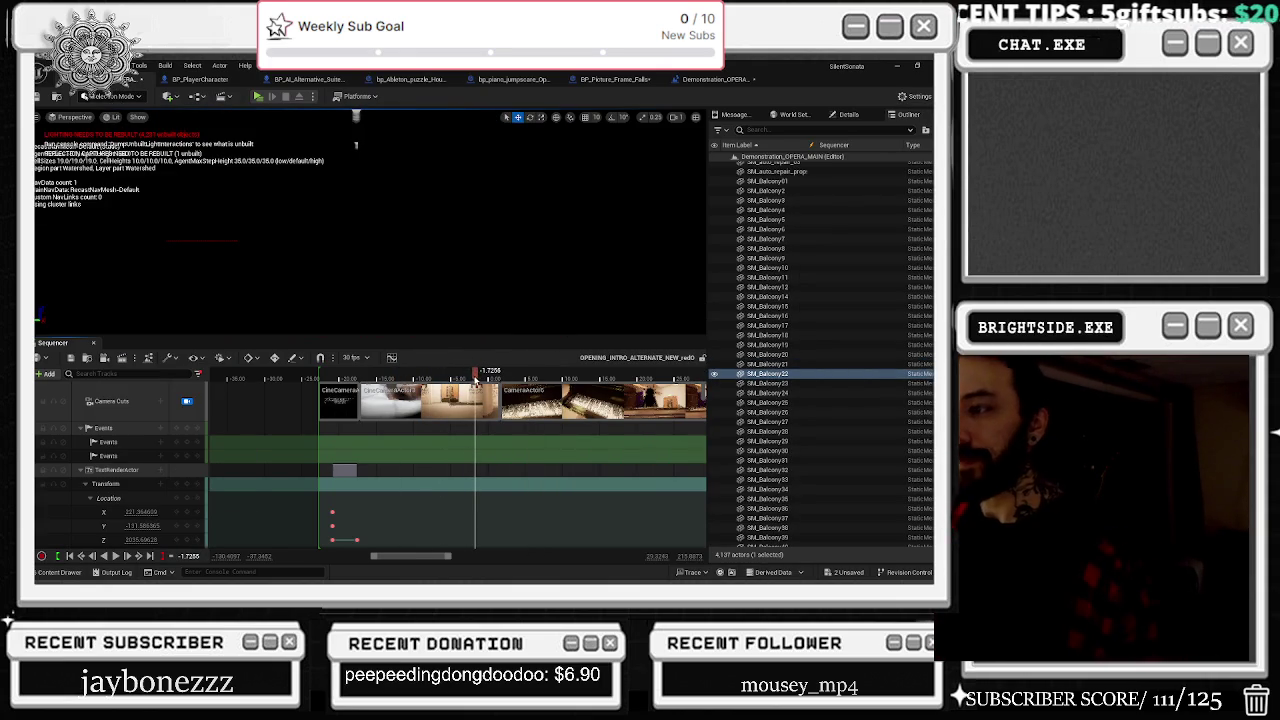
mouse_move(517, 380)
mouse_down()
mouse_move(600, 378)
mouse_move(490, 378)
mouse_move(548, 372)
mouse_up()
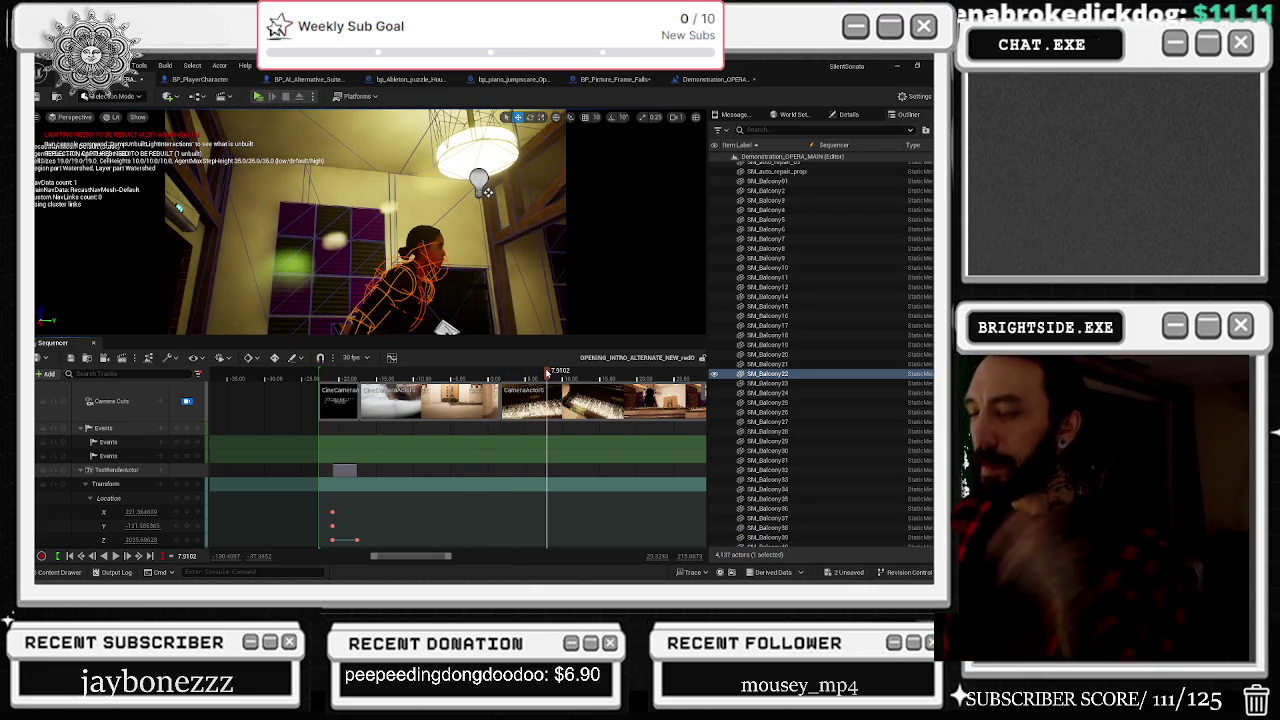
drag(548, 372, 561, 382)
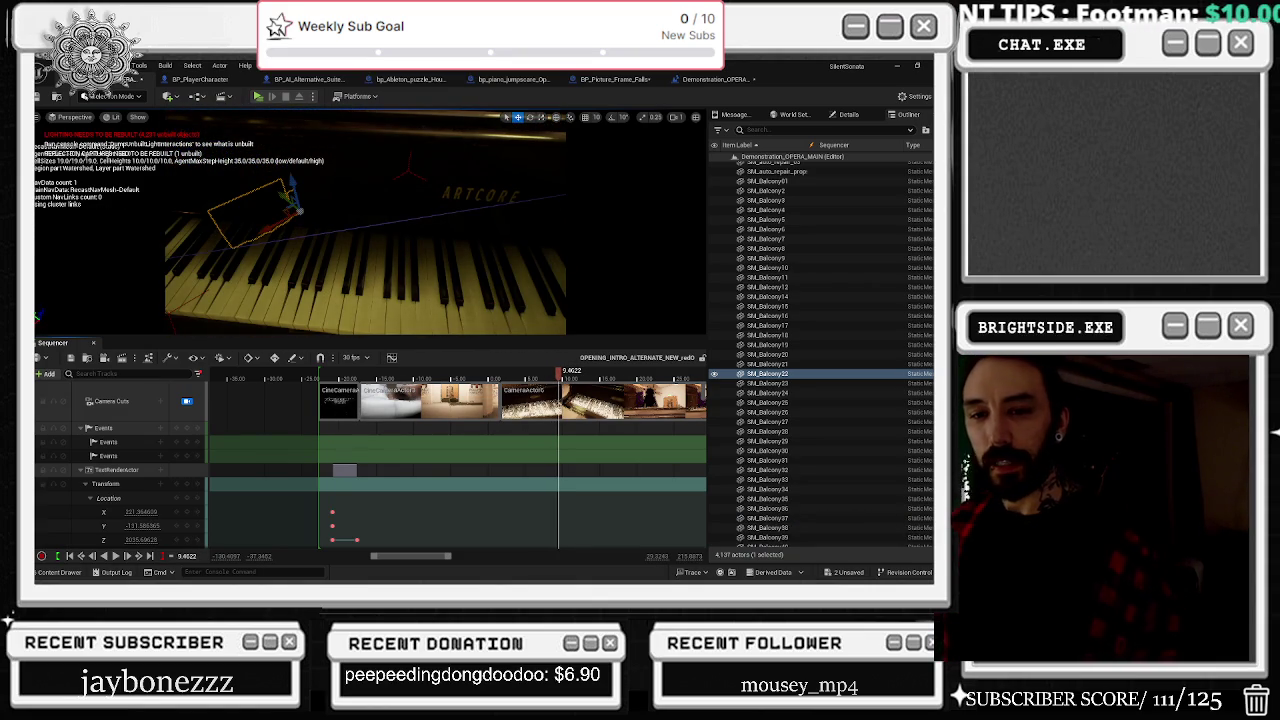
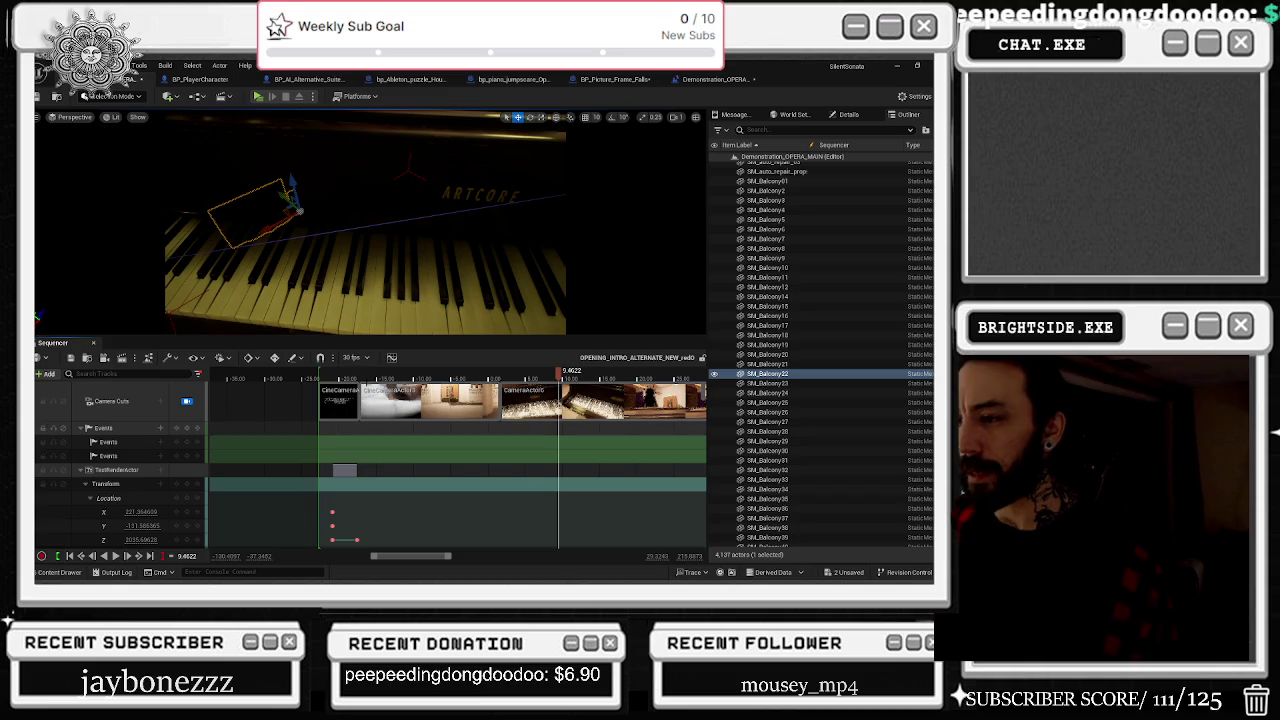
Step: Scrub and play the intro from the start, pausing around 7 s and 22 s to review camera cuts
click(462, 373)
mouse_move(464, 373)
mouse_down()
mouse_move(654, 372)
mouse_move(576, 380)
mouse_move(584, 390)
mouse_up()
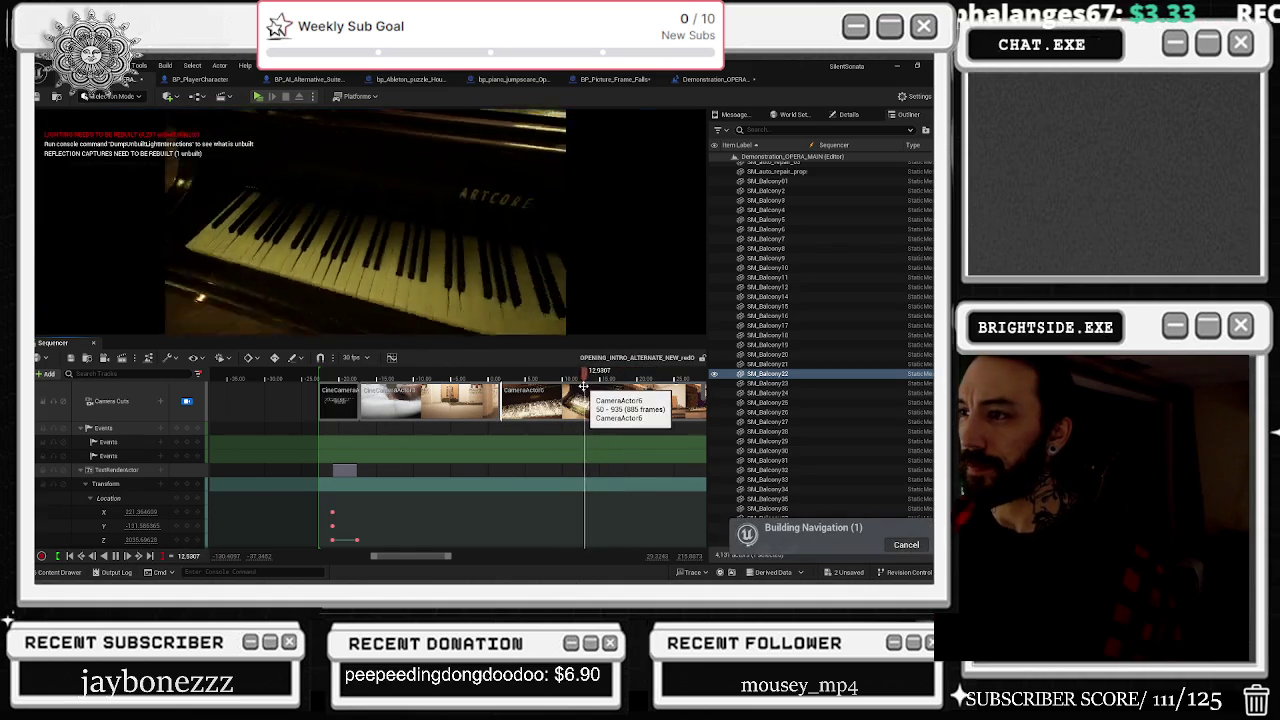
key(space)
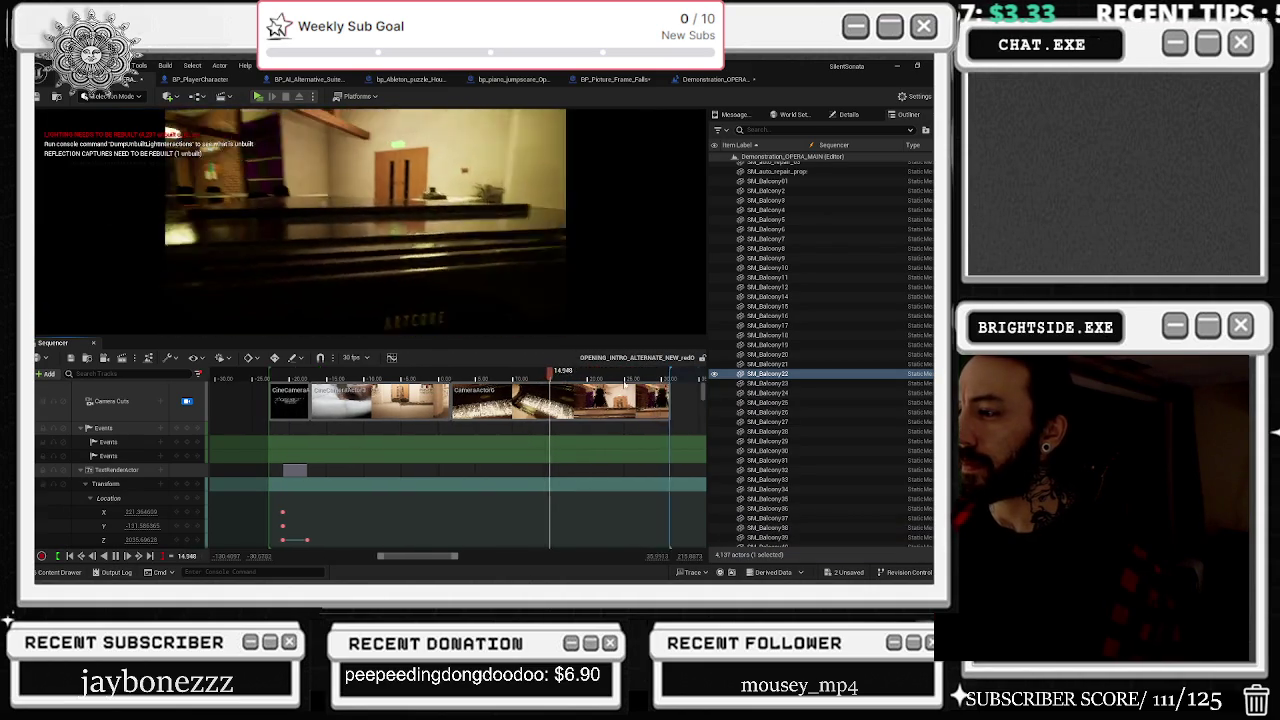
key(space)
mouse_move(397, 375)
mouse_down()
mouse_move(462, 378)
mouse_move(457, 398)
mouse_move(439, 393)
mouse_up()
key(space)
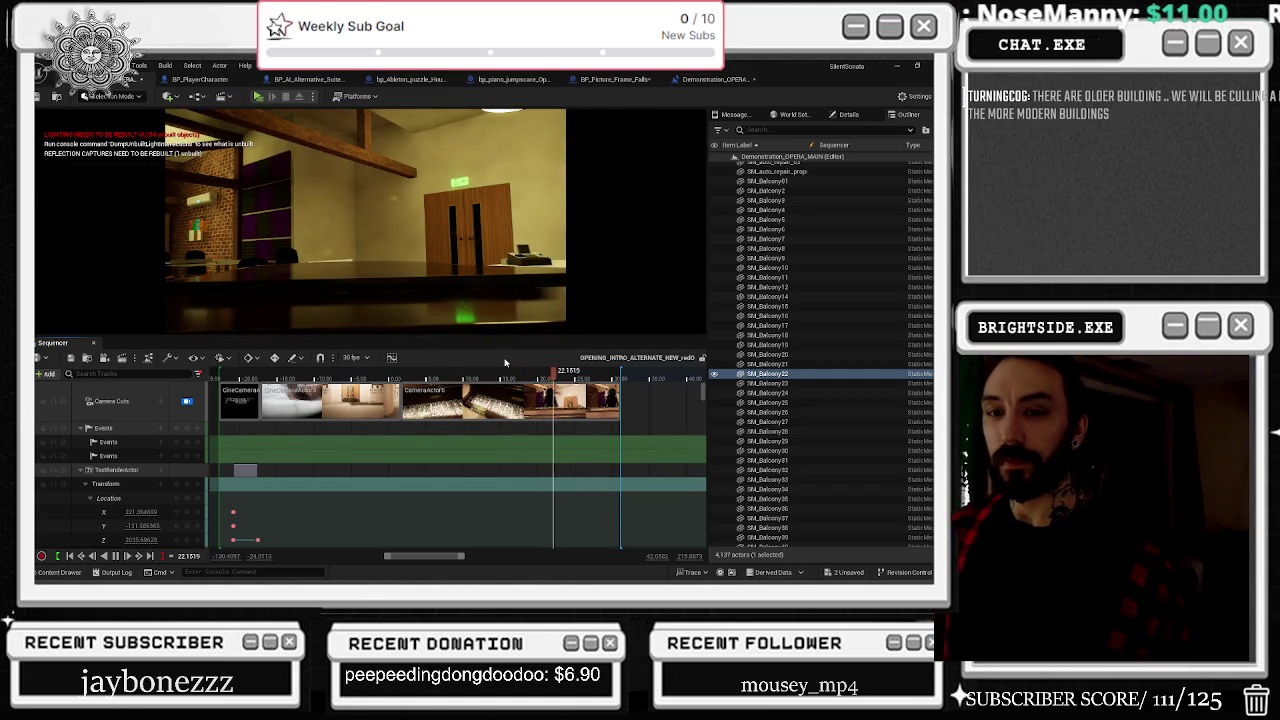
key(space)
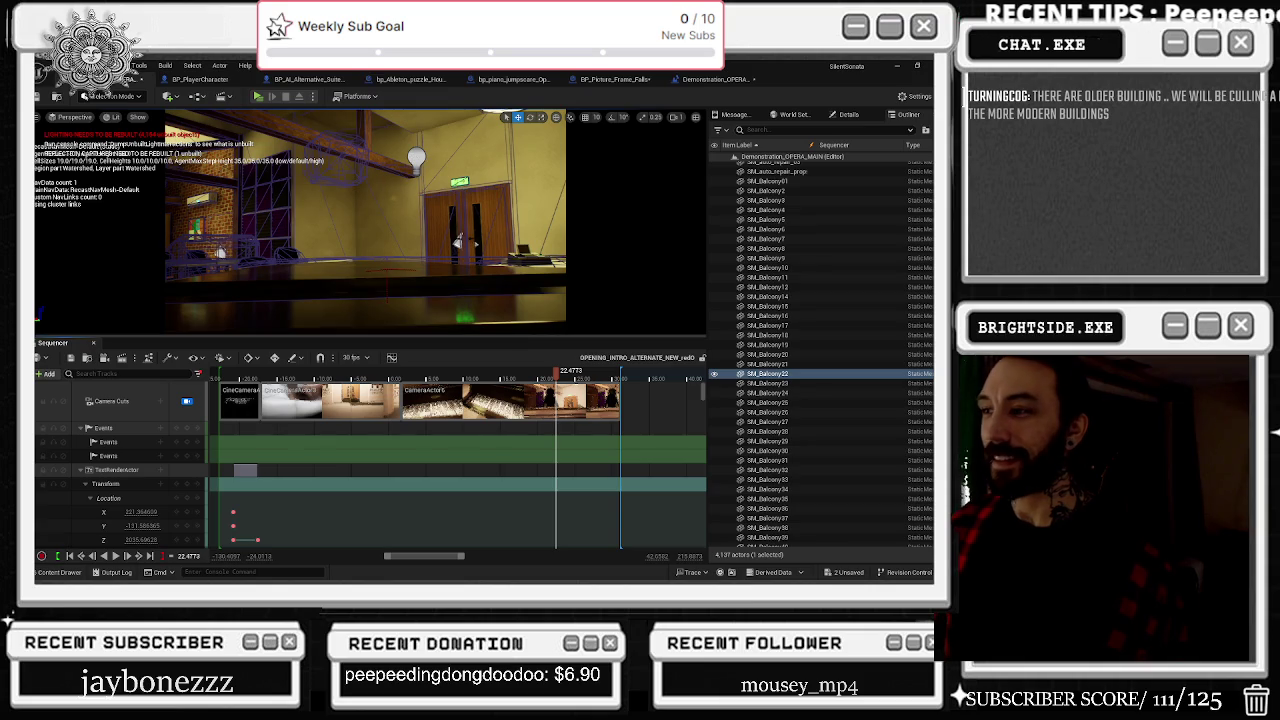
click(355, 376)
Step: Scrub into the classroom shot, select the ceiling lamp NewBlueprint3, and browse its Sequencer tracks
drag(355, 376, 447, 381)
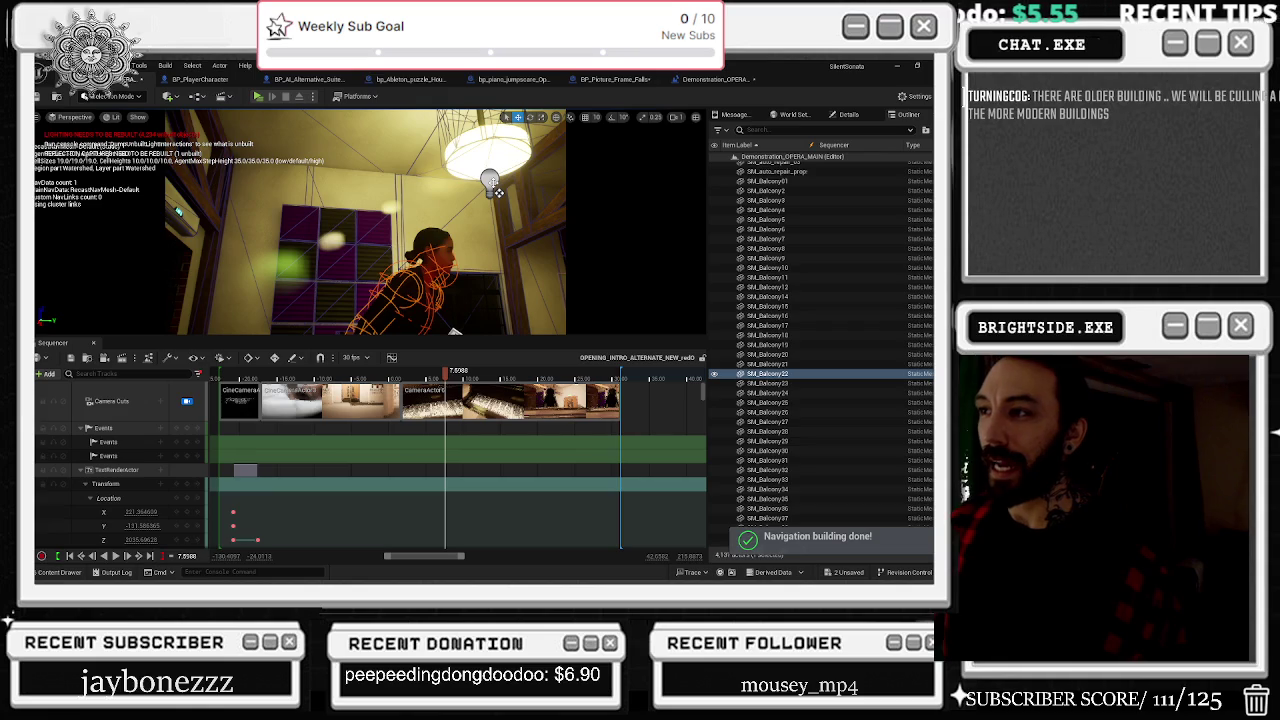
click(496, 191)
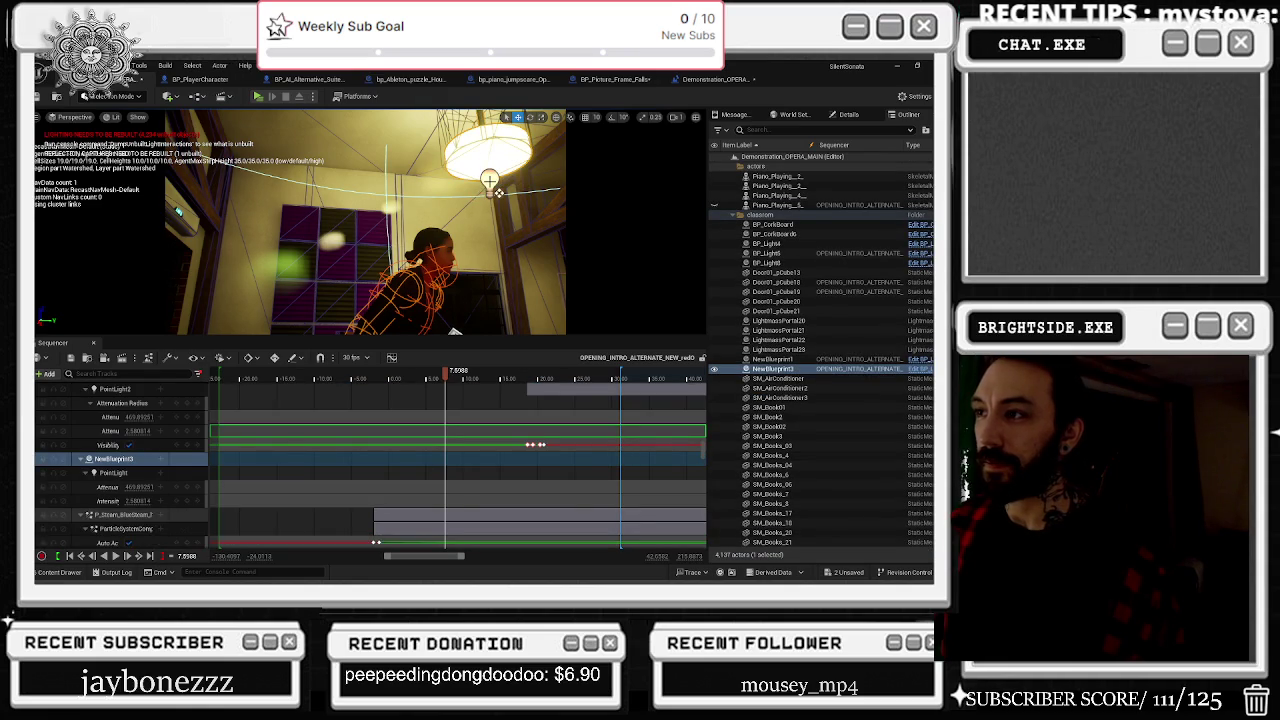
click(497, 192)
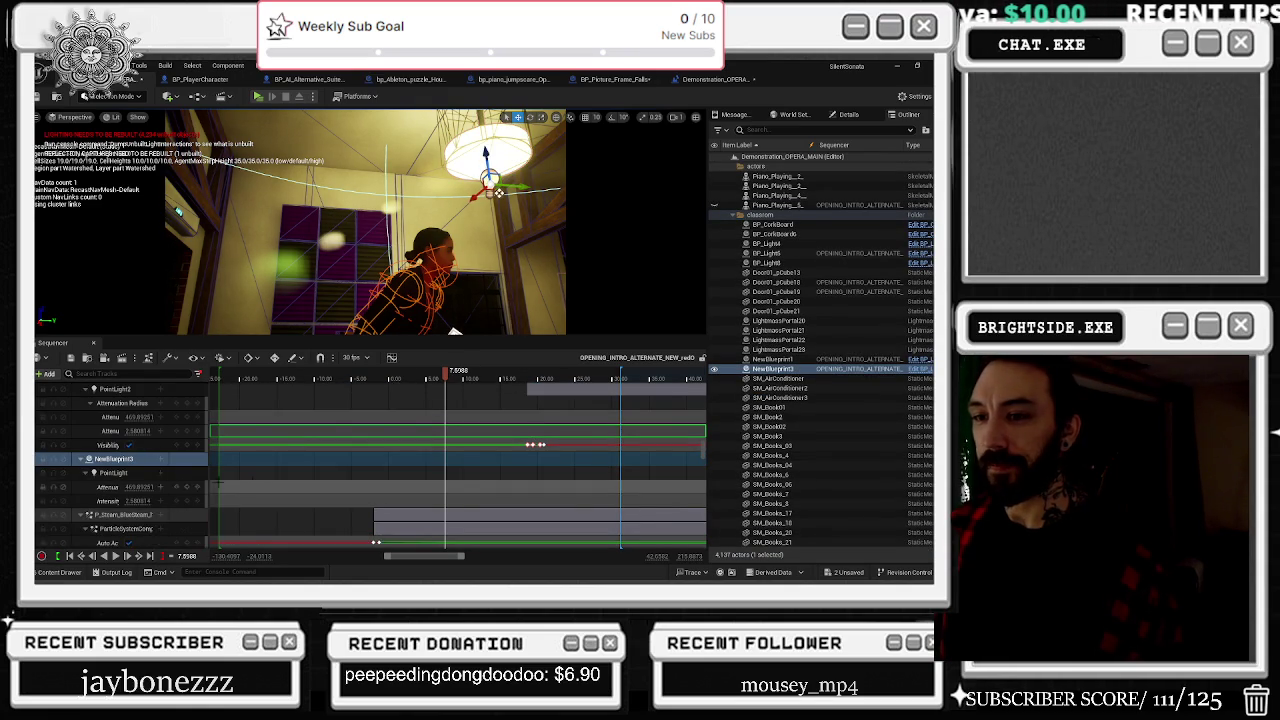
scroll(158, 484, down, 5)
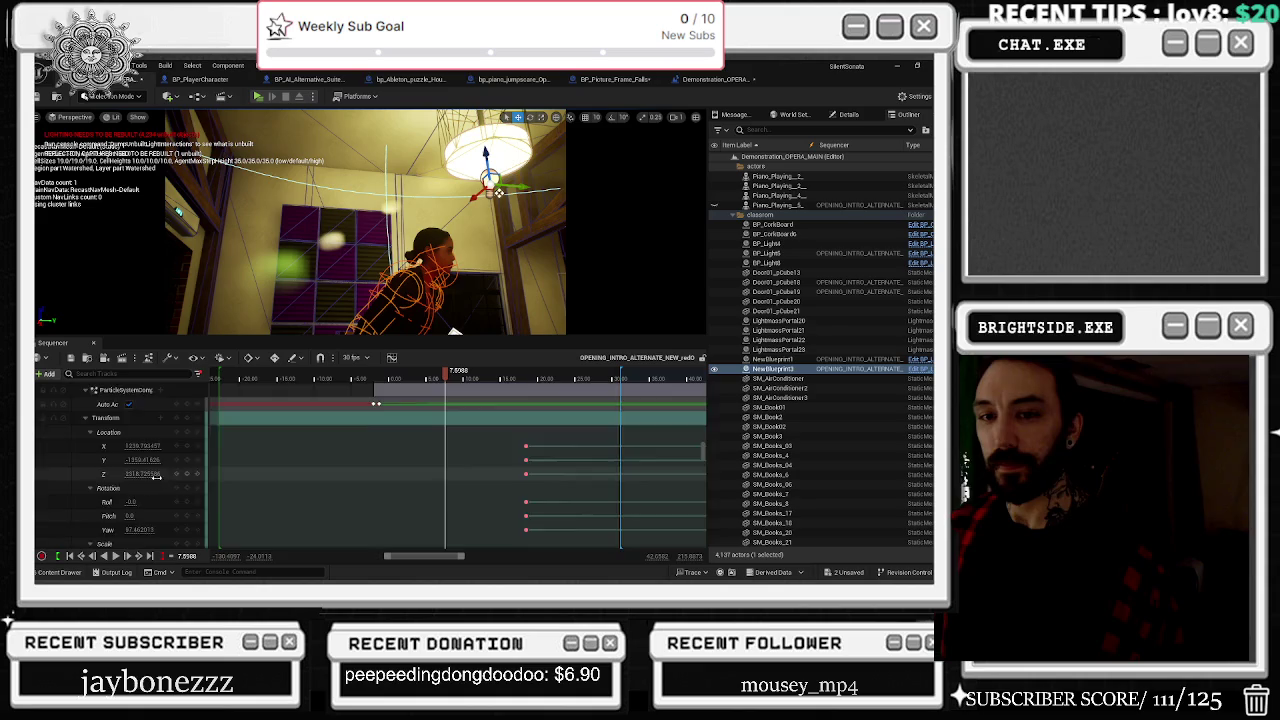
scroll(158, 484, up, 5)
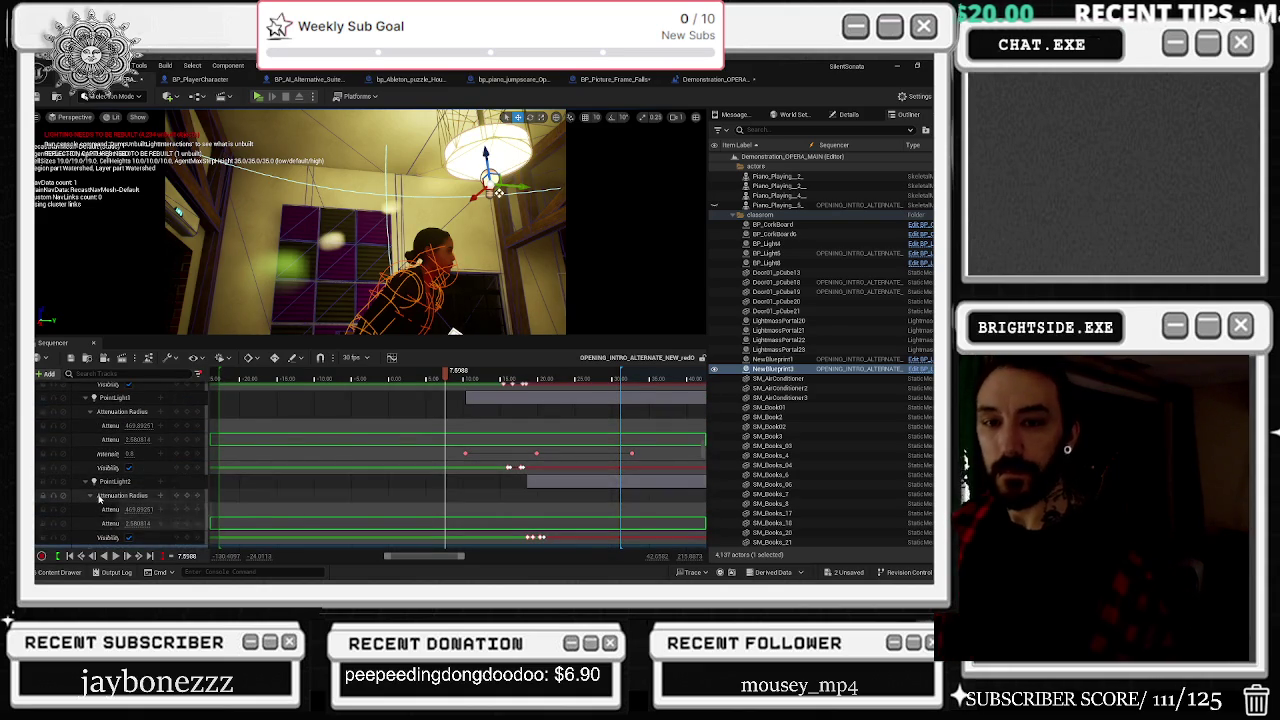
scroll(120, 480, up, 2)
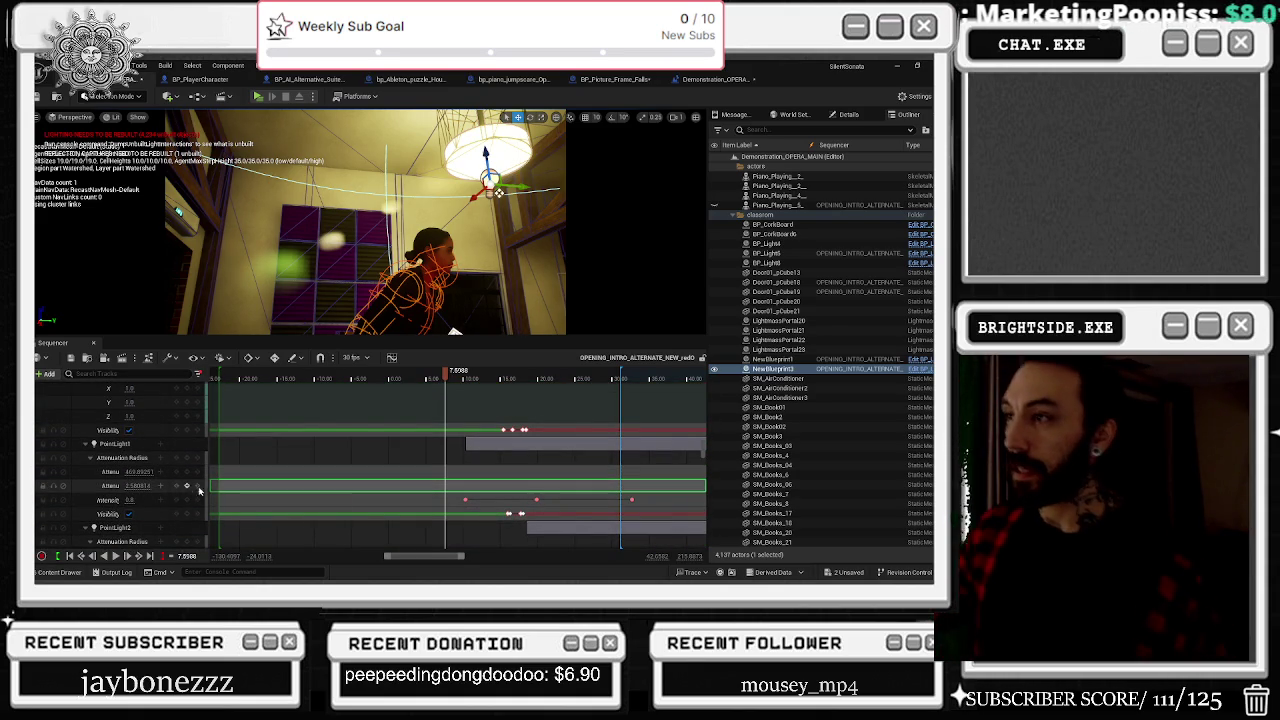
scroll(194, 491, down, 5)
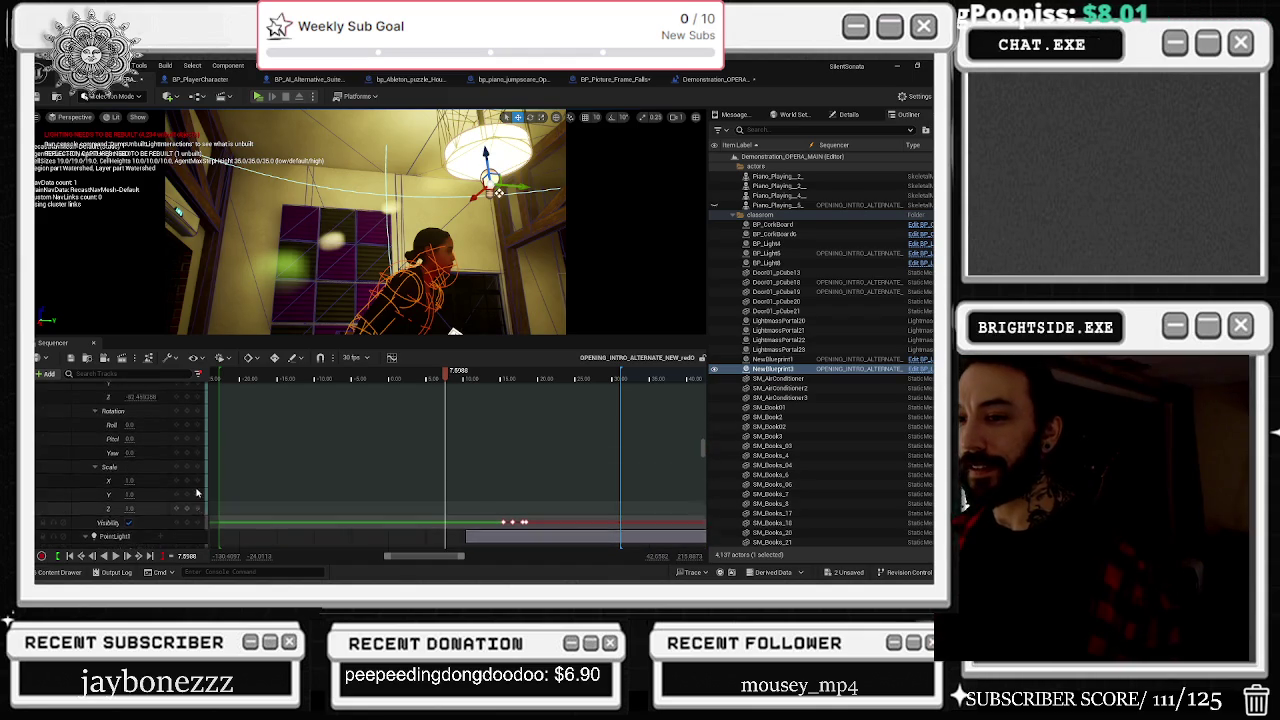
scroll(170, 450, down, 4)
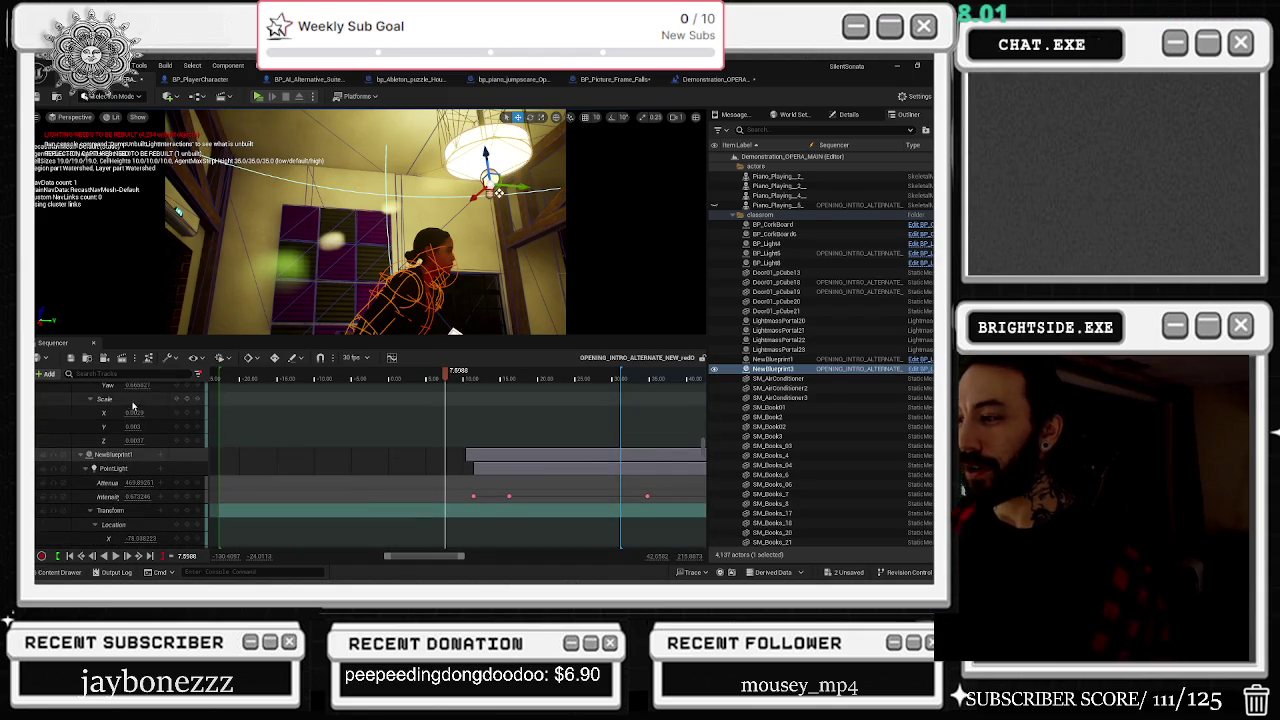
scroll(150, 430, down, 8)
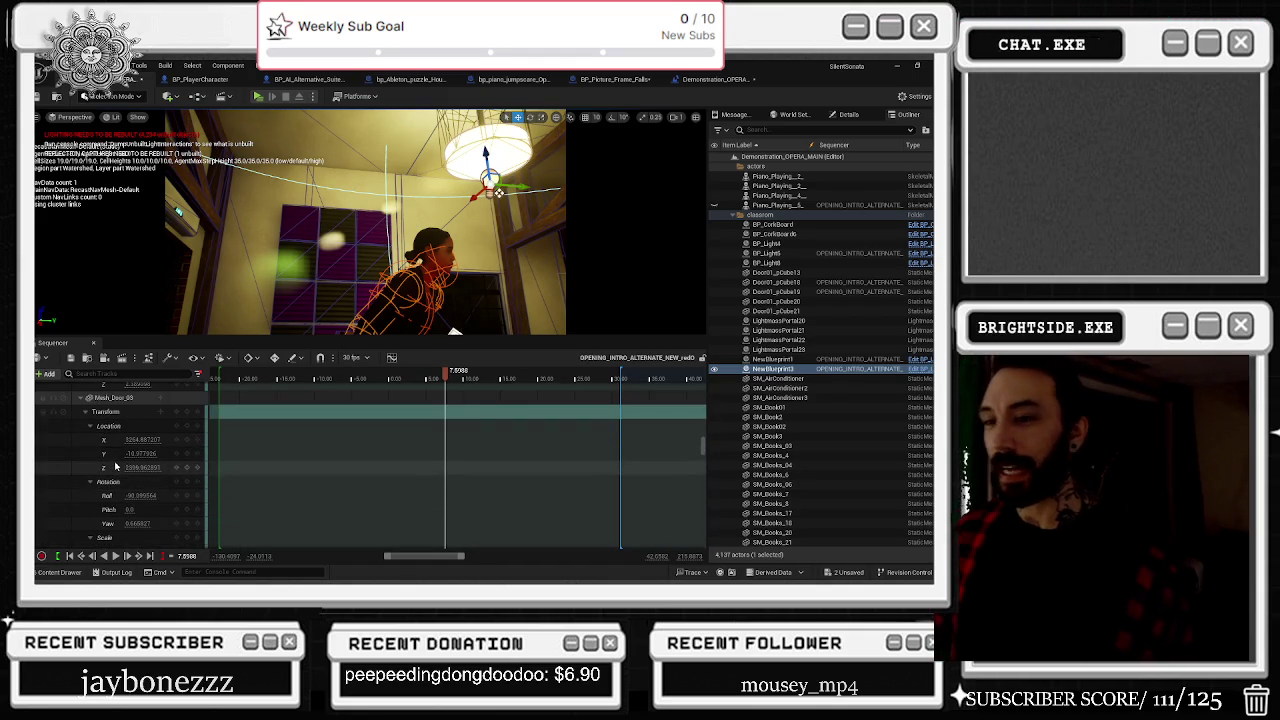
scroll(114, 464, down, 5)
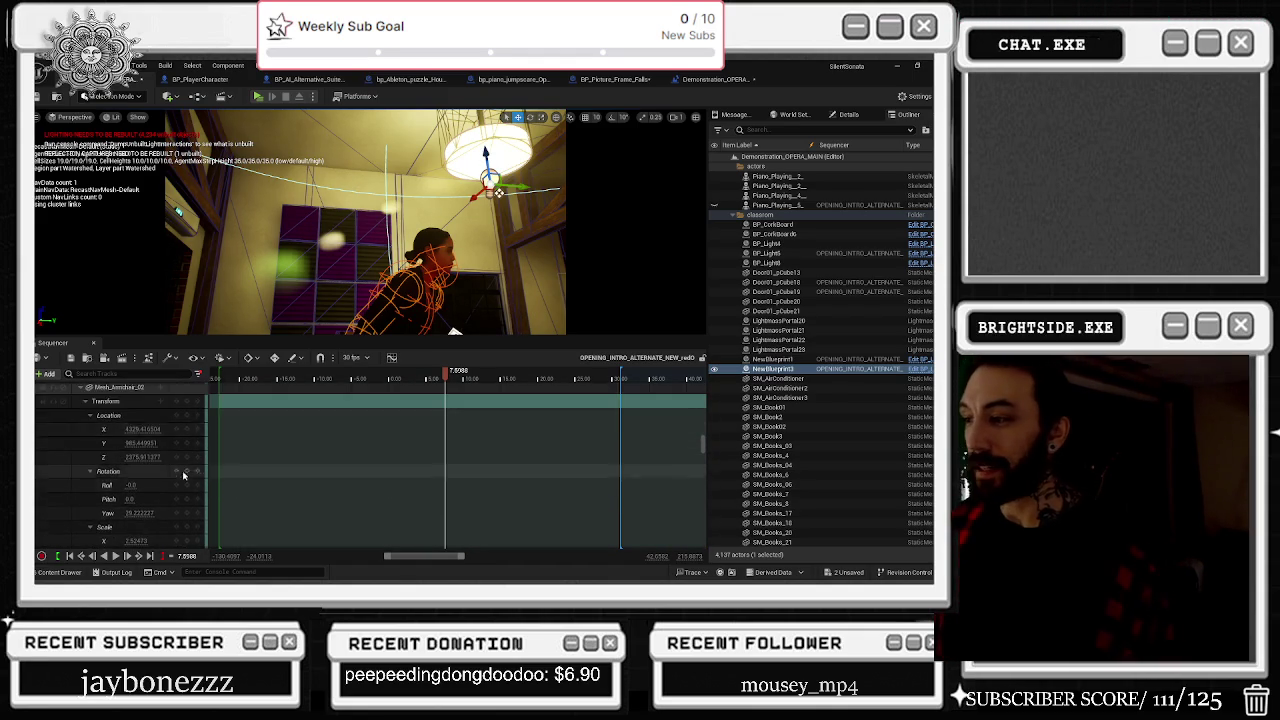
scroll(159, 535, up, 2)
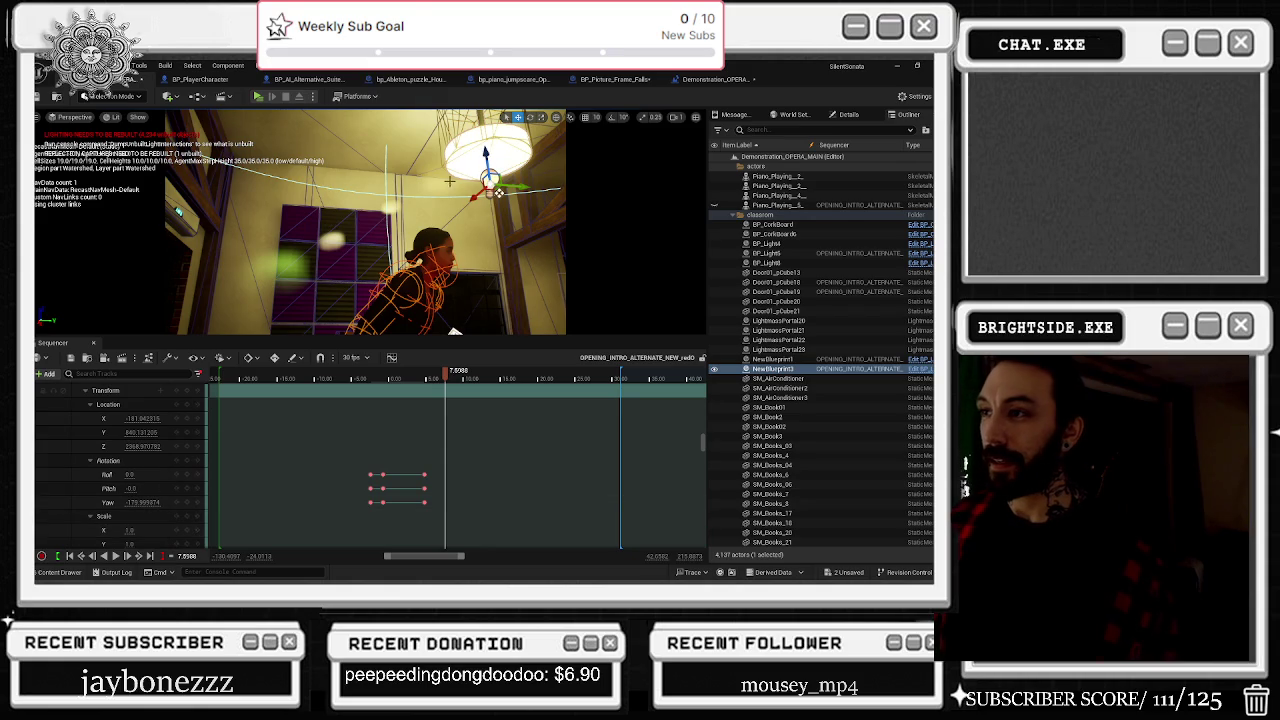
Step: Reselect the ceiling lamp and scroll through its PointLight visibility and intensity tracks
click(491, 181)
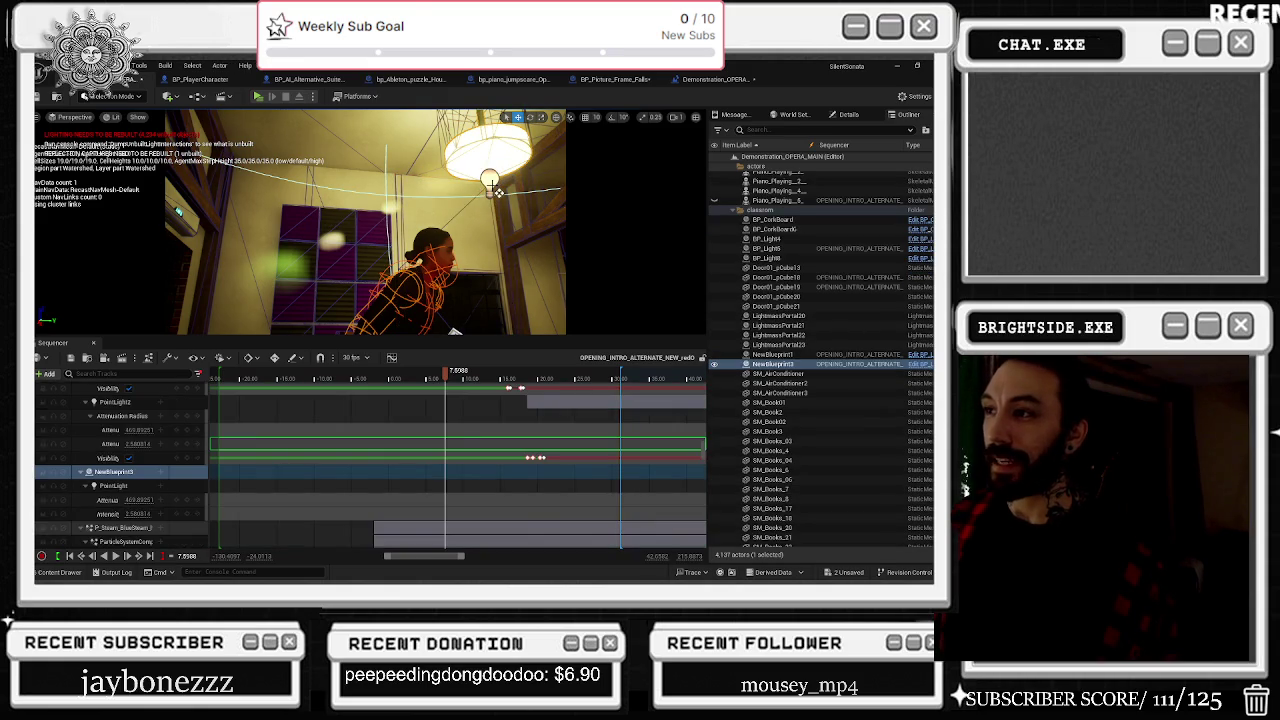
click(498, 192)
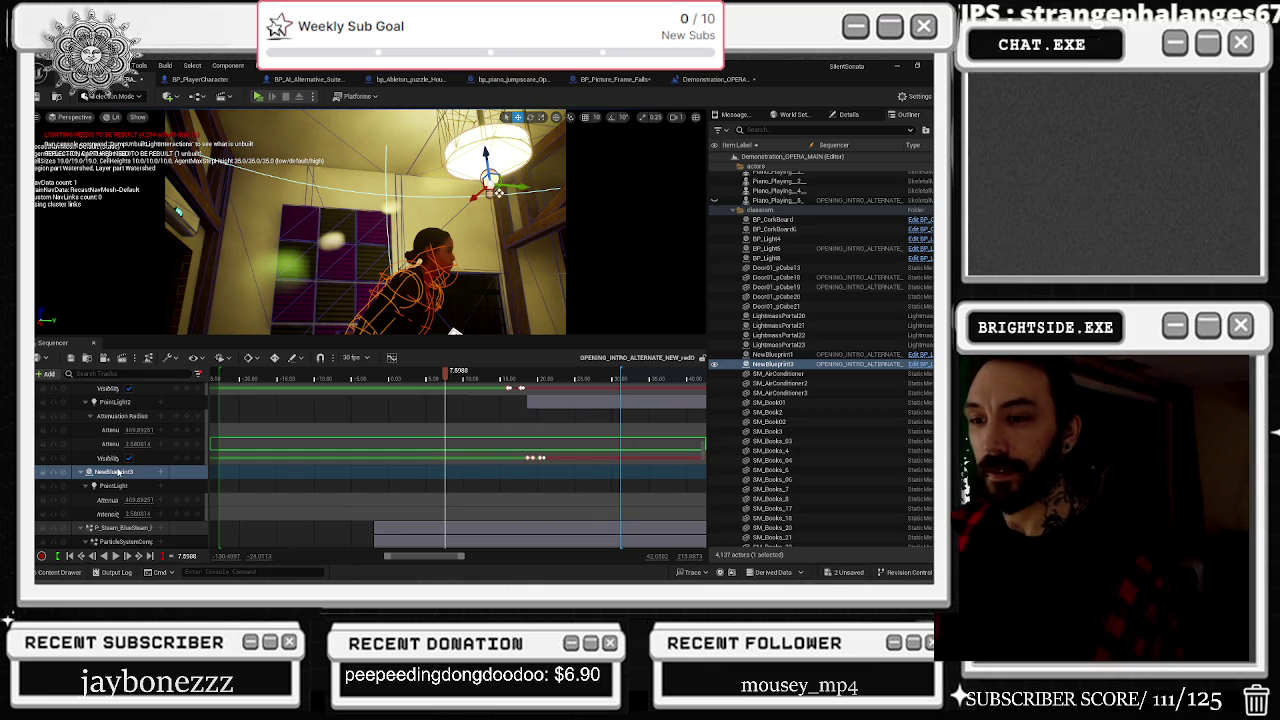
scroll(128, 476, down, 3)
scroll(133, 478, down, 6)
scroll(130, 483, up, 5)
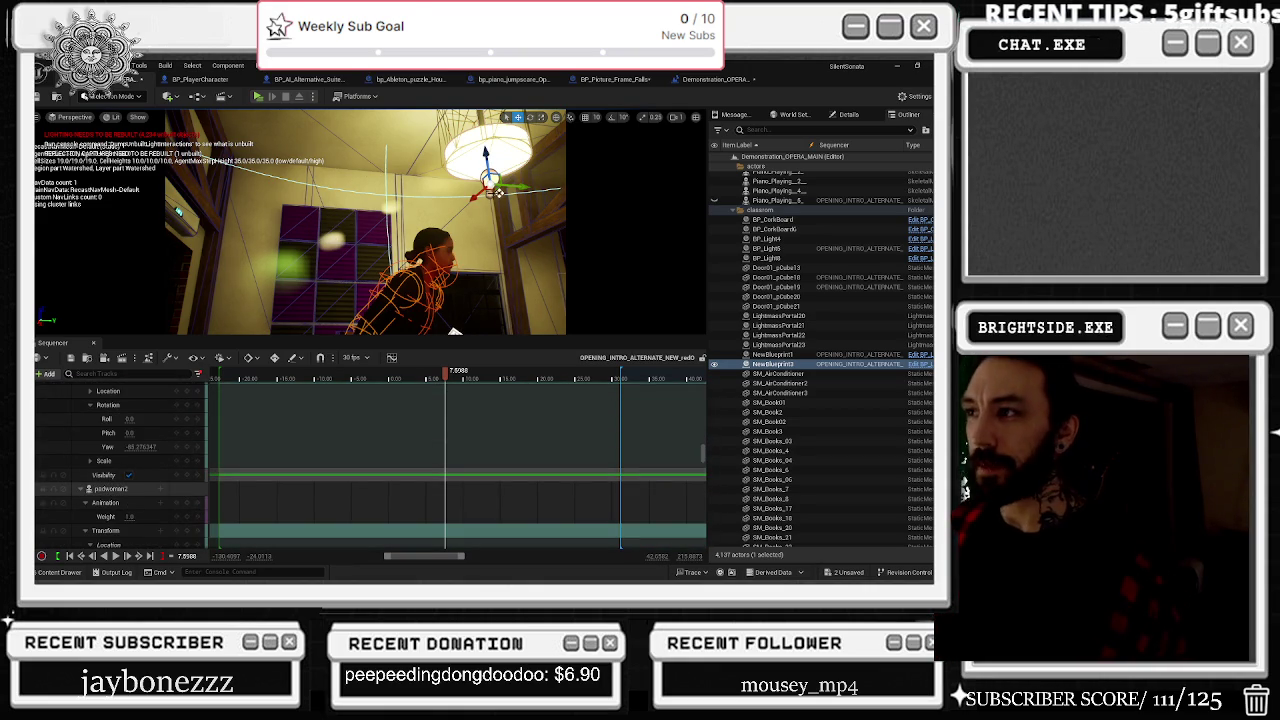
scroll(134, 467, down, 5)
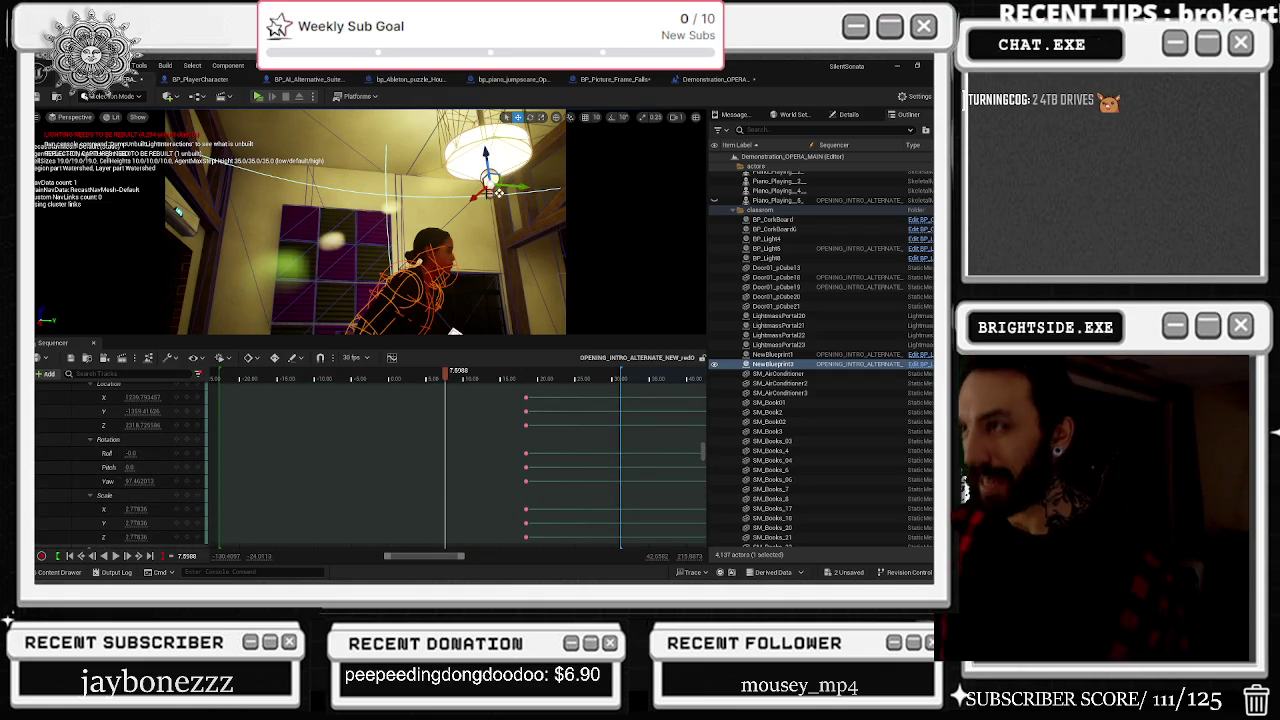
scroll(130, 460, down, 5)
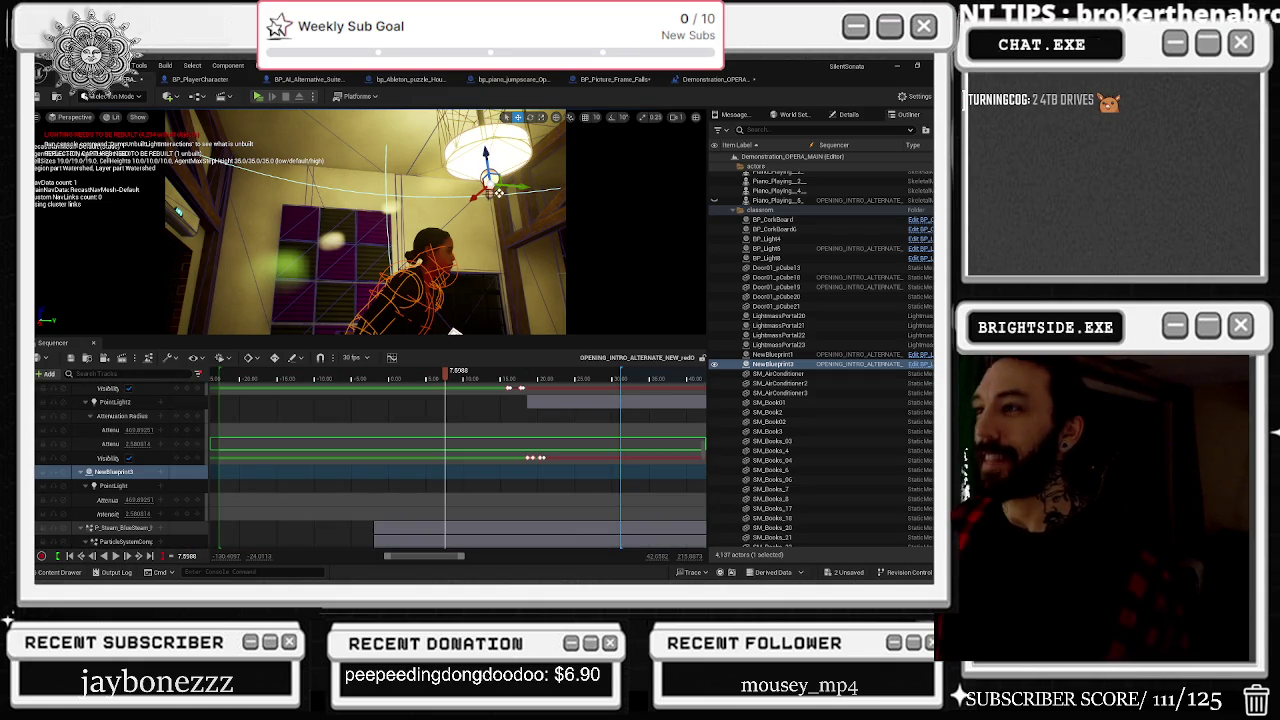
click(498, 192)
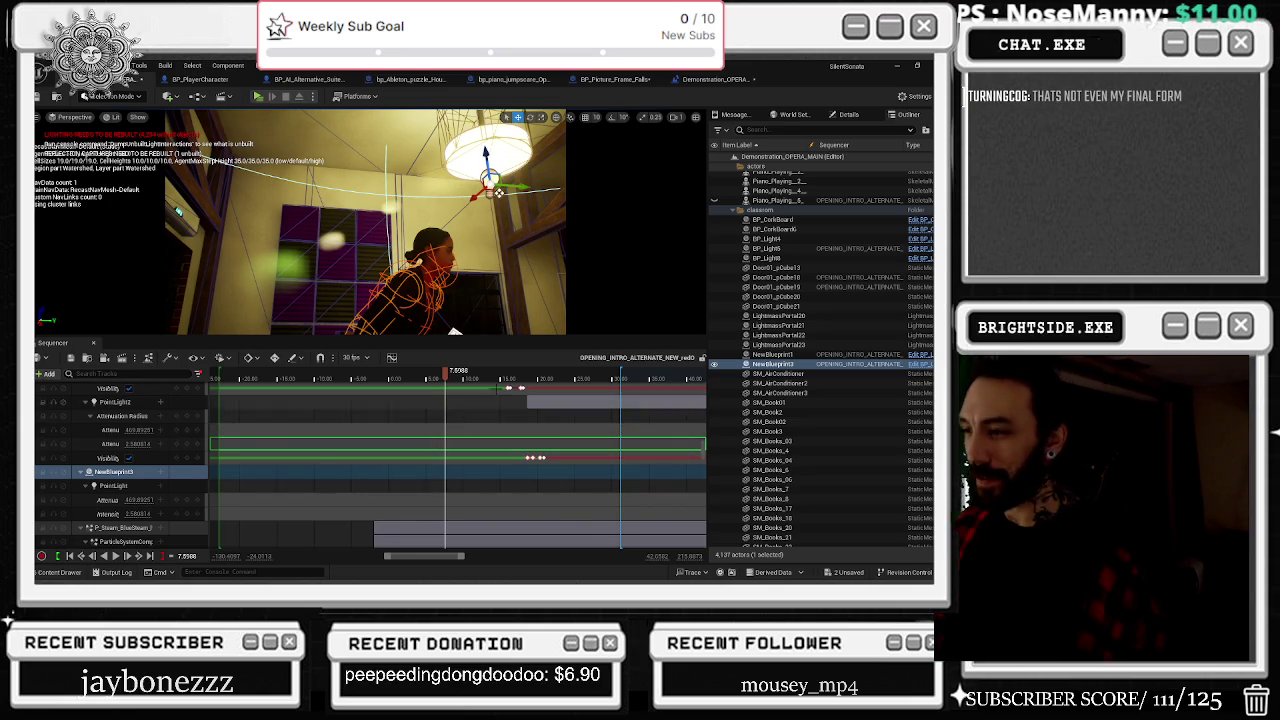
Step: Scrub between about 17.7 s and 18 s to check the lamp flicker, then select NewBlueprint1
click(520, 380)
mouse_move(520, 391)
mouse_down()
mouse_move(621, 415)
mouse_move(563, 432)
mouse_move(596, 434)
mouse_up()
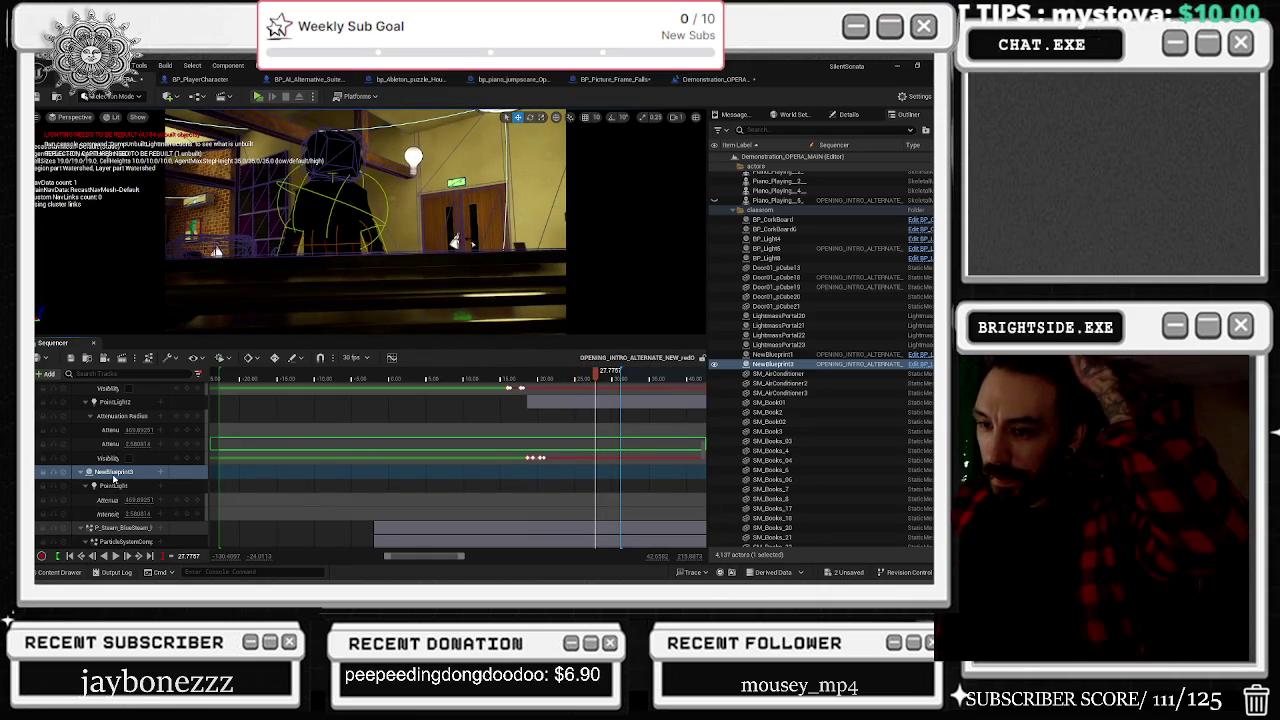
mouse_move(590, 378)
mouse_down()
mouse_move(514, 382)
mouse_move(538, 384)
mouse_up()
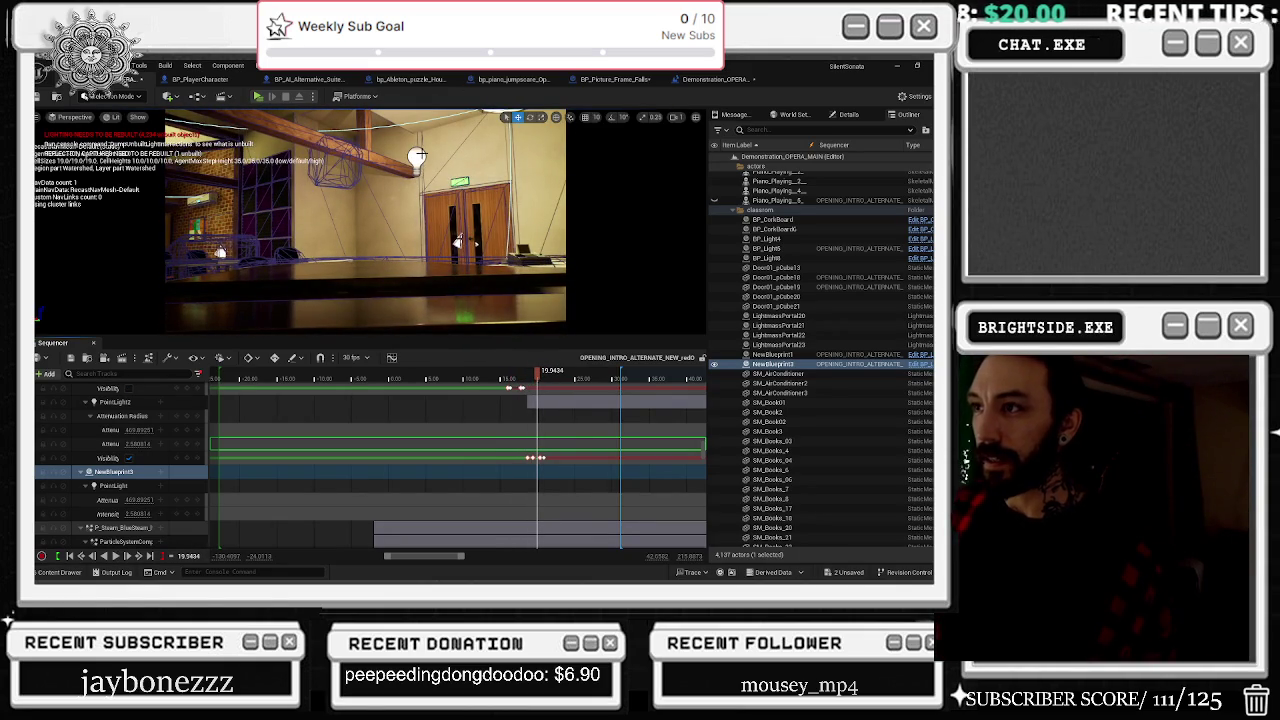
click(550, 491)
Step: Jump to the last Visibility keyframe, preview from there, and undo the previous Move Keys
scroll(550, 491, down, 3)
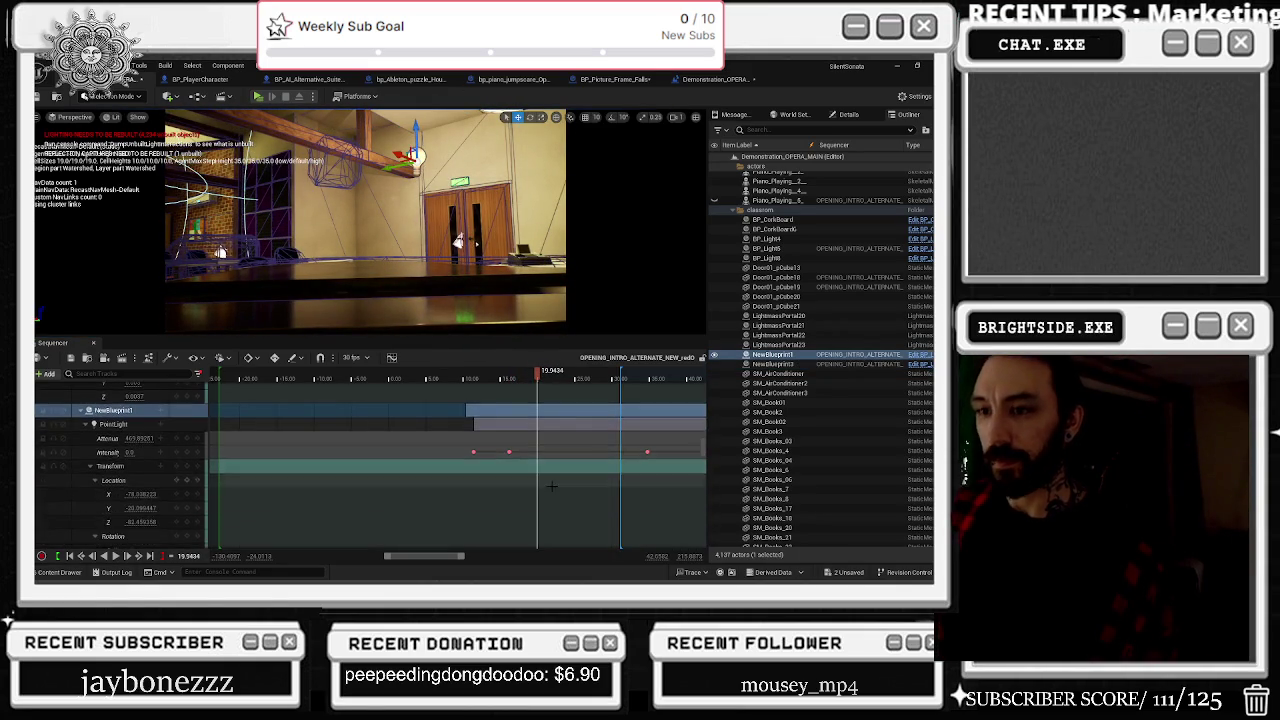
scroll(550, 491, down, 2)
scroll(522, 512, up, 3)
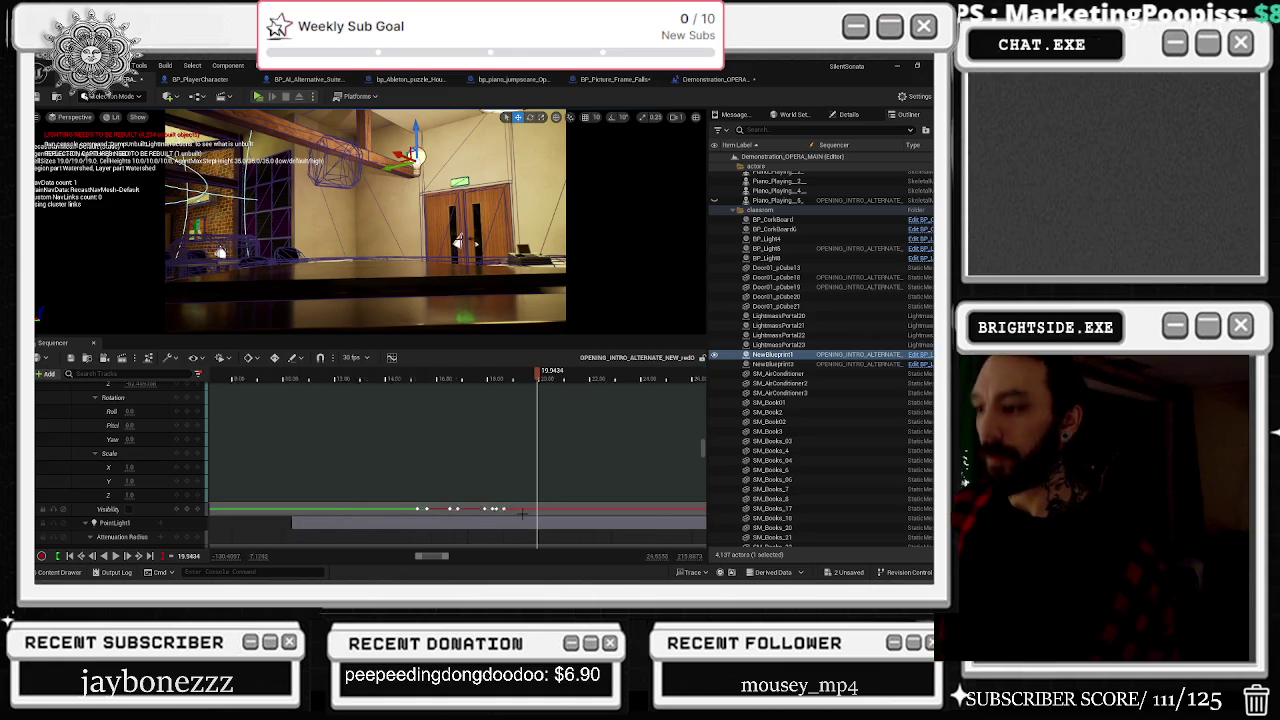
click(487, 510)
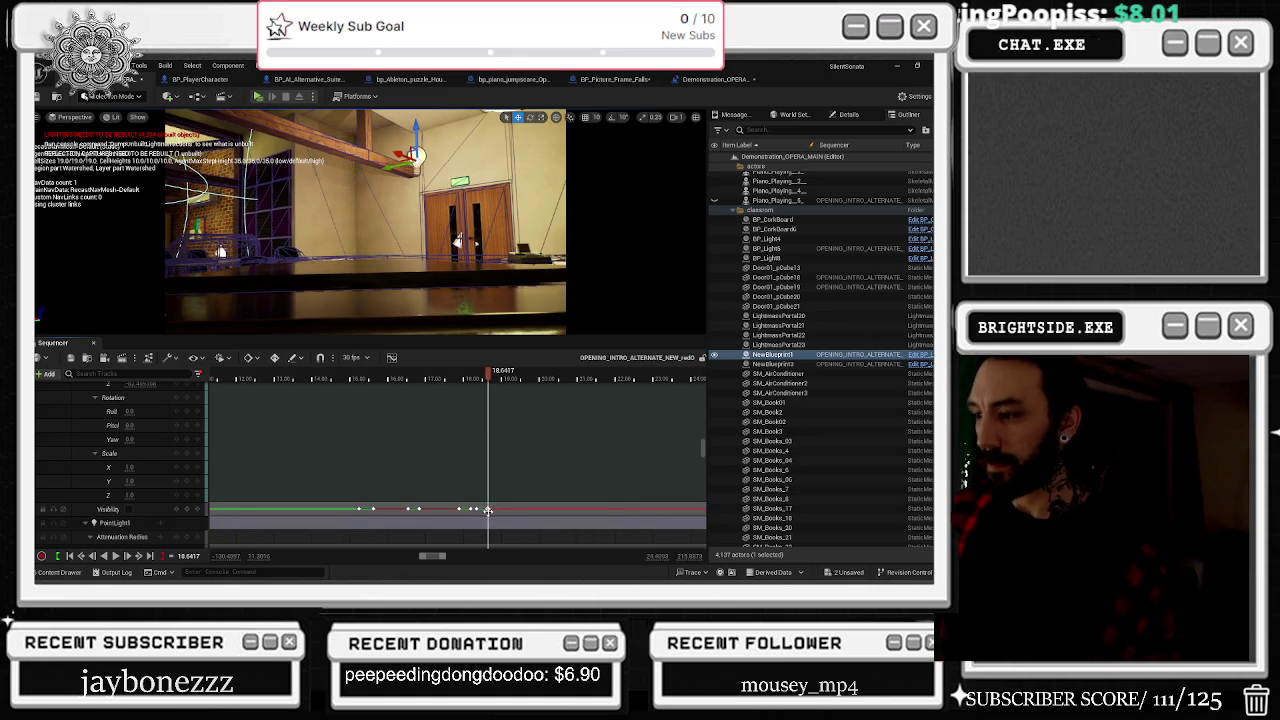
scroll(507, 510, up, 3)
key(space)
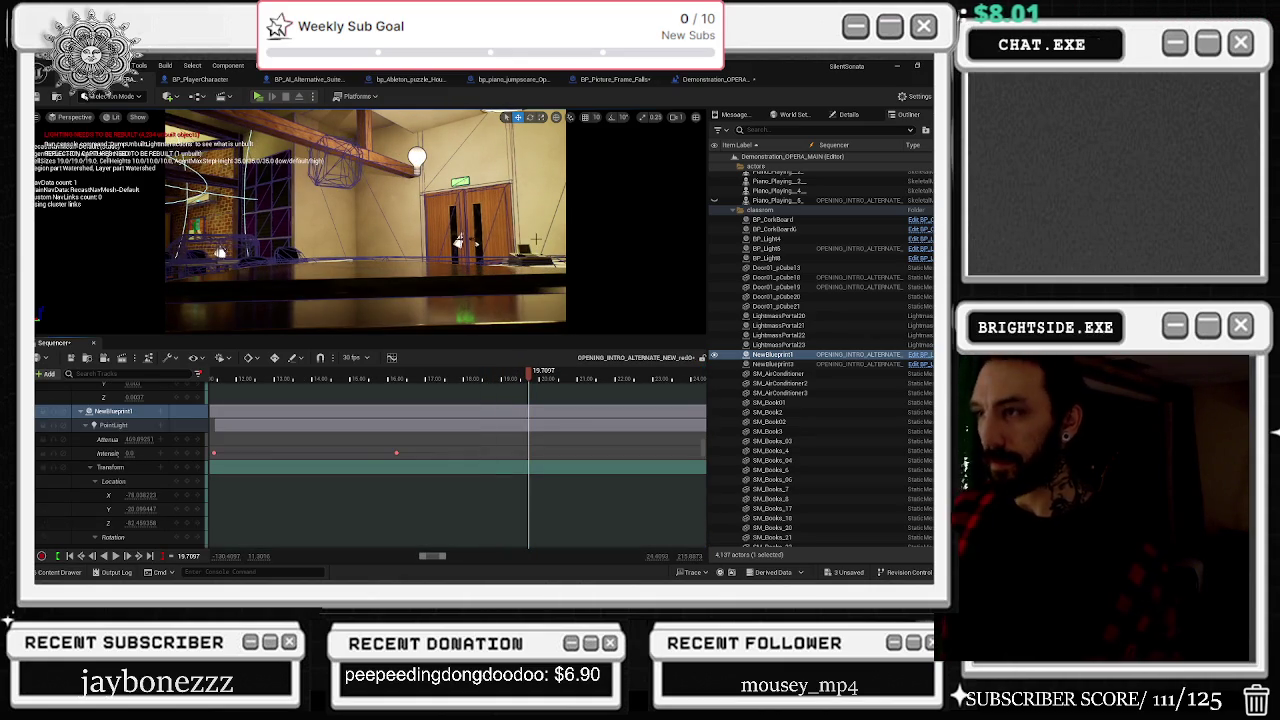
key(ctrl+z)
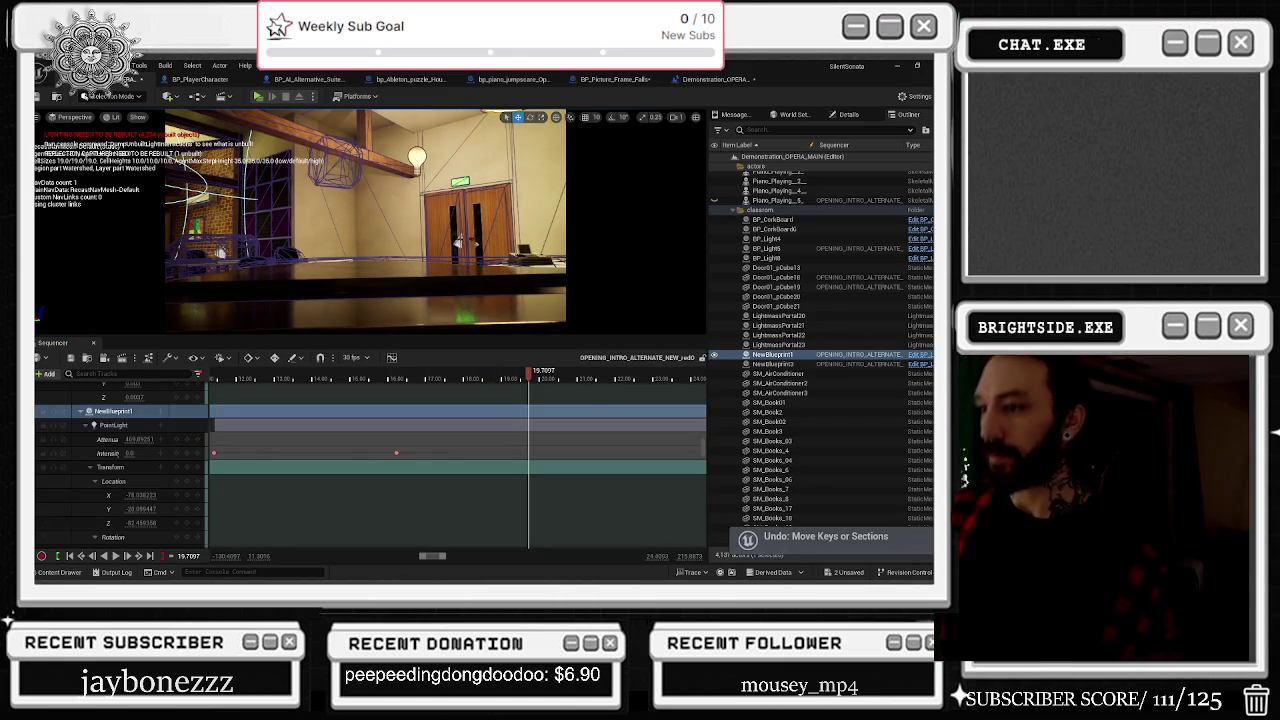
Step: Shift a PointLight1 Visibility keyframe later, check the first key, and move to about 17.2 s
scroll(466, 456, down, 3)
ctrl+scroll(466, 456, up, 3)
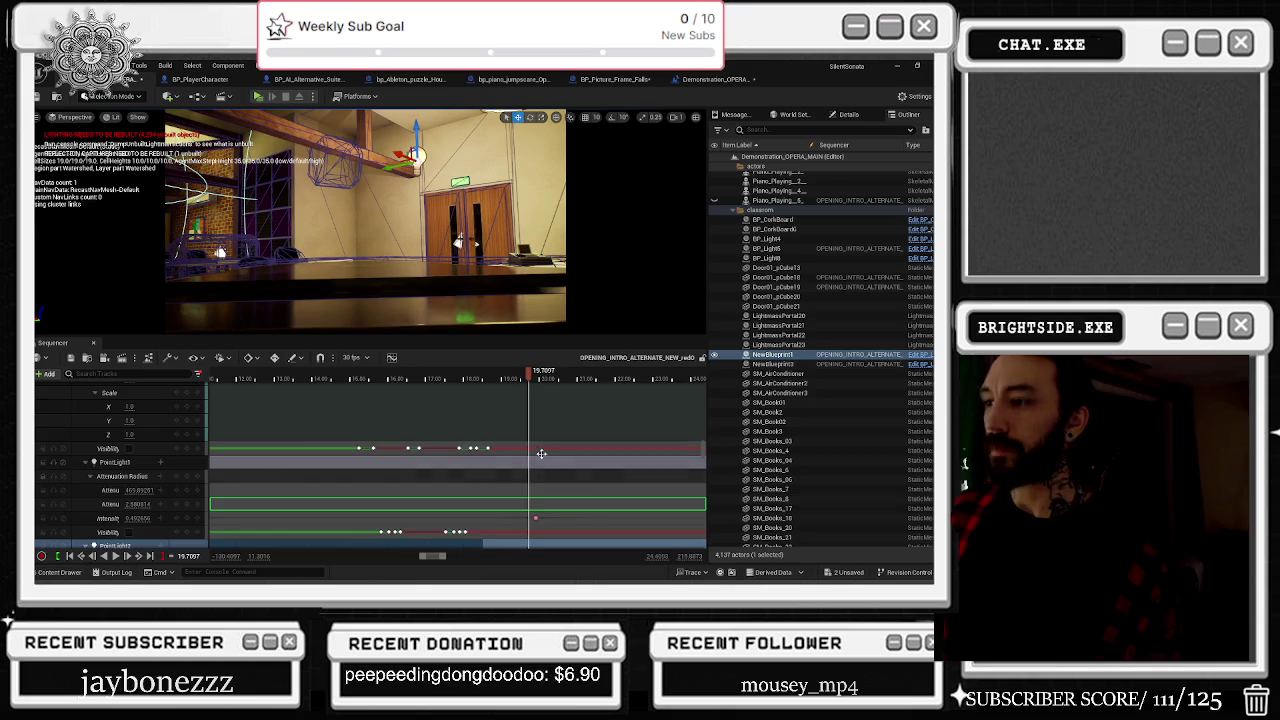
drag(308, 448, 462, 448)
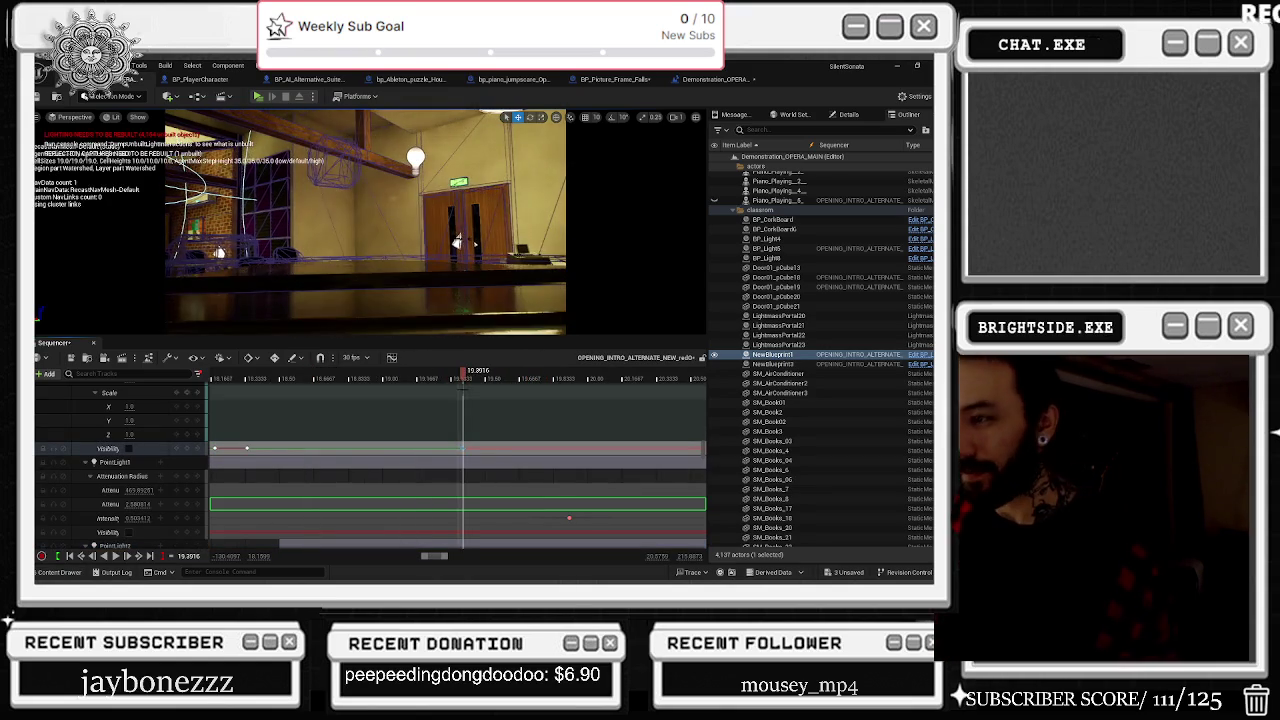
click(255, 376)
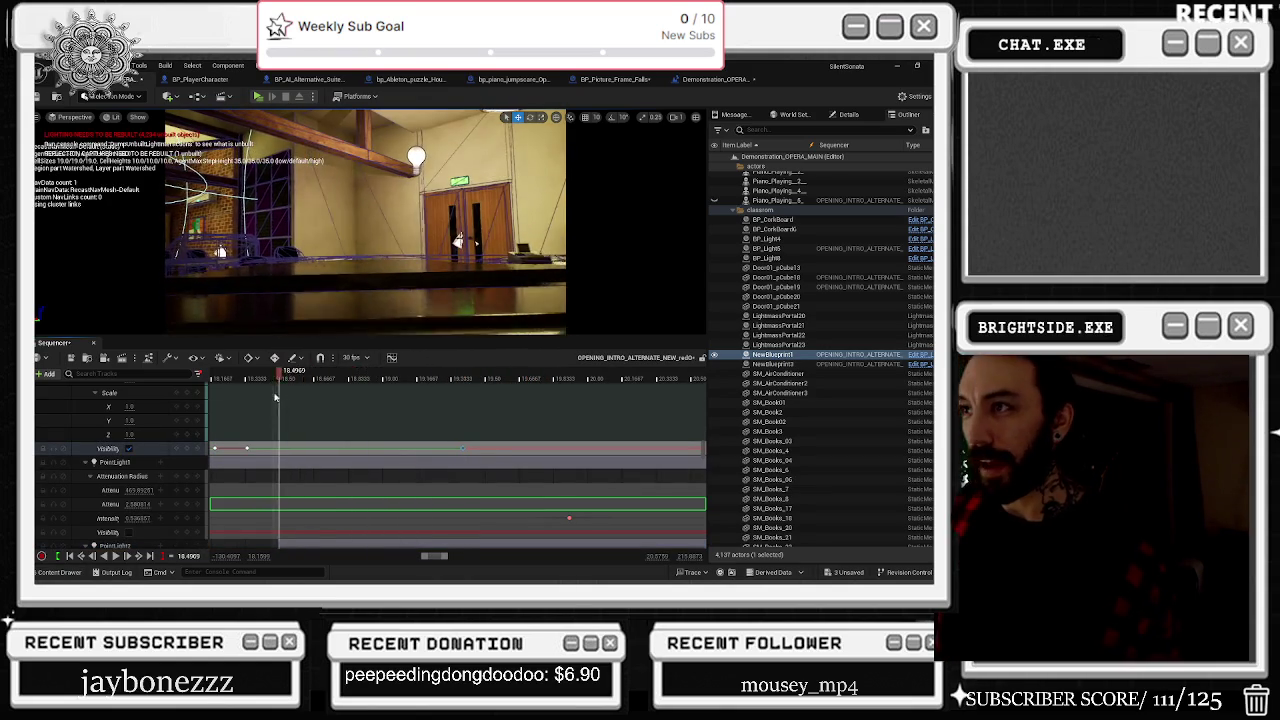
click(249, 448)
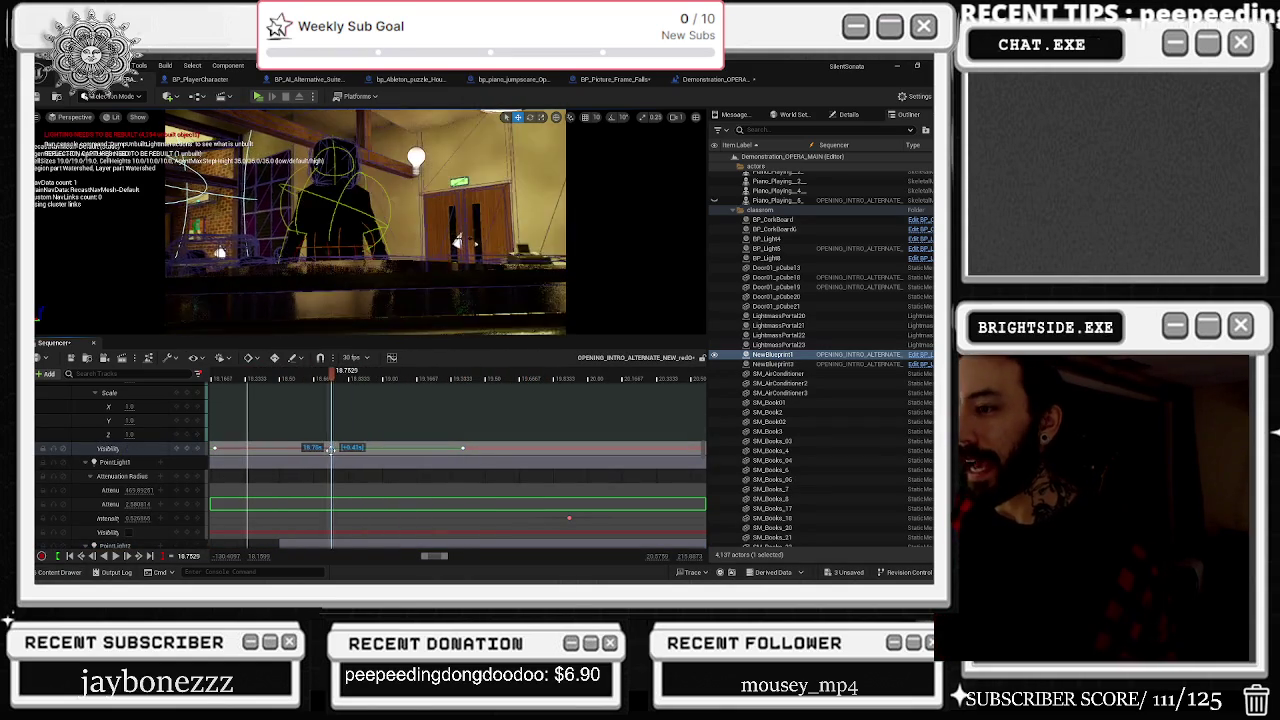
scroll(309, 418, left, 3)
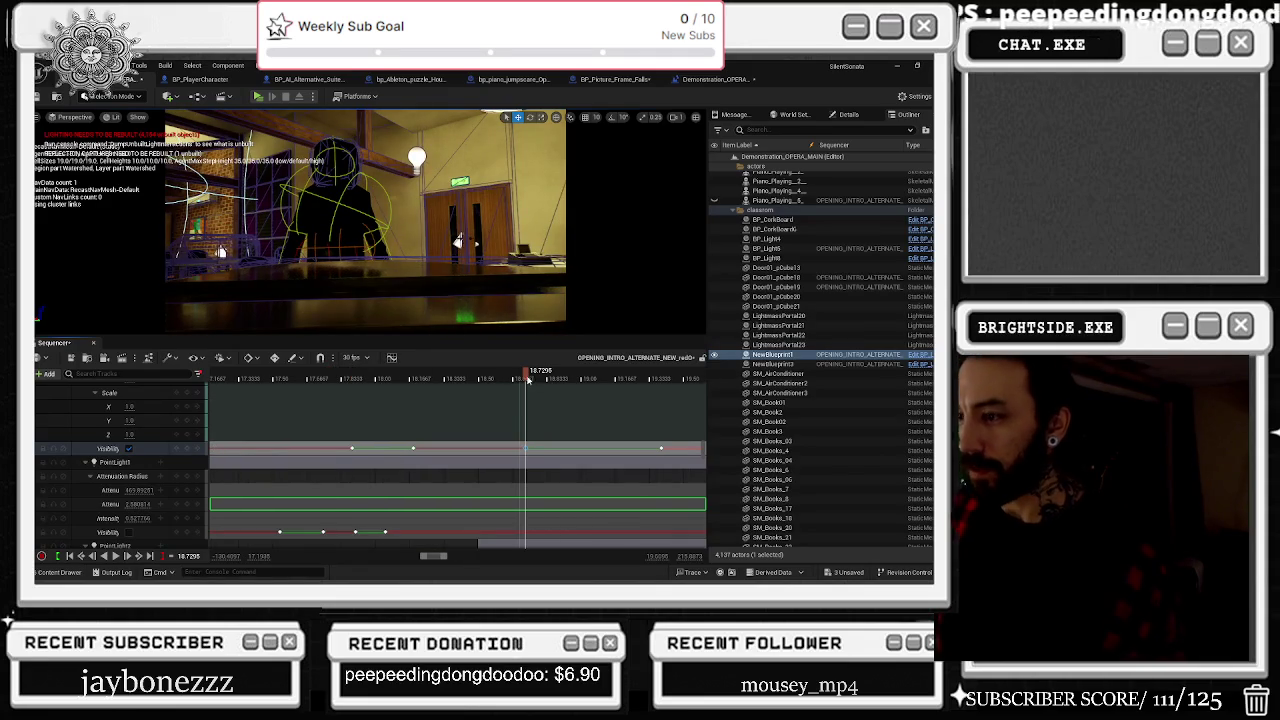
scroll(289, 430, up, 5)
scroll(289, 430, down, 3)
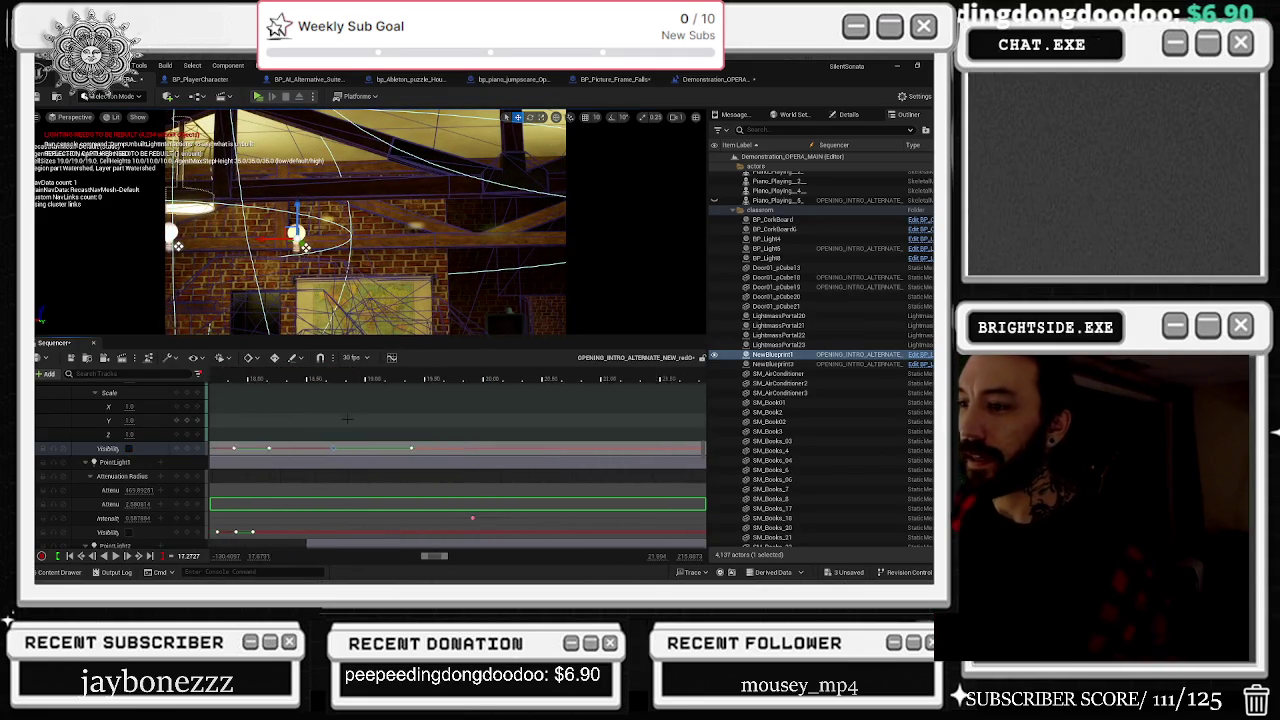
scroll(290, 410, left, 4)
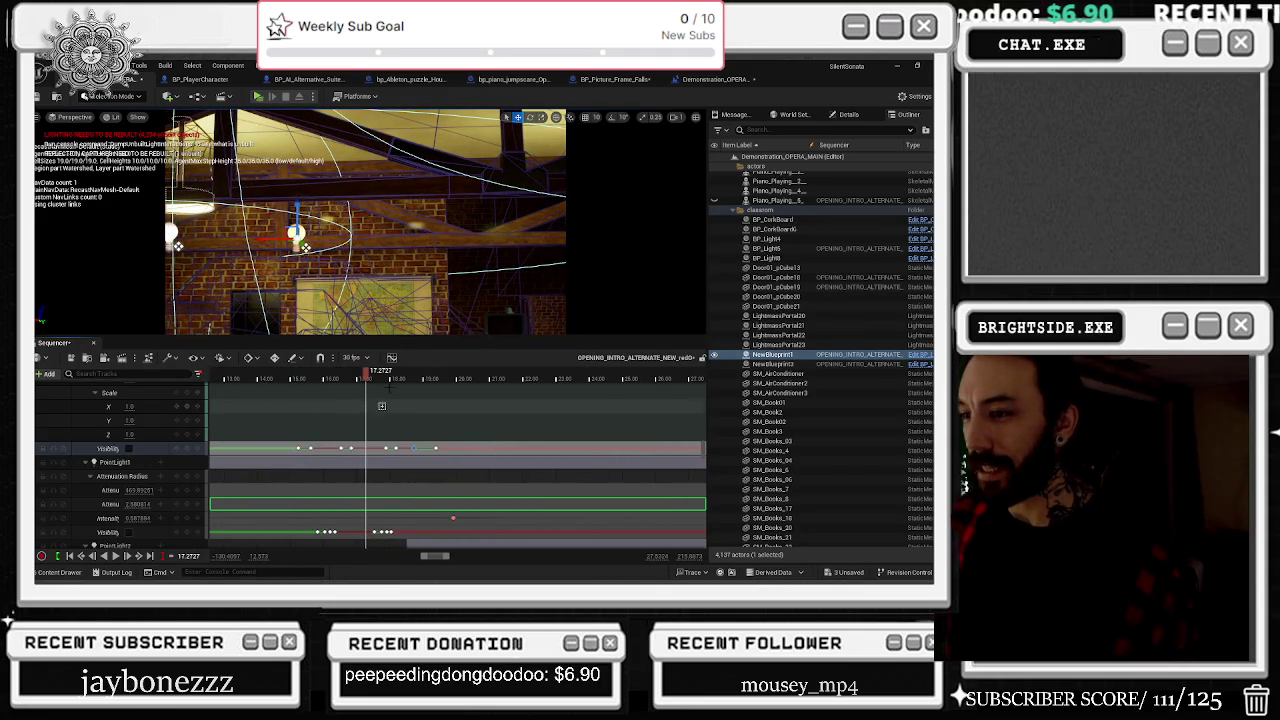
click(362, 380)
drag(350, 383, 262, 390)
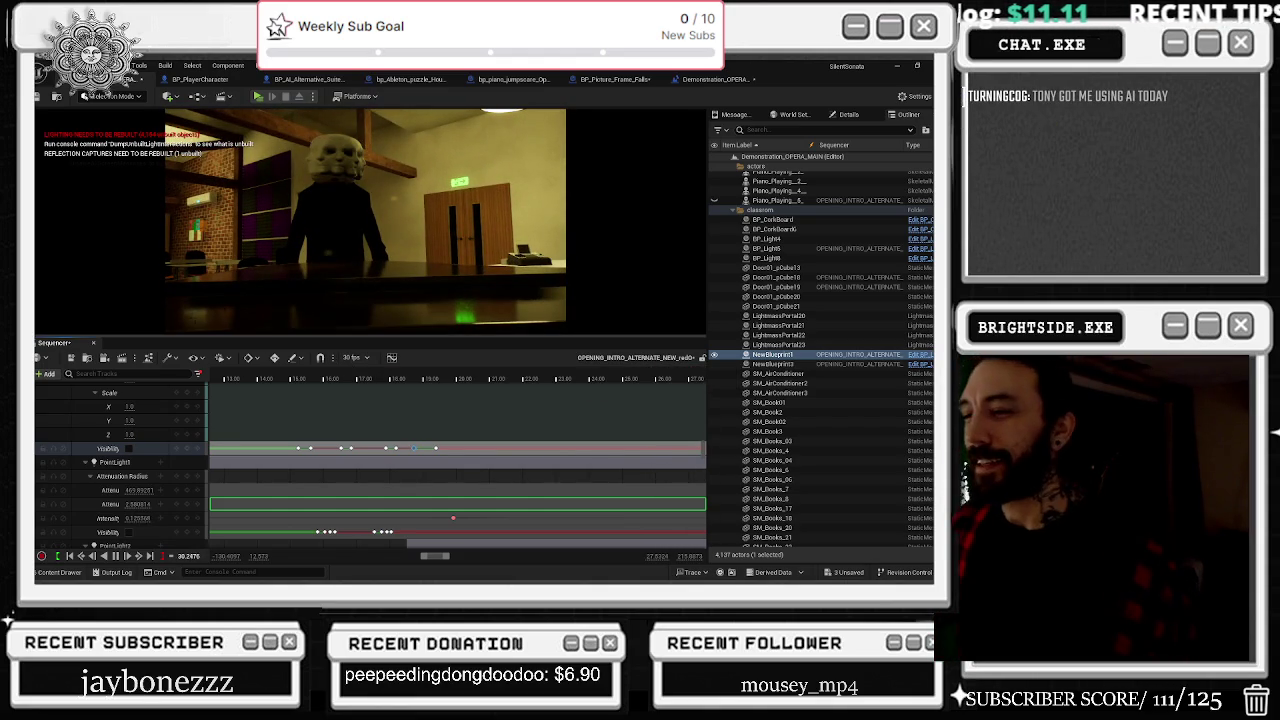
click(285, 378)
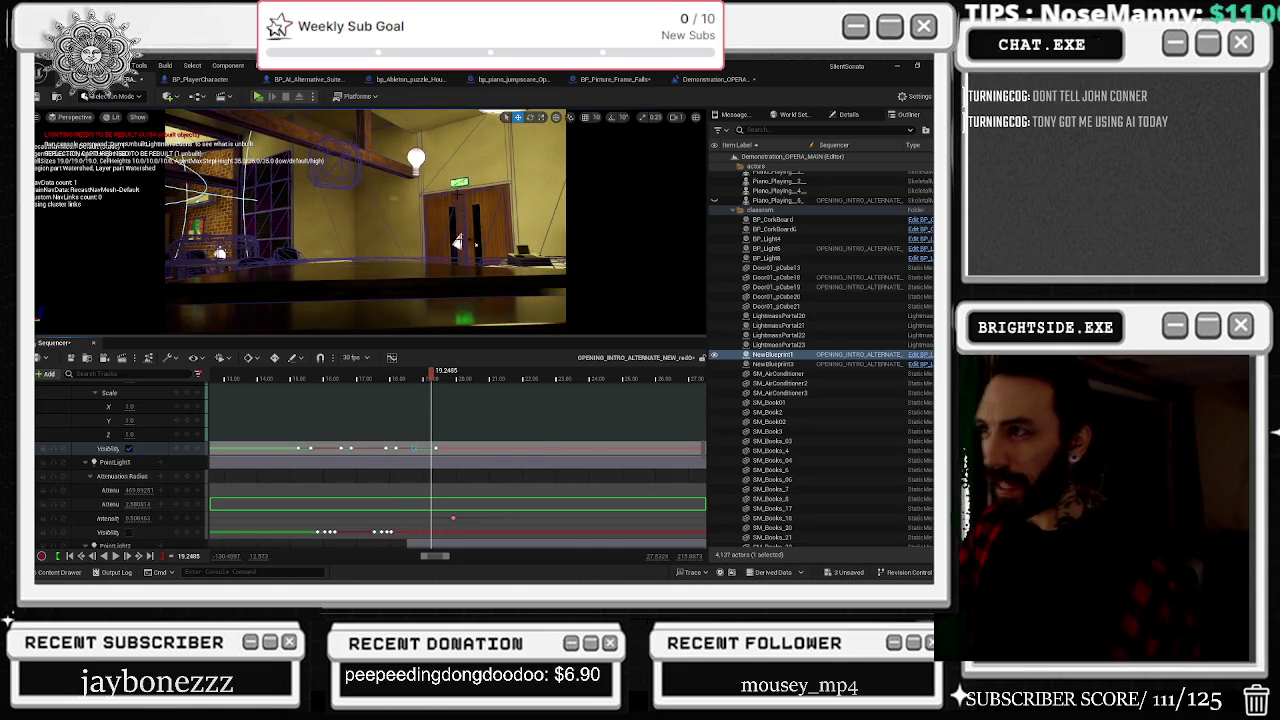
click(459, 183)
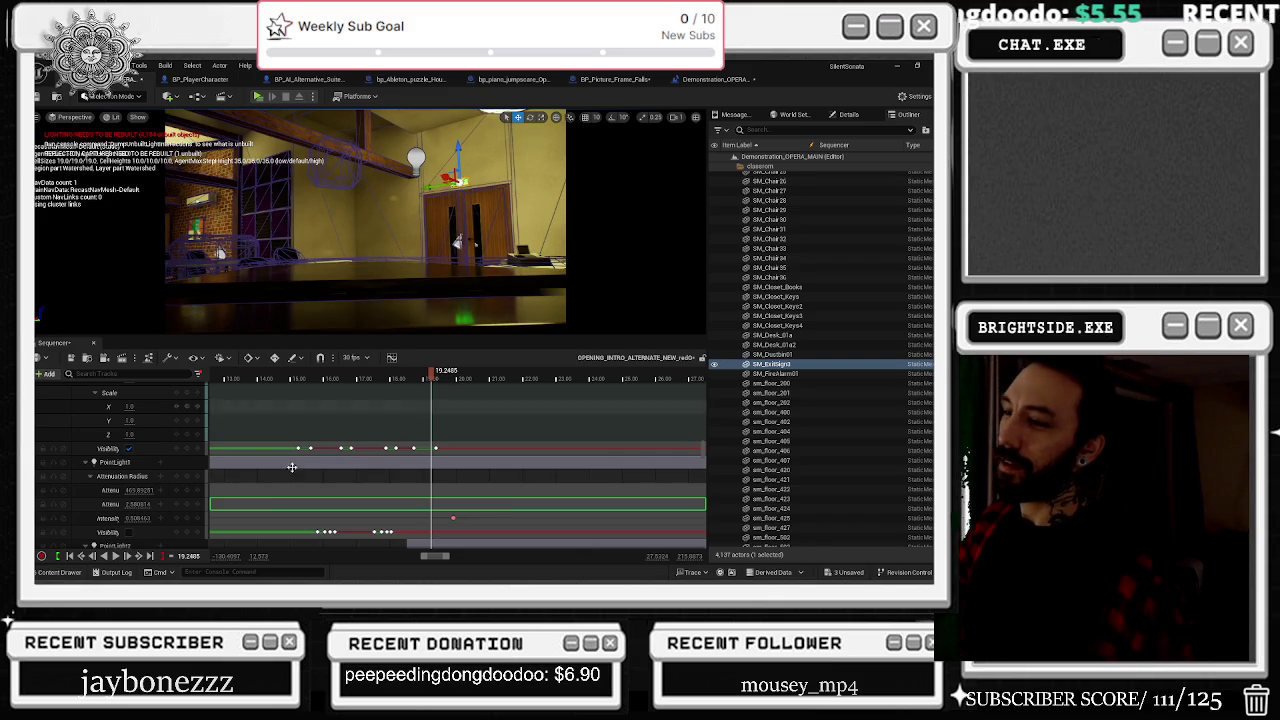
mouse_move(432, 376)
mouse_down()
mouse_move(297, 382)
mouse_move(360, 386)
mouse_up()
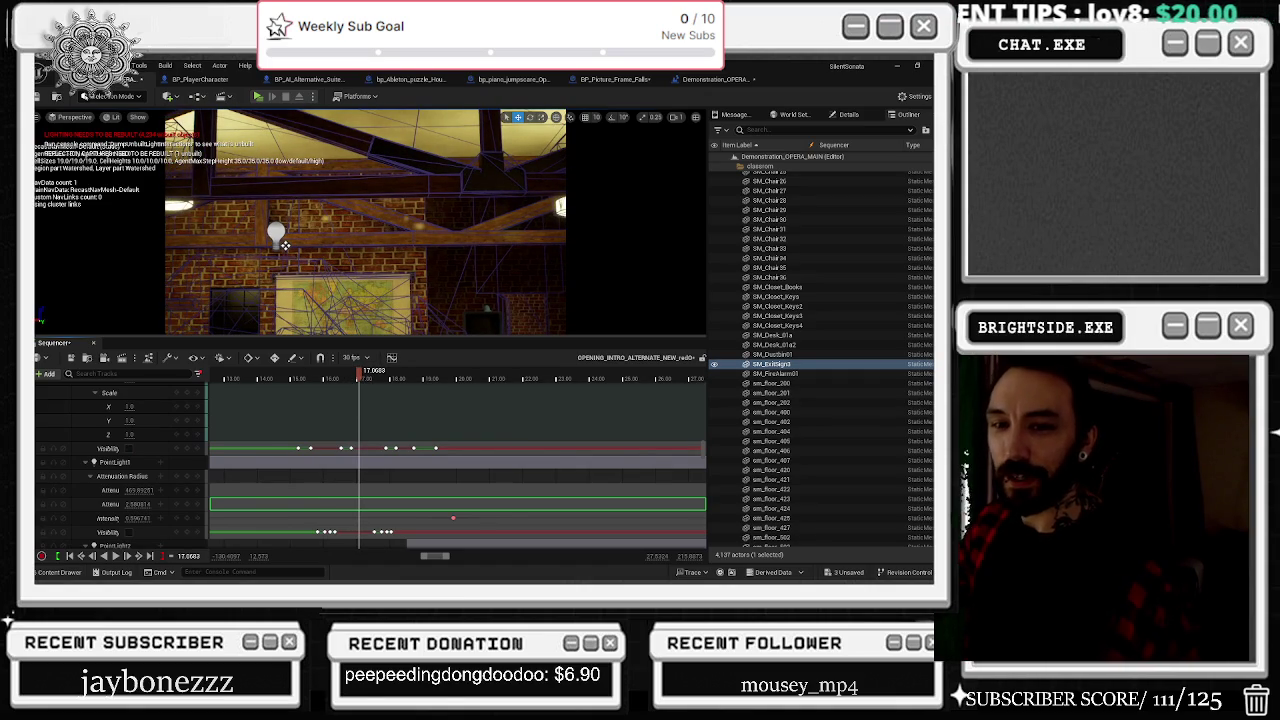
drag(360, 385, 298, 380)
key(space)
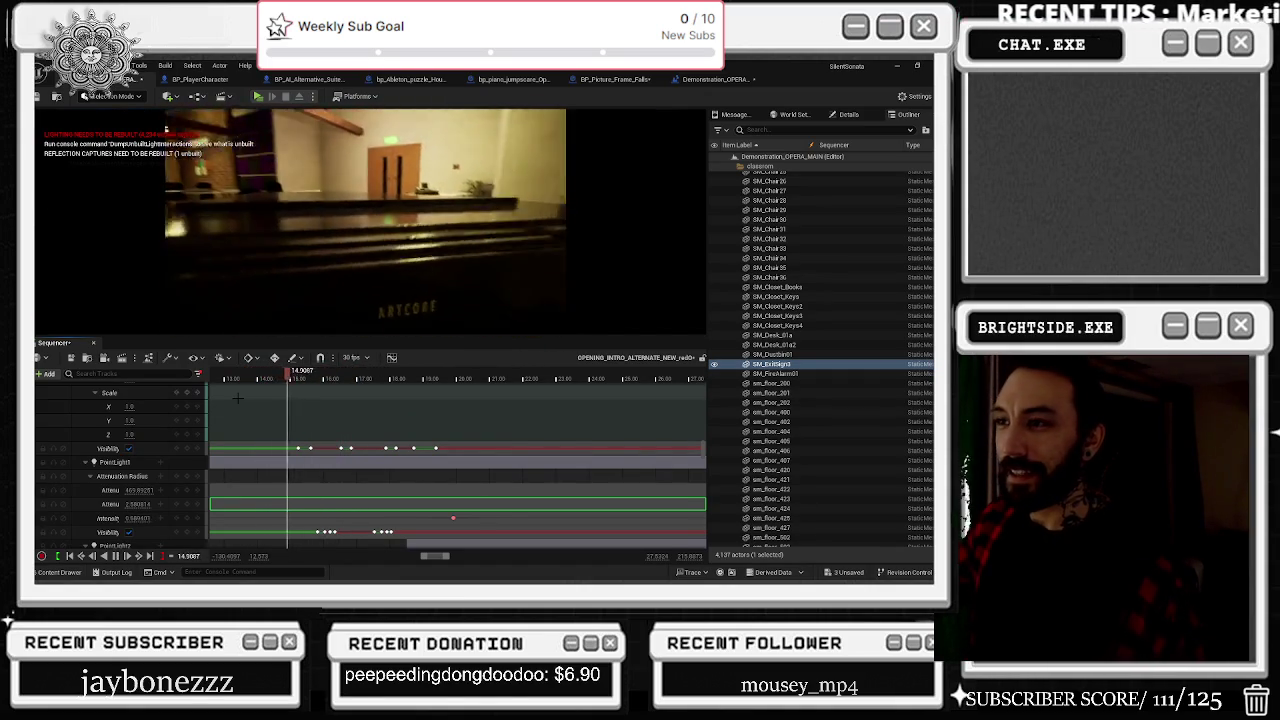
key(space)
drag(336, 508, 351, 502)
scroll(352, 498, up, 2)
scroll(351, 495, down, 2)
scroll(351, 470, up, 2)
click(336, 383)
mouse_move(336, 383)
mouse_down()
mouse_move(322, 382)
mouse_move(340, 385)
mouse_up()
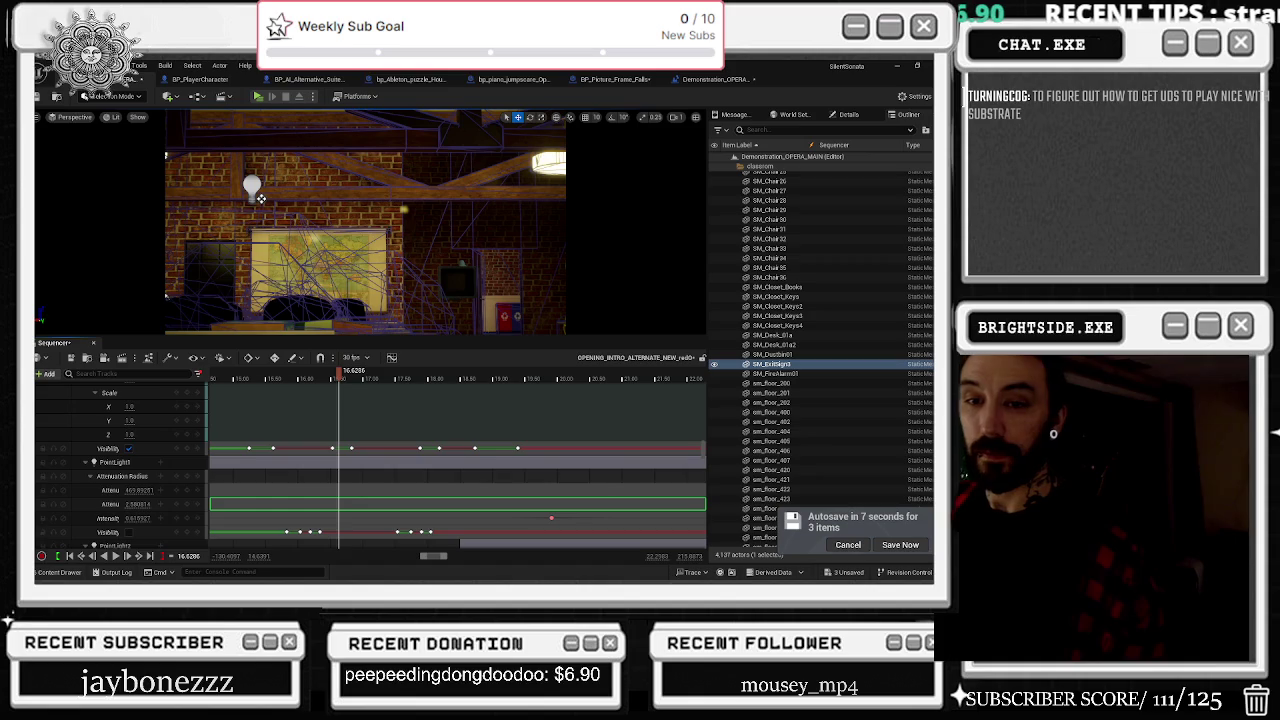
mouse_move(340, 372)
mouse_down()
mouse_move(252, 390)
mouse_move(457, 421)
mouse_up()
key(space)
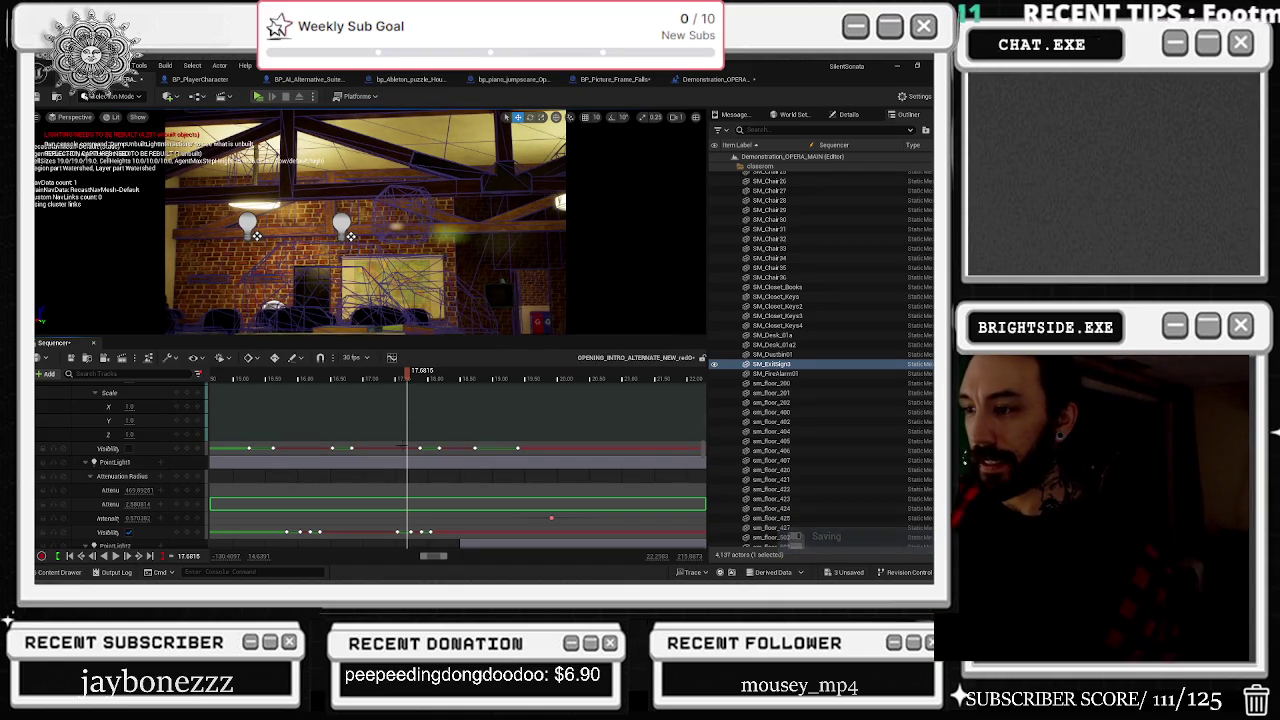
click(319, 533)
click(352, 528)
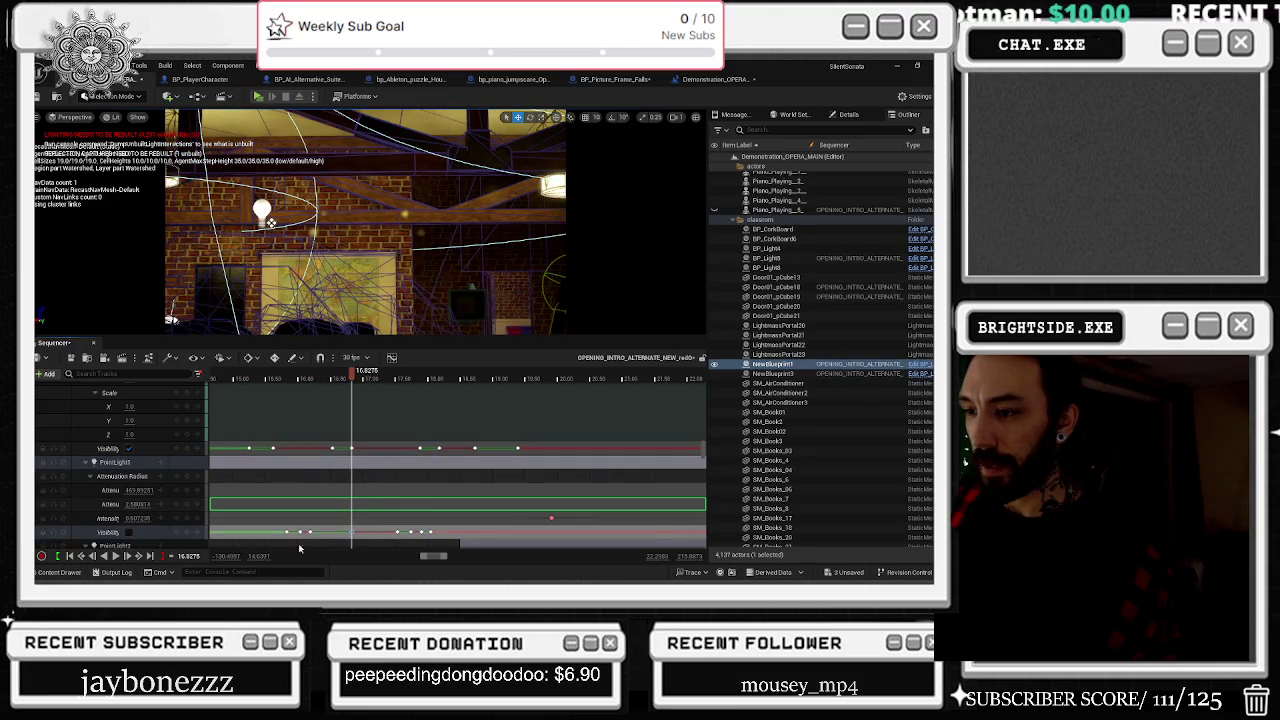
drag(309, 531, 331, 530)
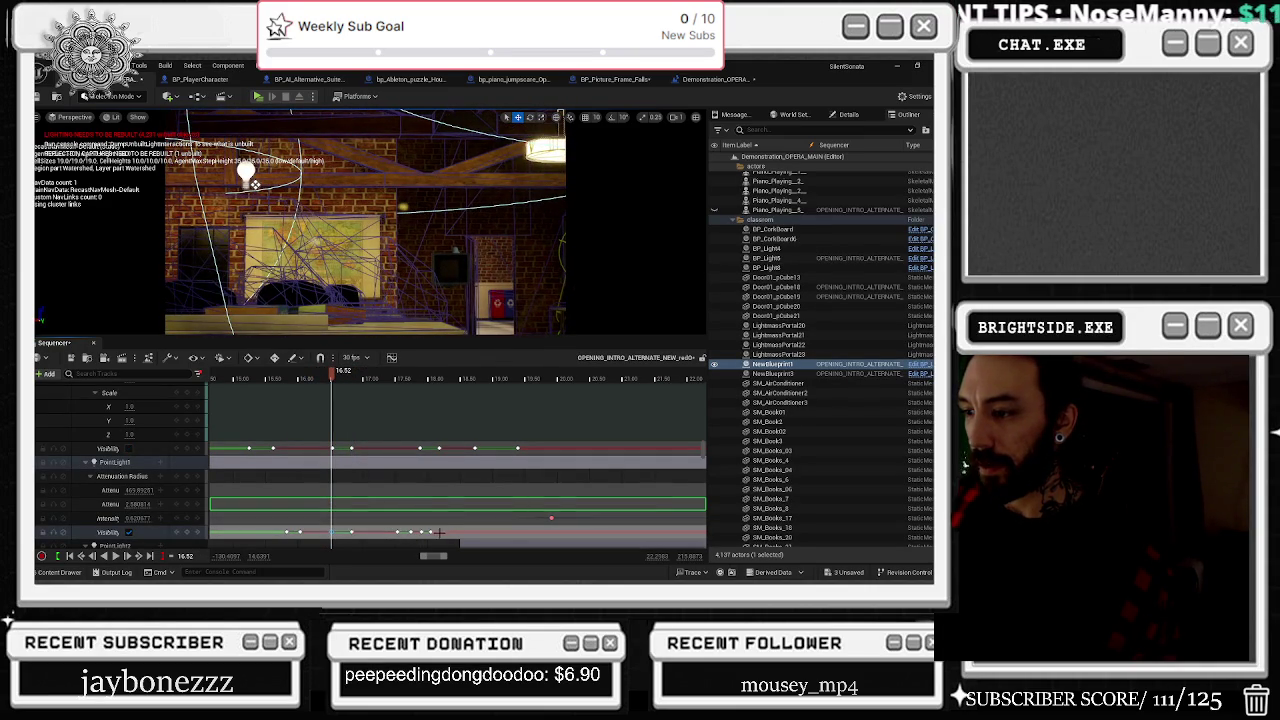
drag(429, 531, 518, 531)
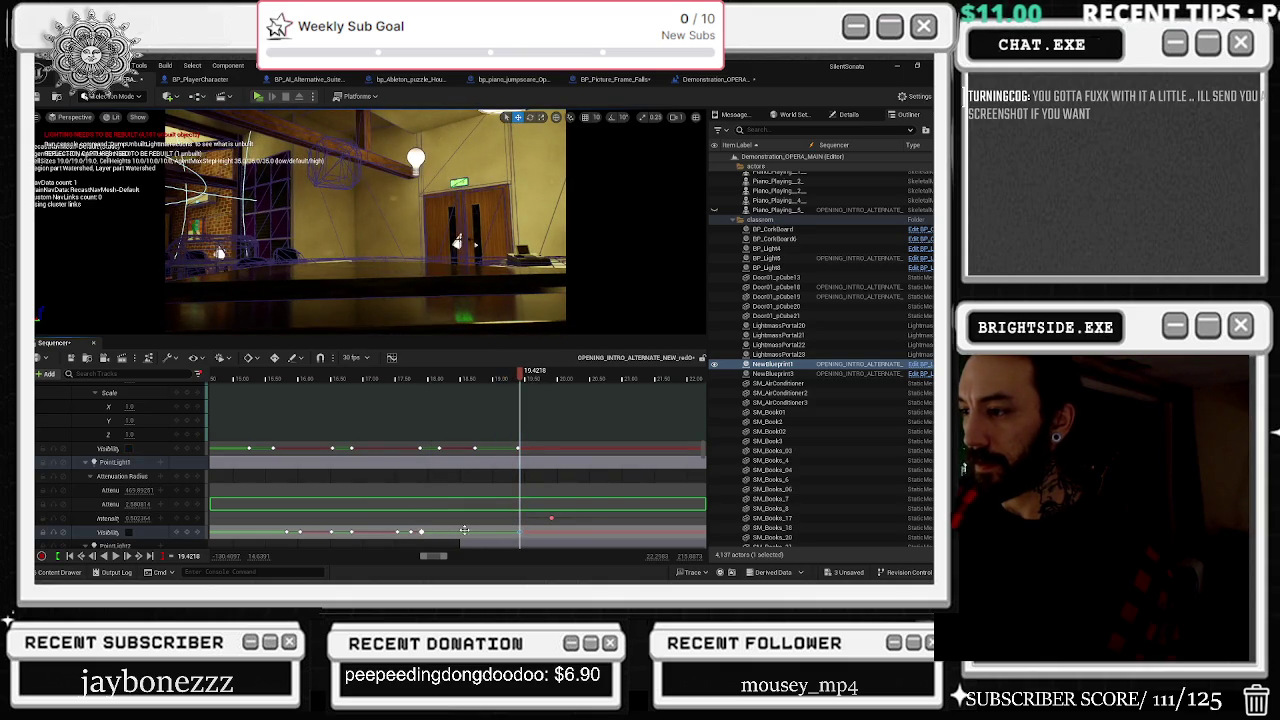
click(416, 530)
mouse_move(418, 530)
mouse_down()
mouse_move(468, 531)
mouse_move(243, 531)
mouse_up()
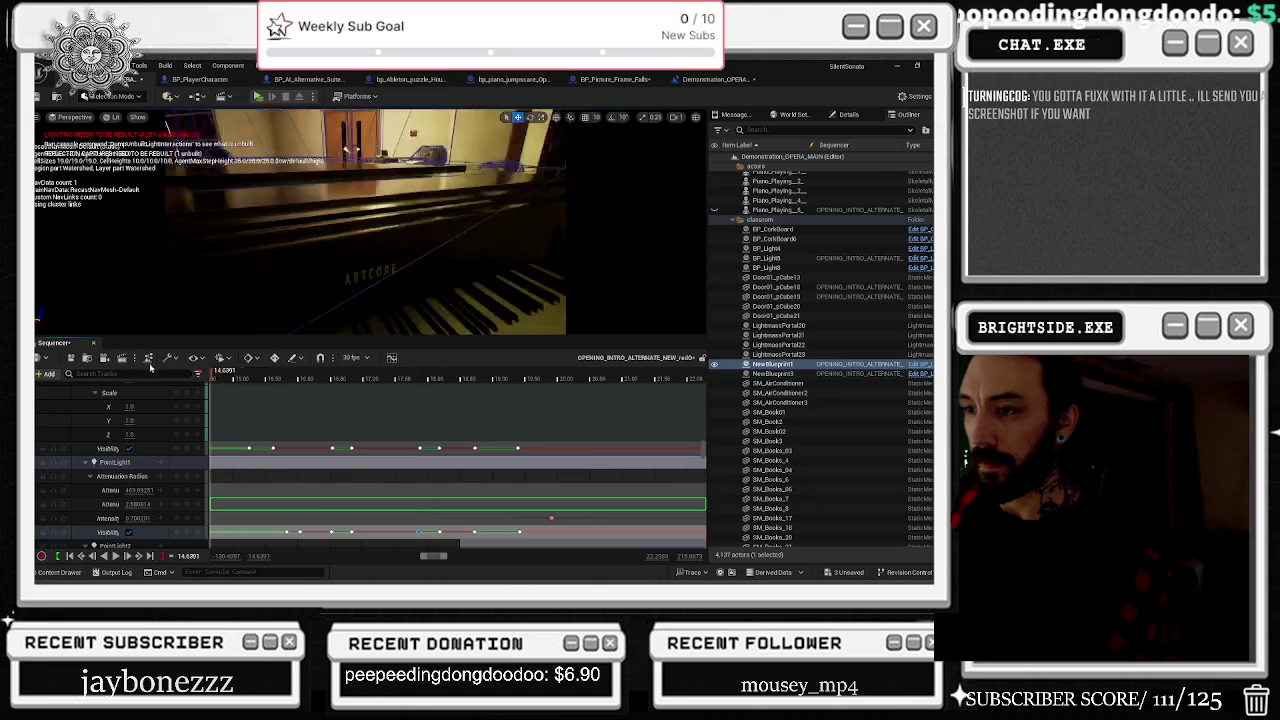
key(space)
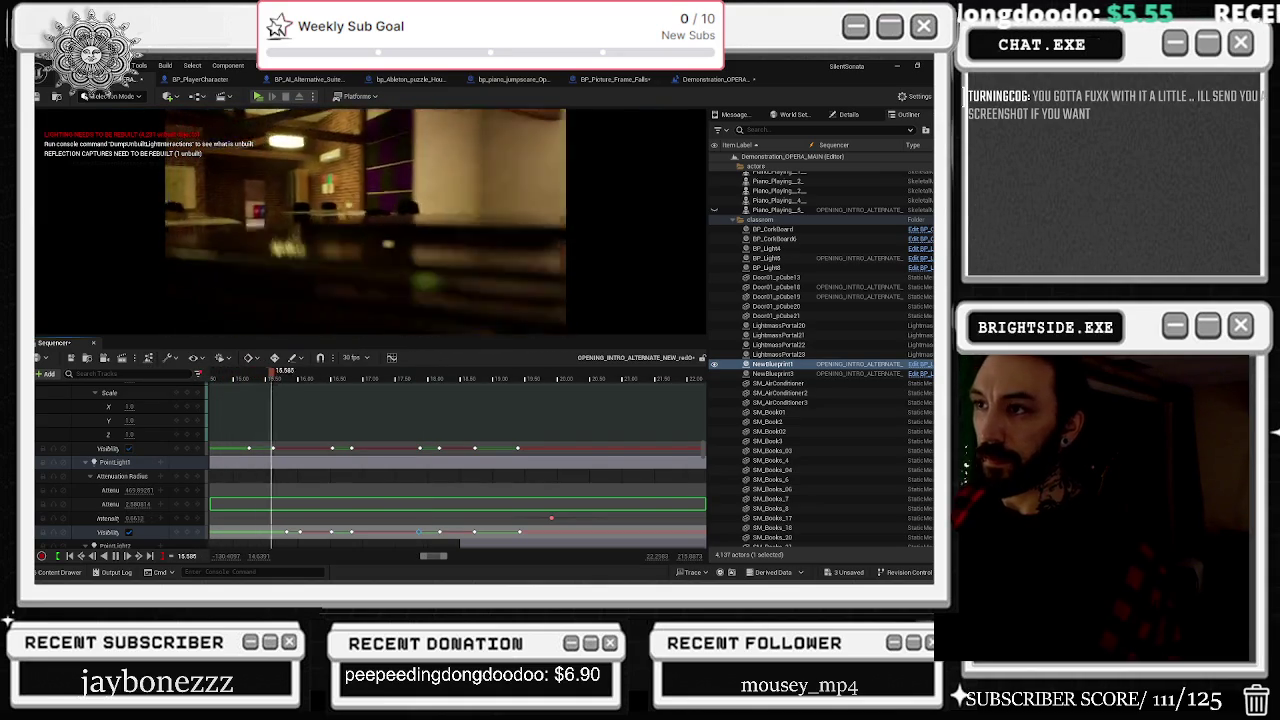
key(space)
scroll(140, 463, up, 5)
scroll(140, 463, up, 1)
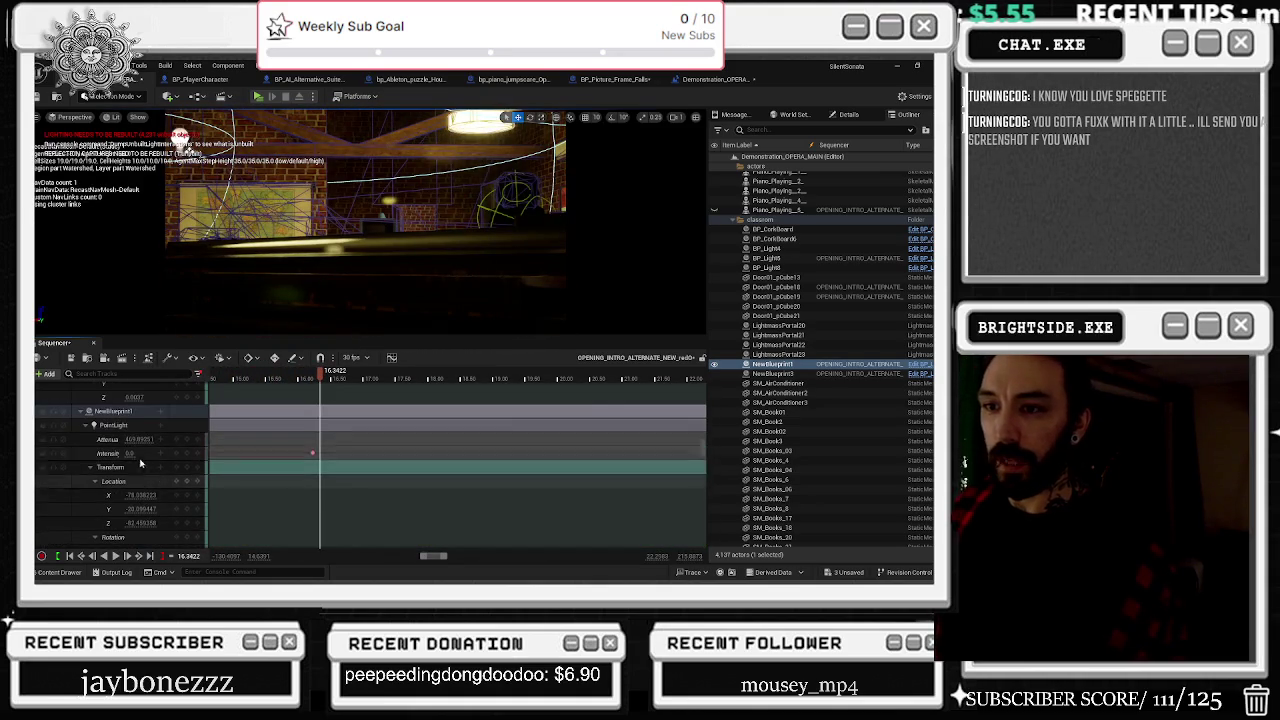
click(160, 413)
right_click(160, 413)
click(209, 443)
scroll(127, 430, down, 3)
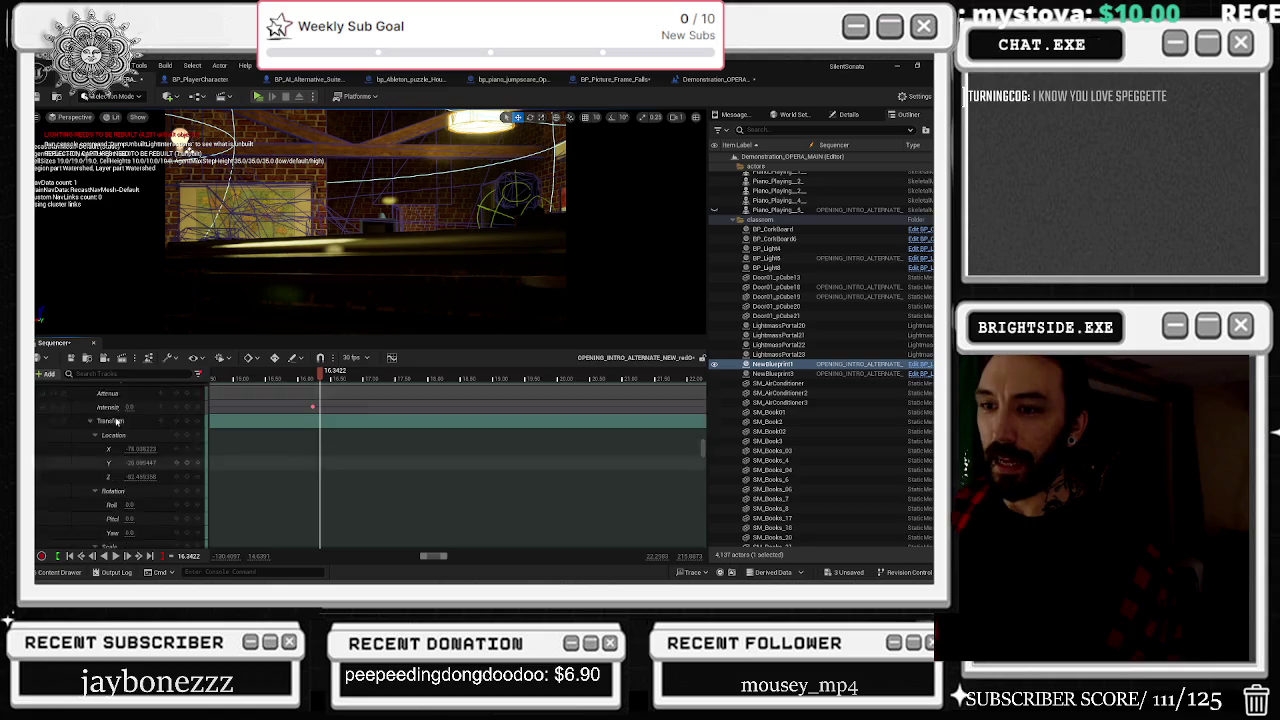
scroll(127, 430, up, 3)
click(86, 437)
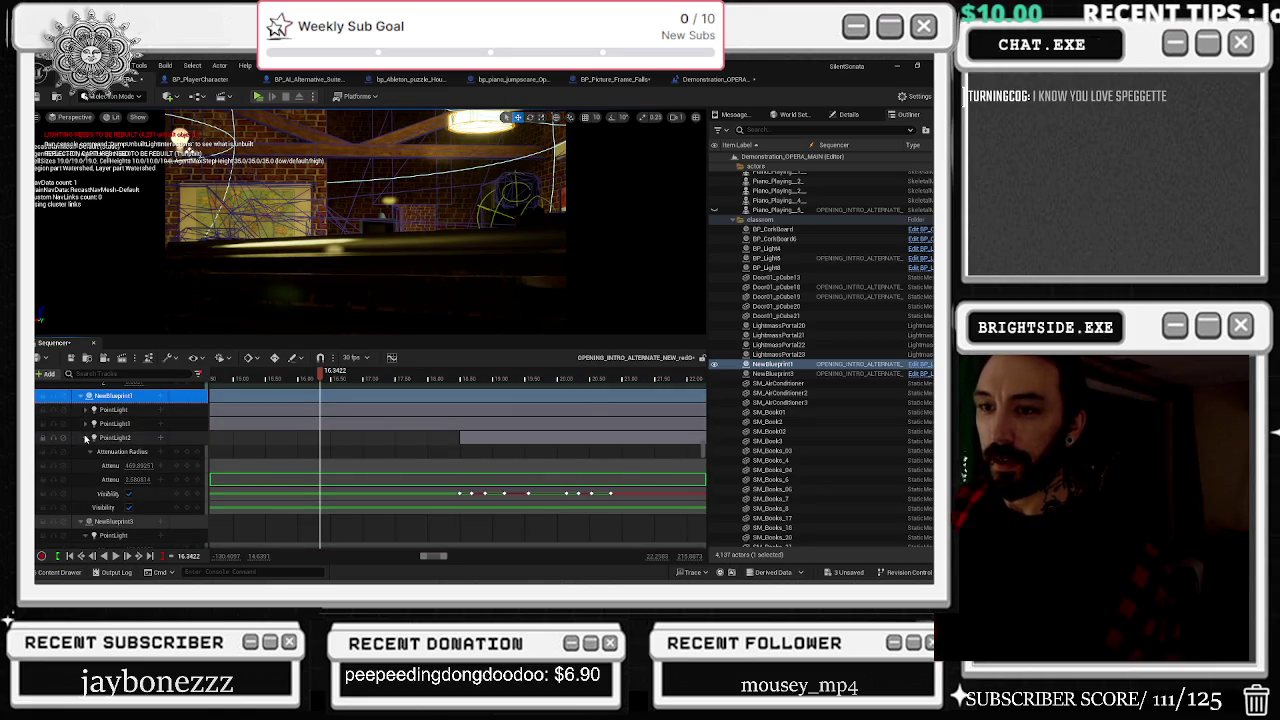
click(86, 437)
click(80, 465)
click(83, 479)
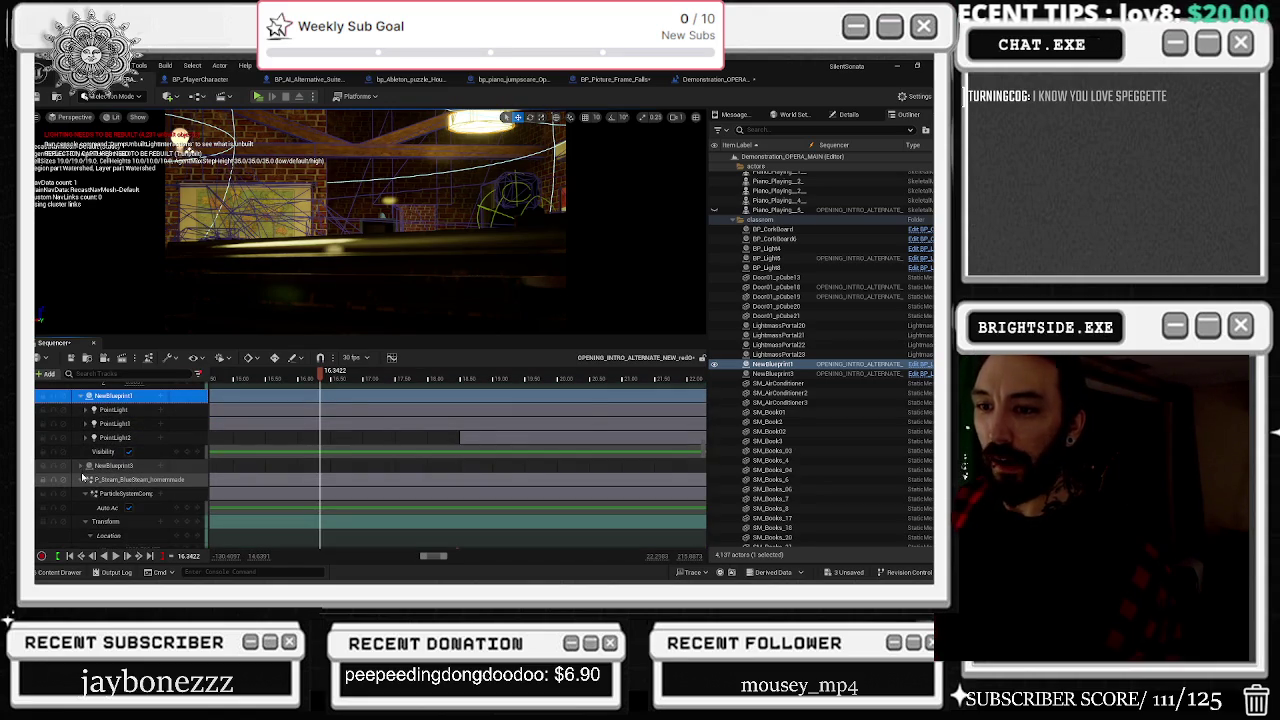
click(80, 481)
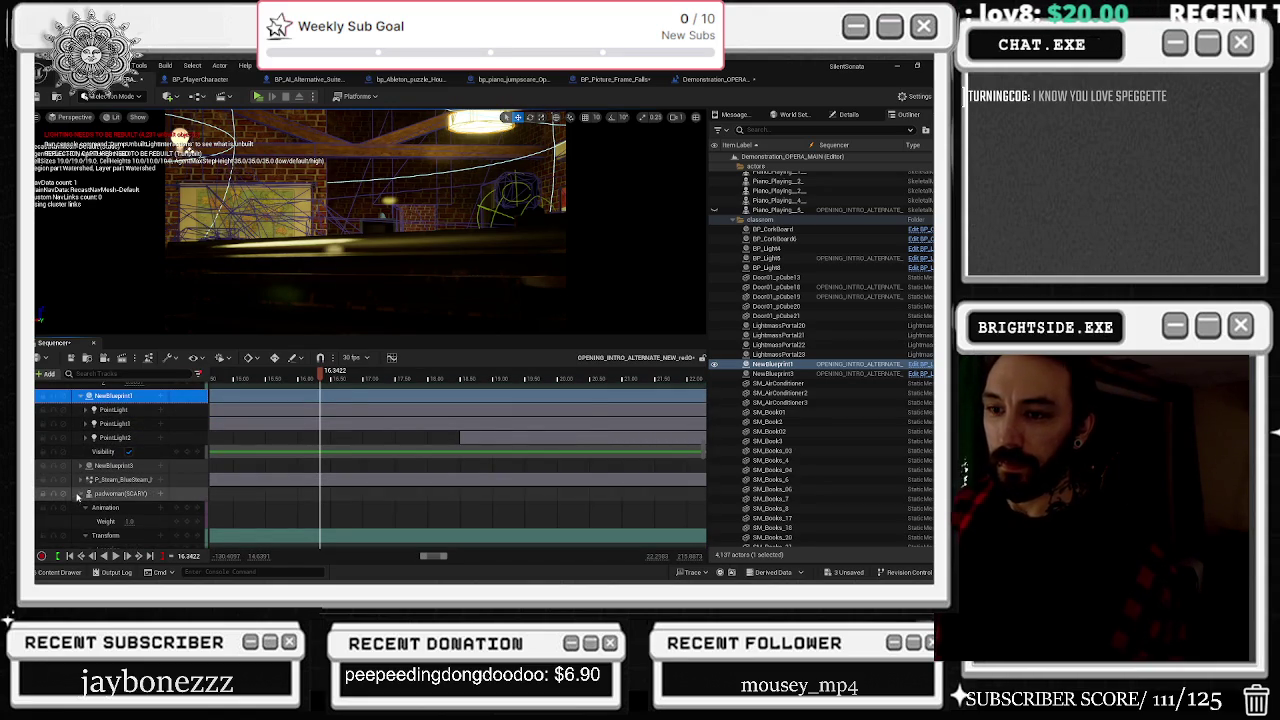
ctrl+click(78, 495)
click(80, 495)
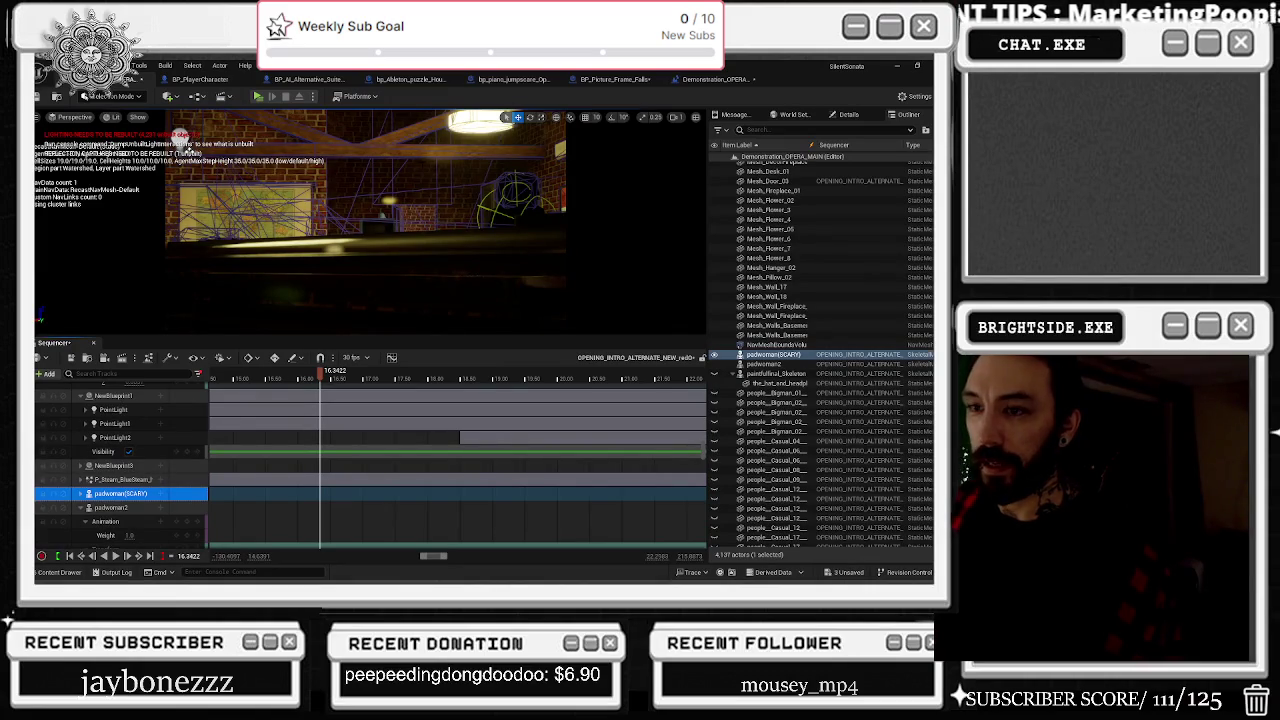
scroll(148, 500, up, 3)
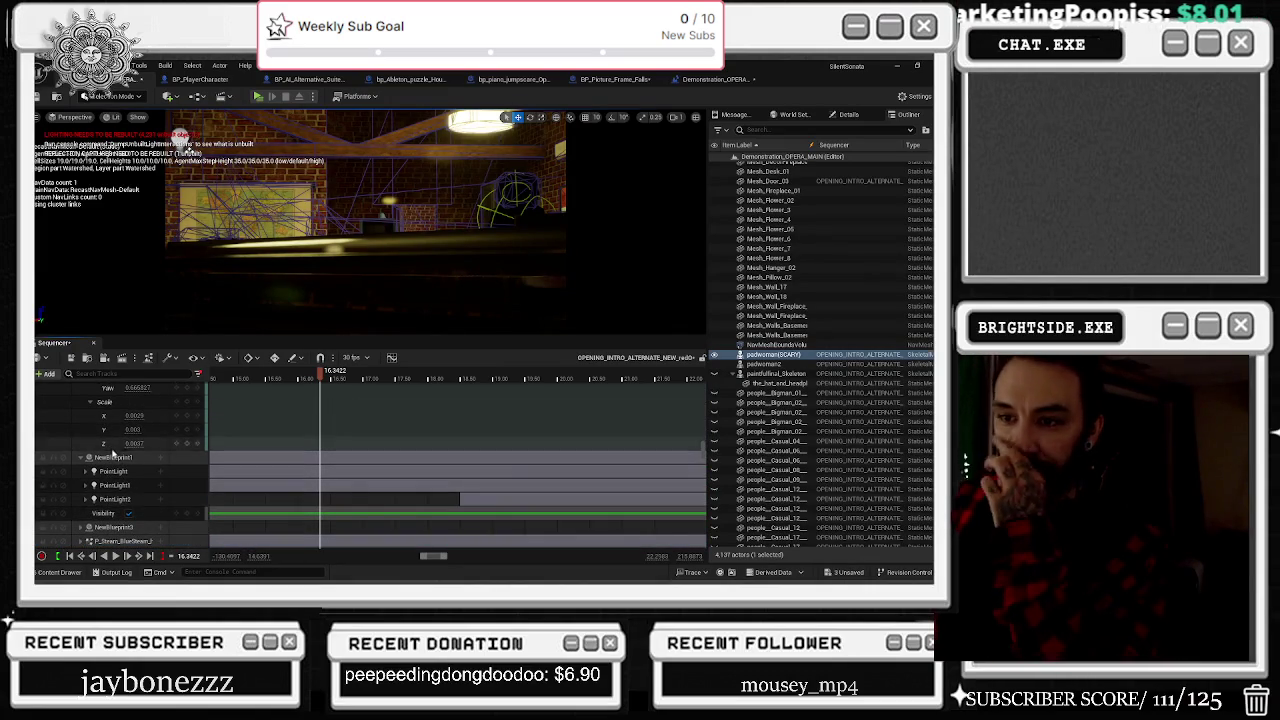
click(116, 458)
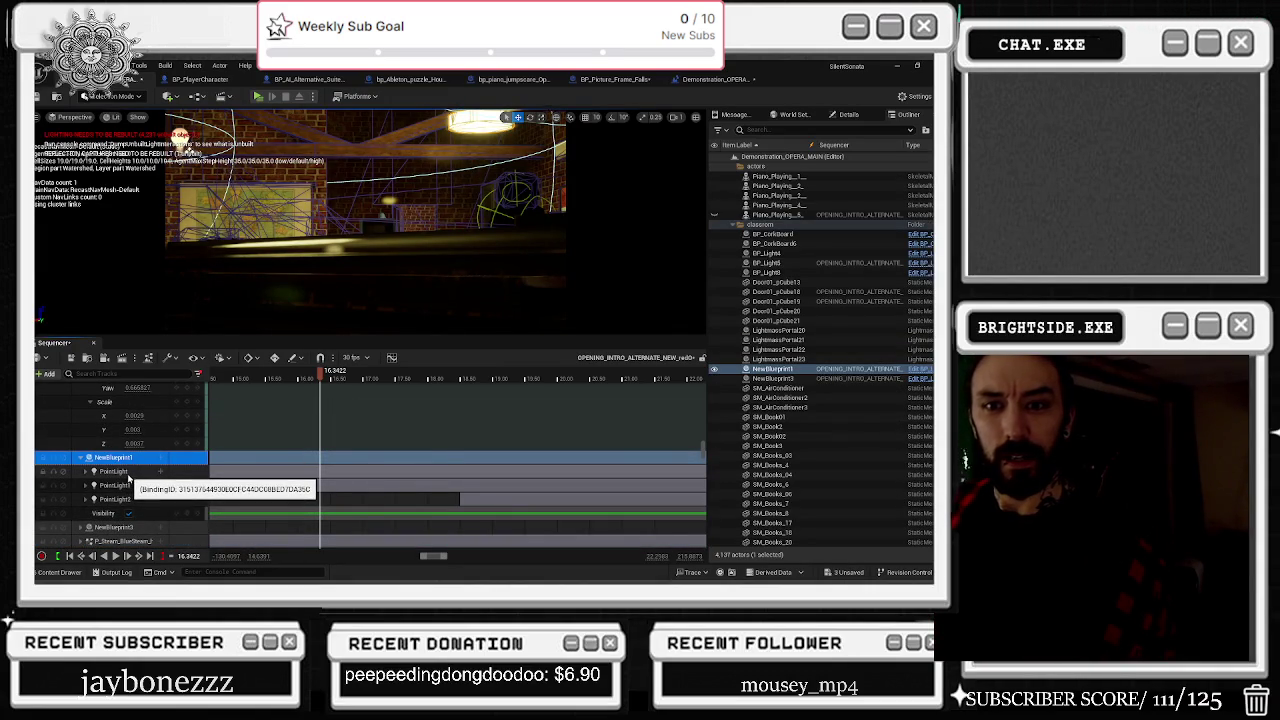
key(alt+Tab)
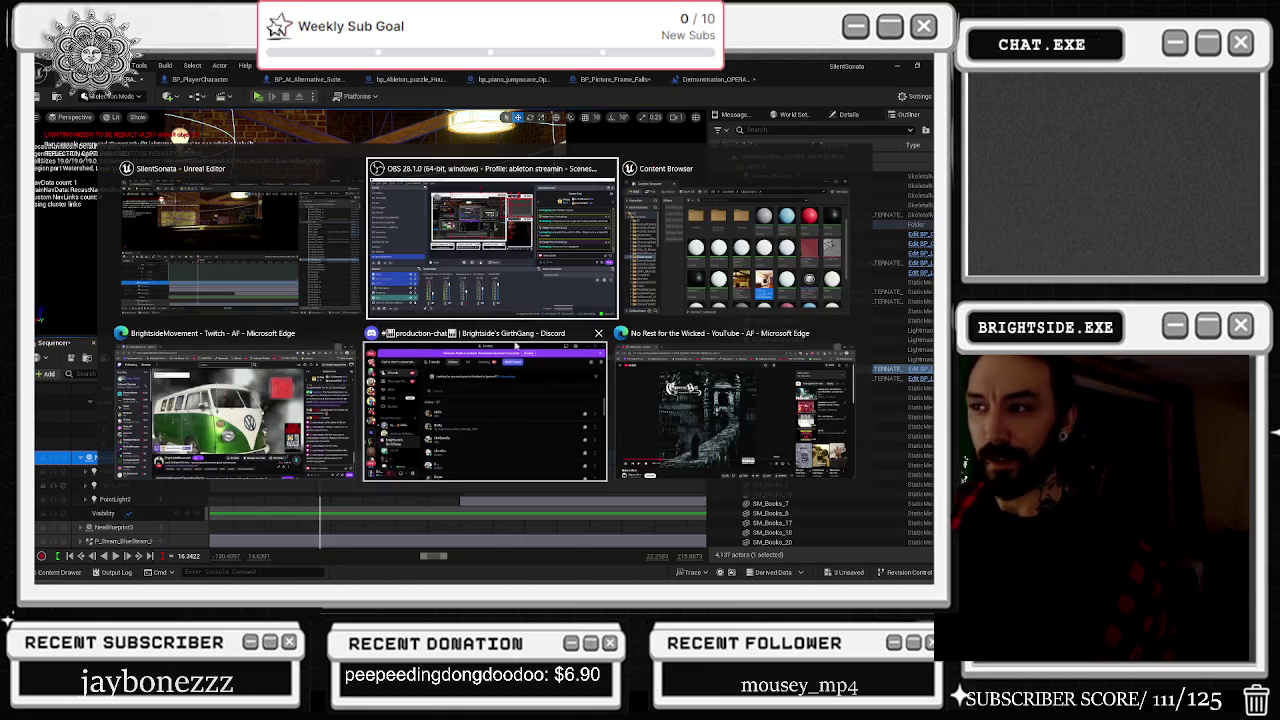
Step: Check the YouTube 'No Rest for the Wicked' video, then minimize Chrome to return to Unreal
key(alt+Tab)
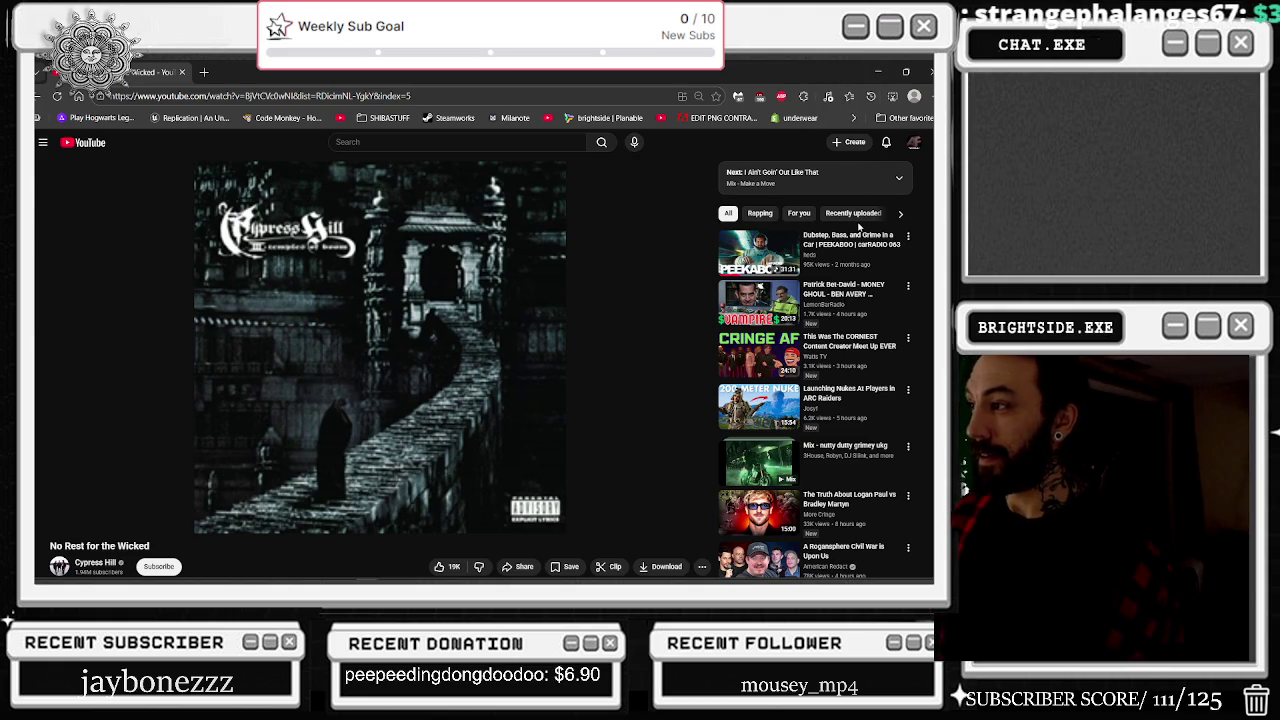
click(876, 76)
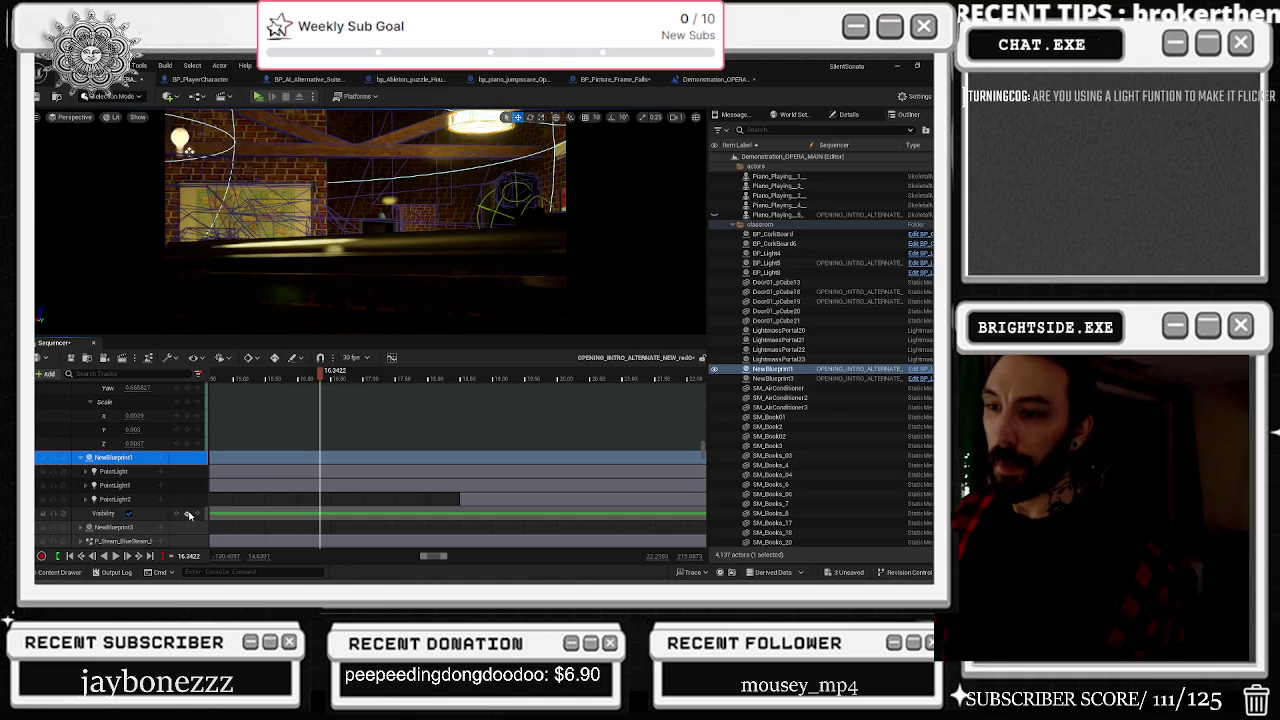
Step: Key NewBlueprint1's Visibility off at 16.43 s, back on at 16.96 s, and add a key at 17.13 s
click(189, 515)
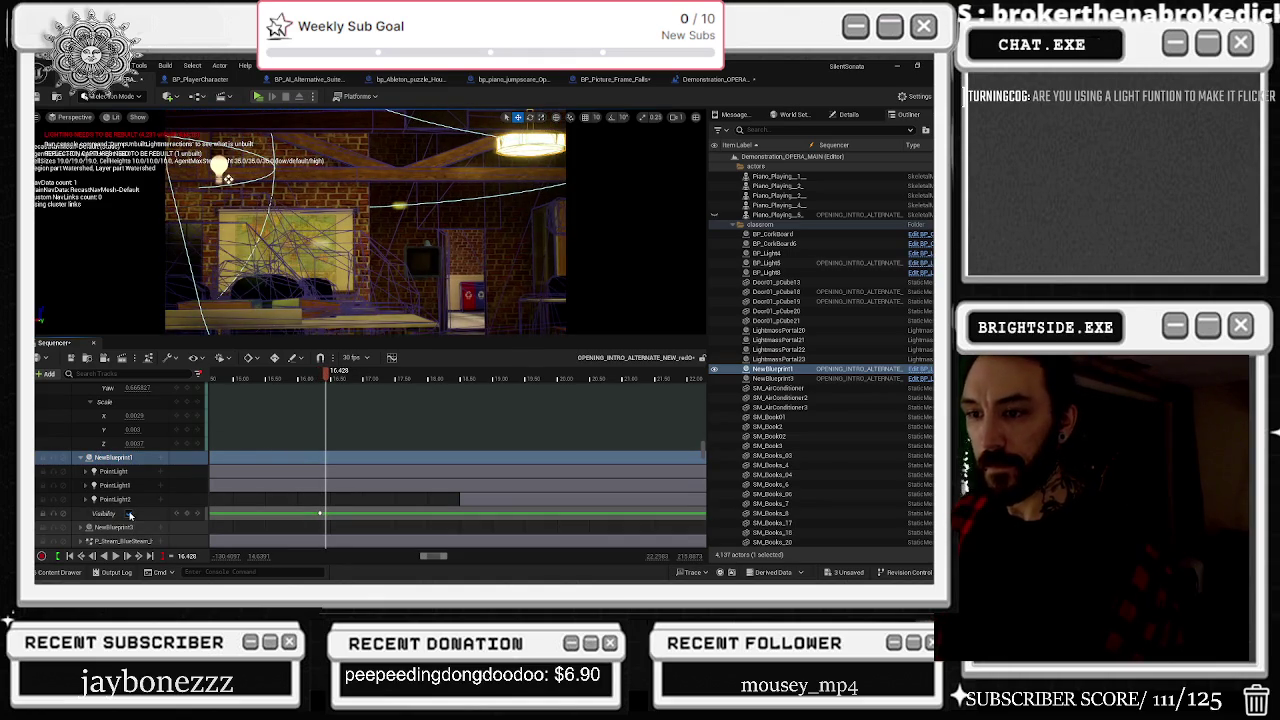
click(130, 515)
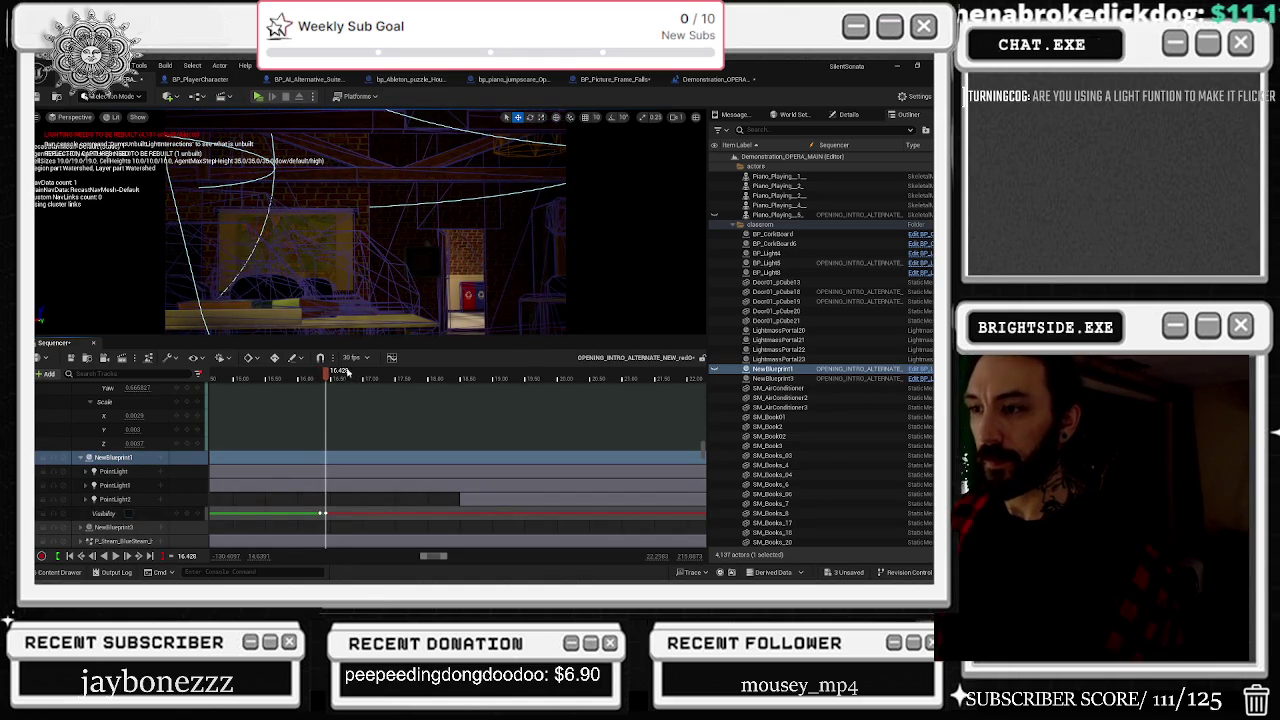
drag(329, 376, 361, 376)
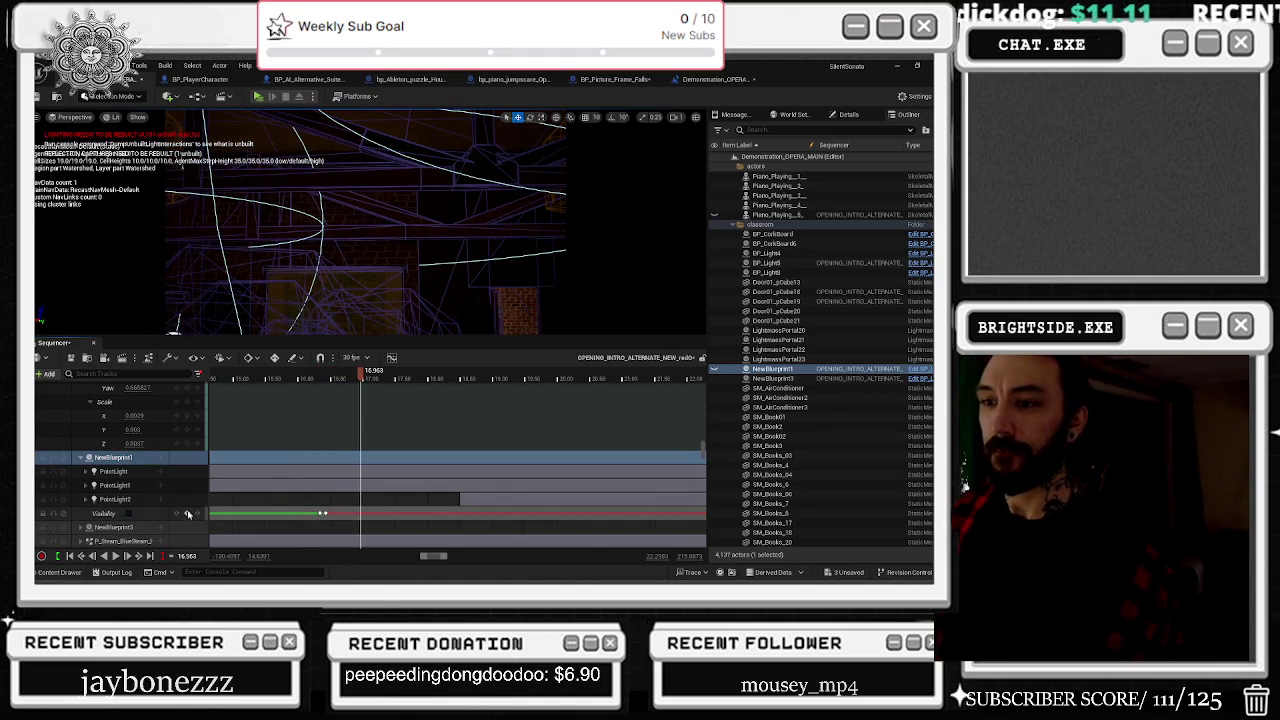
click(130, 515)
drag(361, 372, 371, 386)
ctrl+click(113, 526)
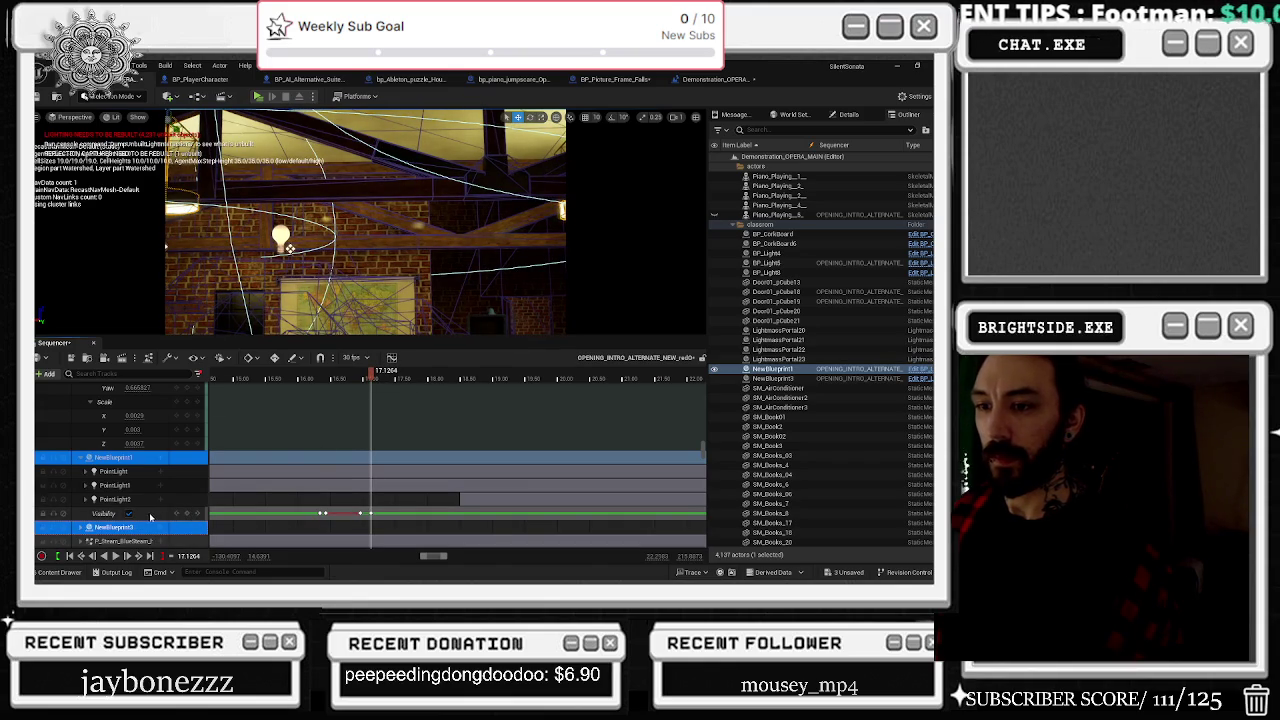
click(144, 515)
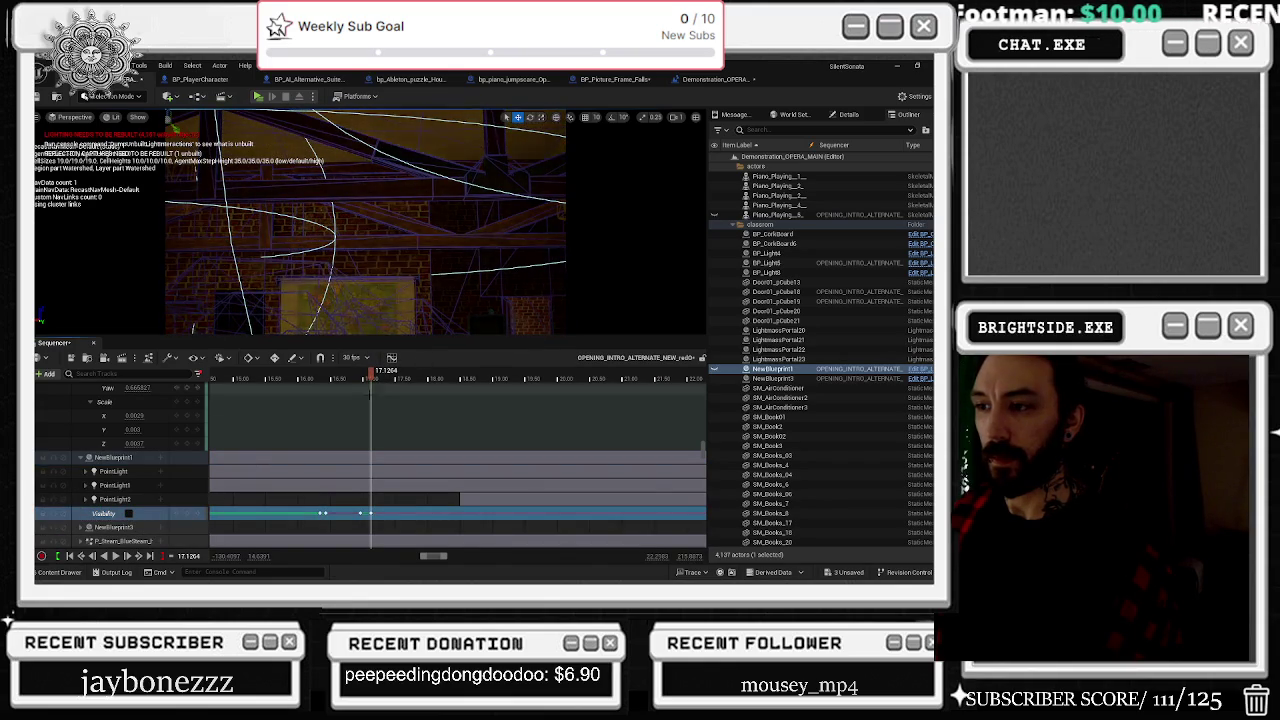
Step: Preview the flicker backward and forward, add another Visibility key, then return to about 14.93 s
mouse_move(368, 378)
mouse_down()
mouse_move(272, 380)
mouse_move(366, 378)
mouse_up()
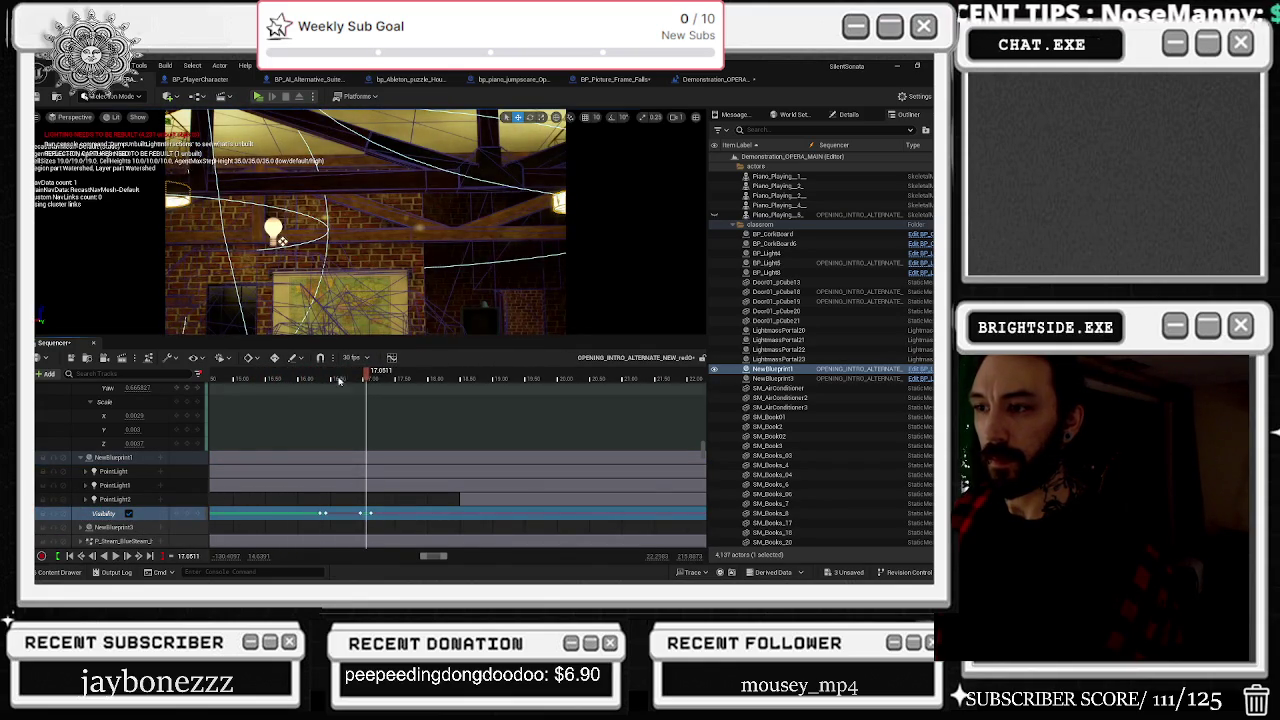
key(j)
key(l)
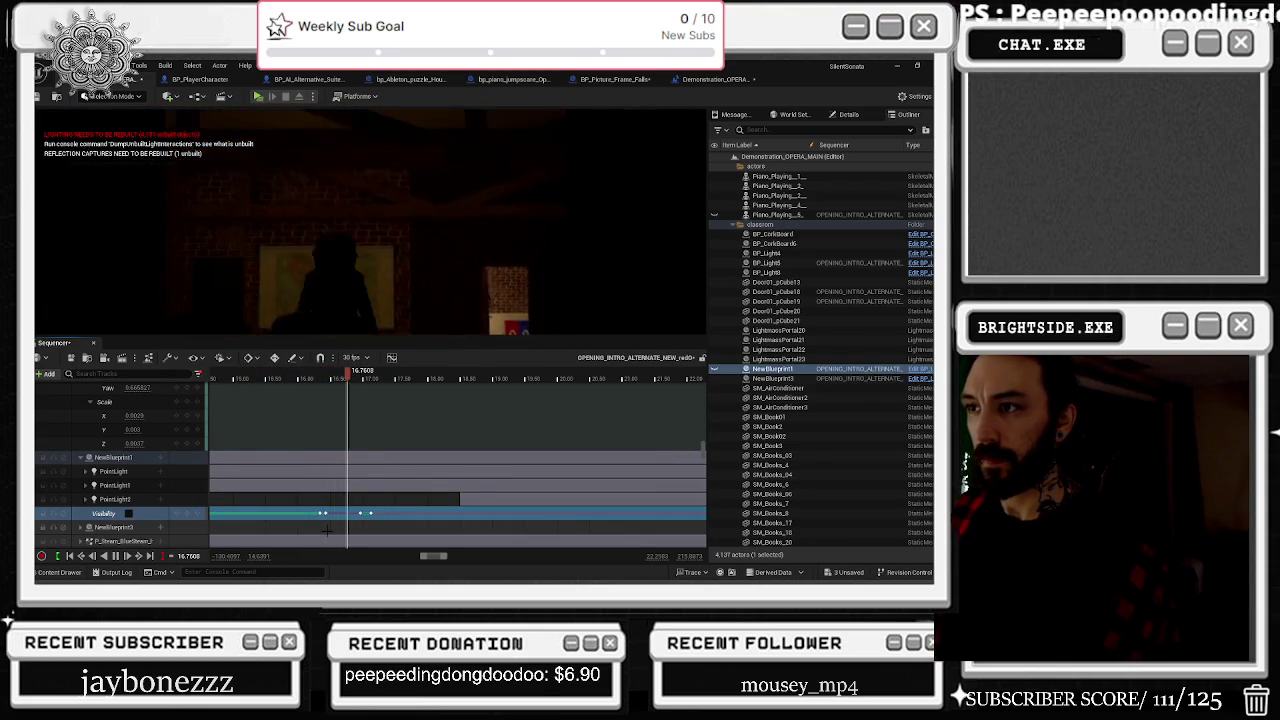
key(Return)
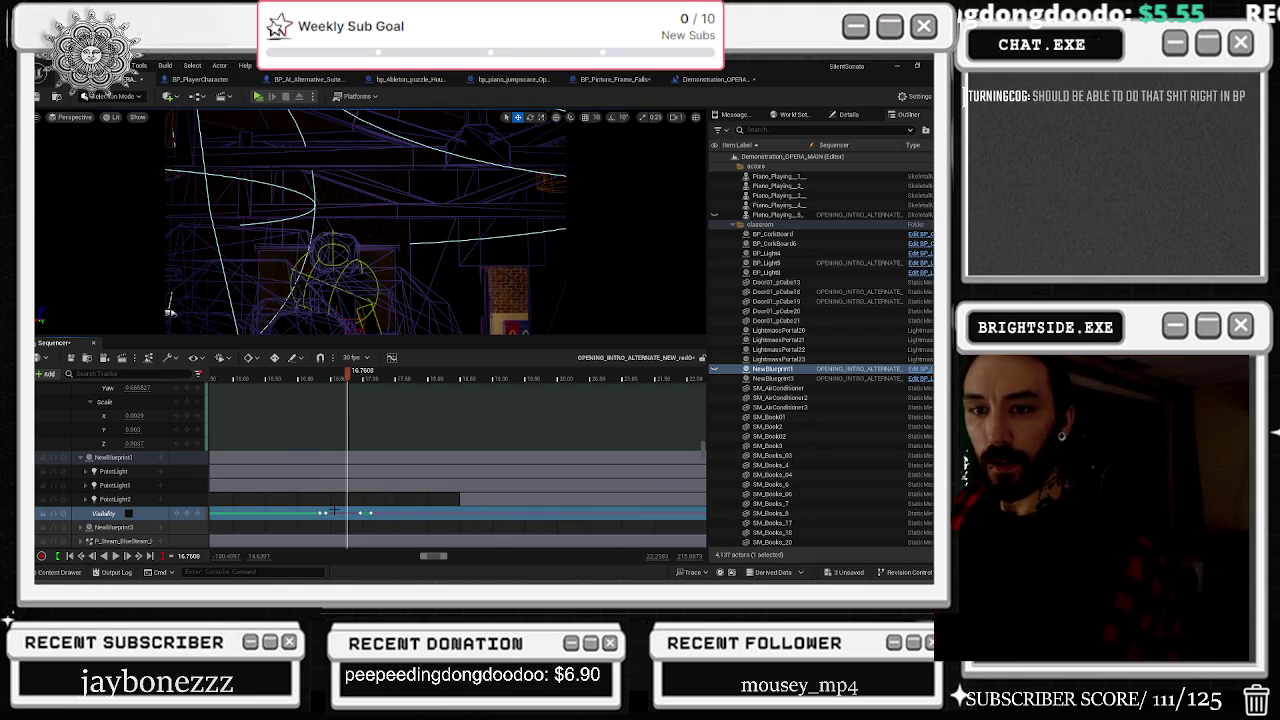
click(318, 518)
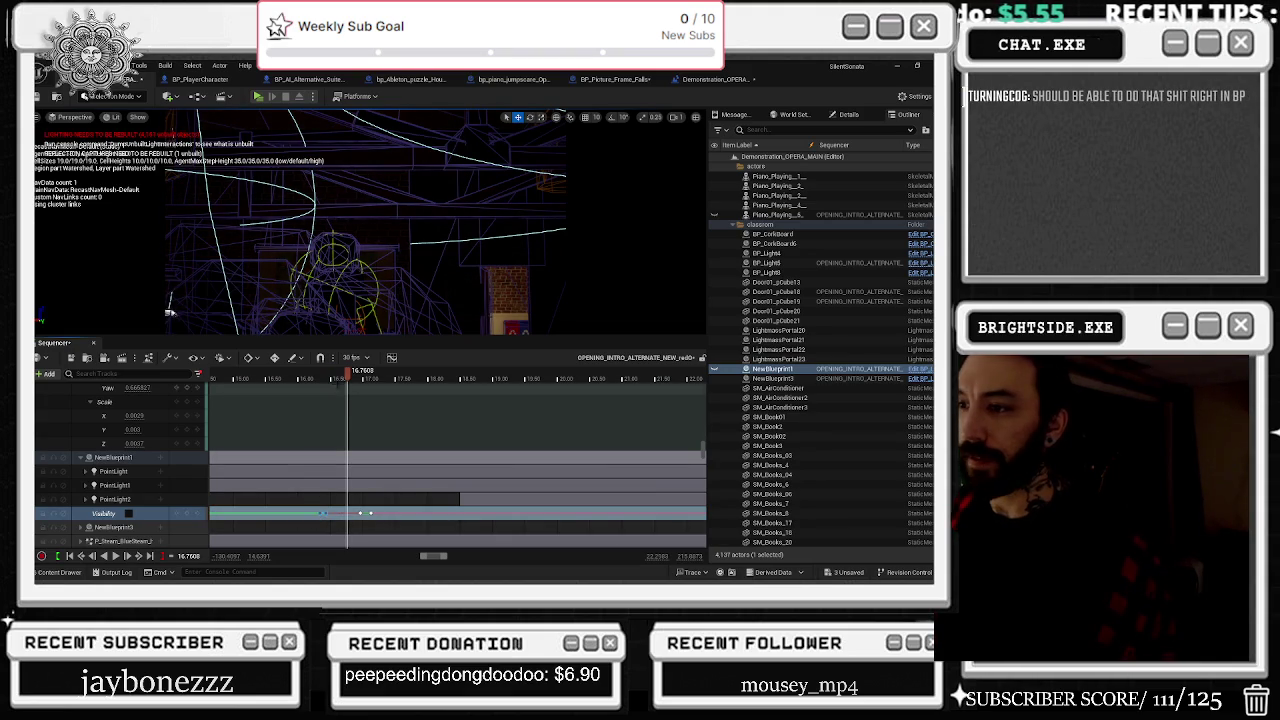
click(253, 378)
drag(240, 390, 232, 388)
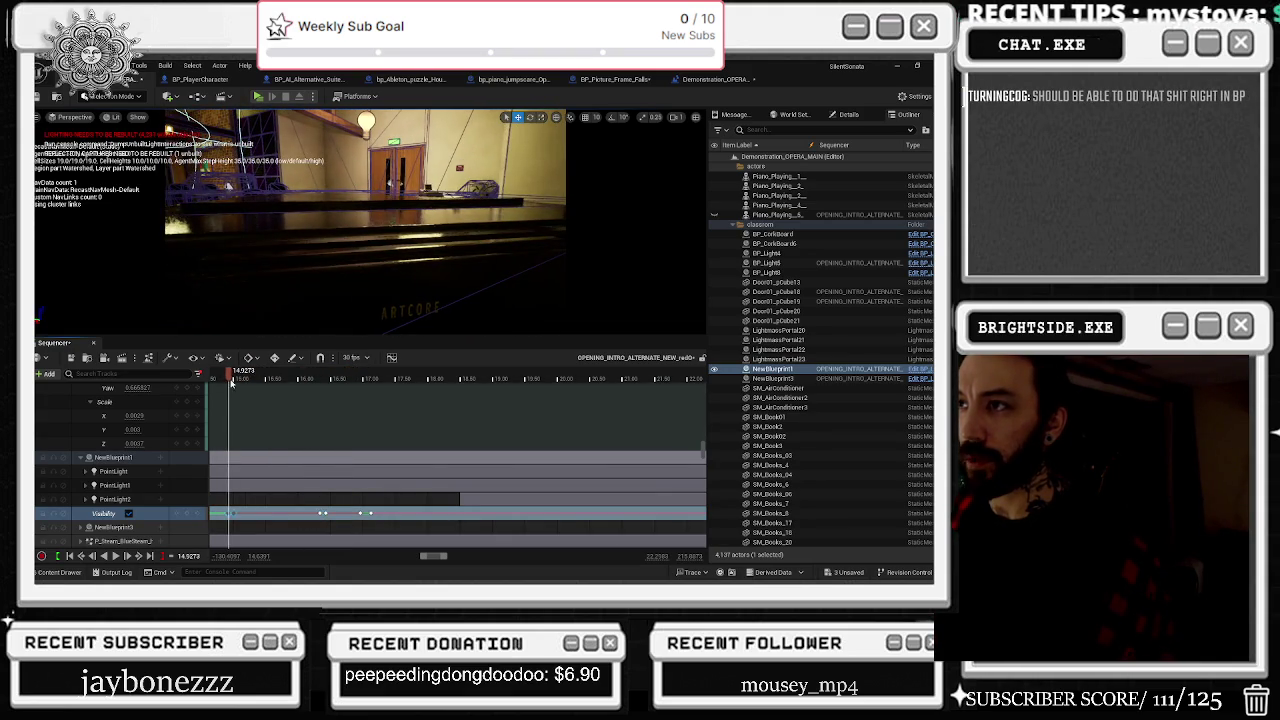
drag(420, 373, 246, 375)
click(375, 373)
key(space)
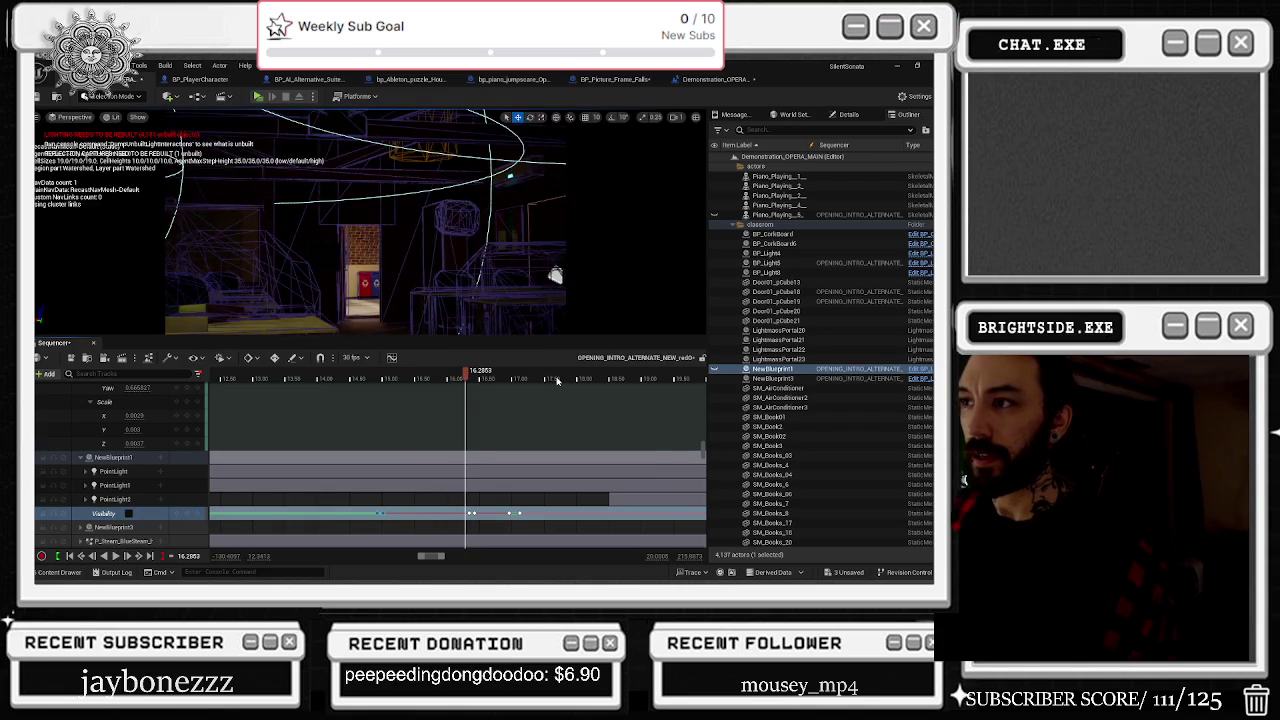
Step: Drag the later Visibility keys, then undo twice to restore their earlier times
scroll(558, 380, up, 3)
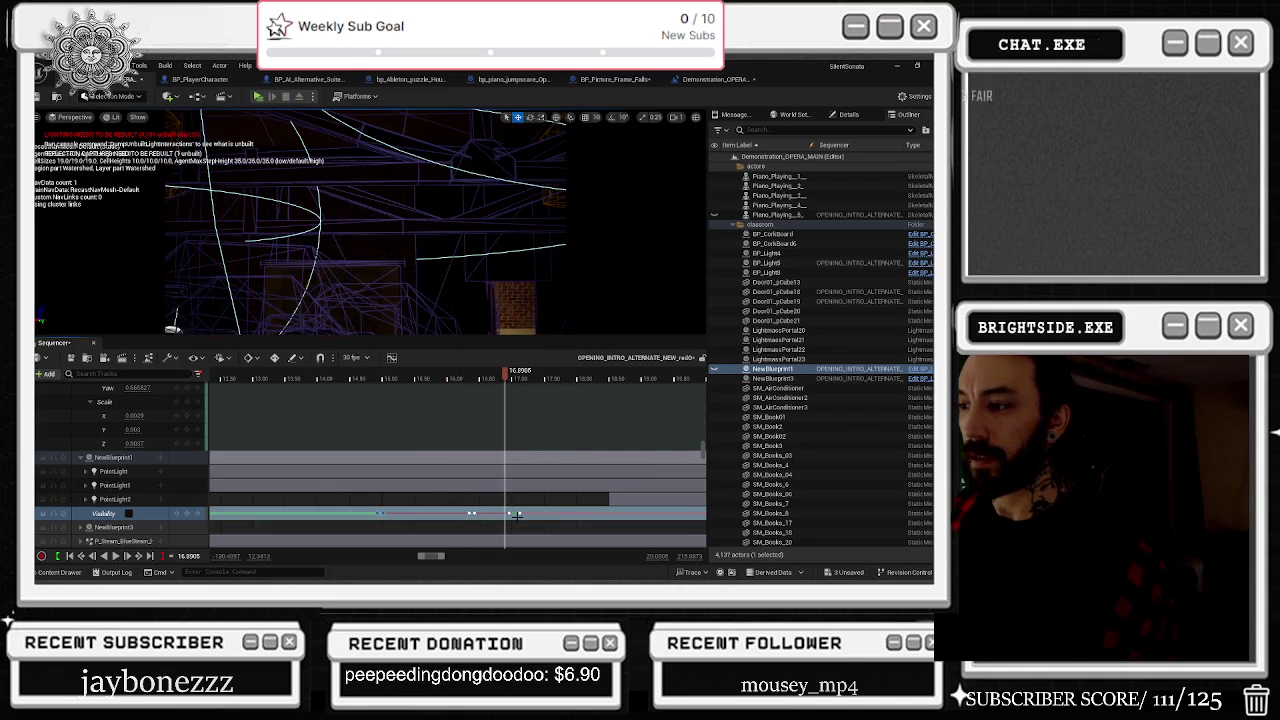
drag(516, 507, 555, 513)
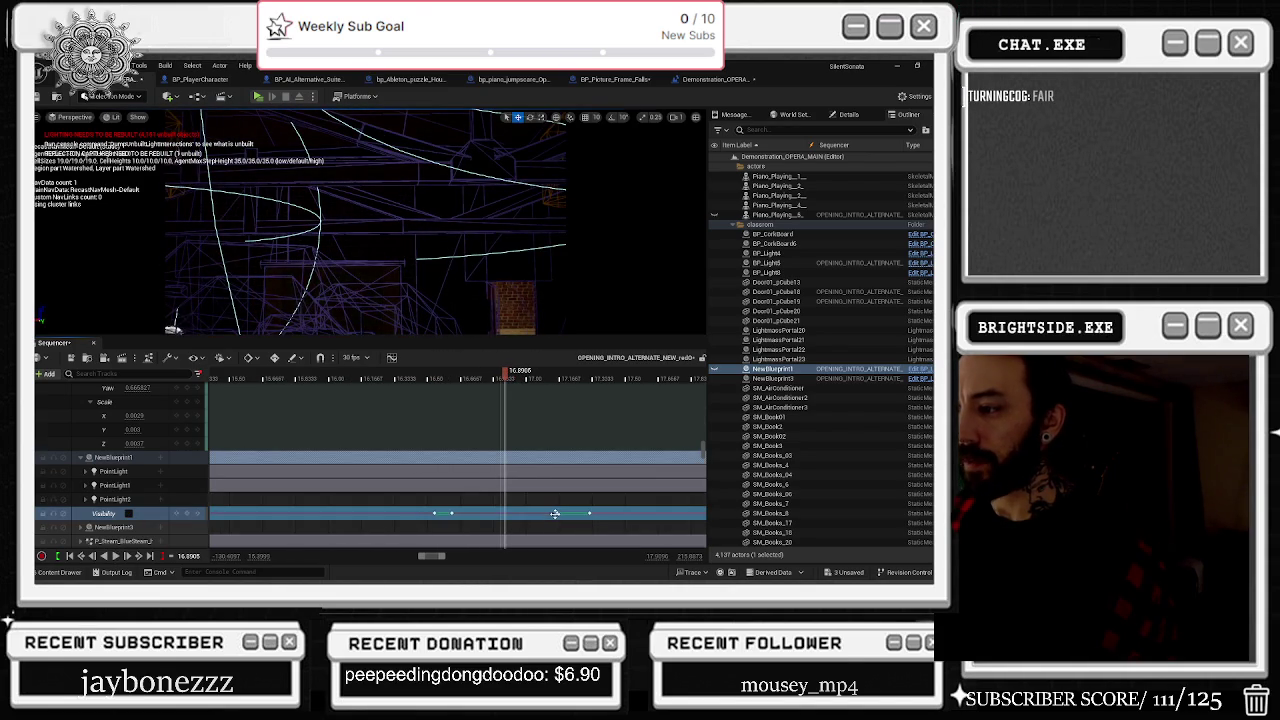
key(ctrl+z)
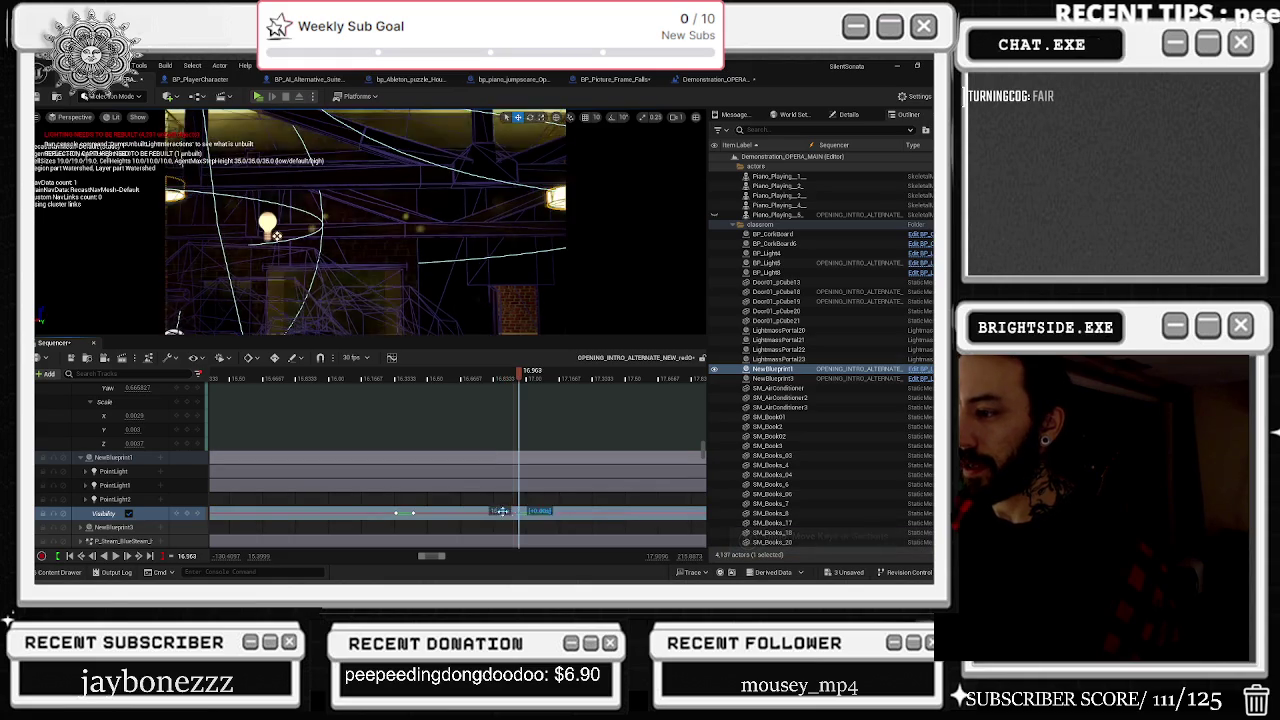
key(ctrl+z)
Step: Scrub the flicker around 16–16.5 s, then play from 15.81 s and stop at 16.73 s
click(413, 393)
mouse_move(413, 393)
mouse_down()
mouse_move(340, 393)
mouse_move(446, 394)
mouse_up()
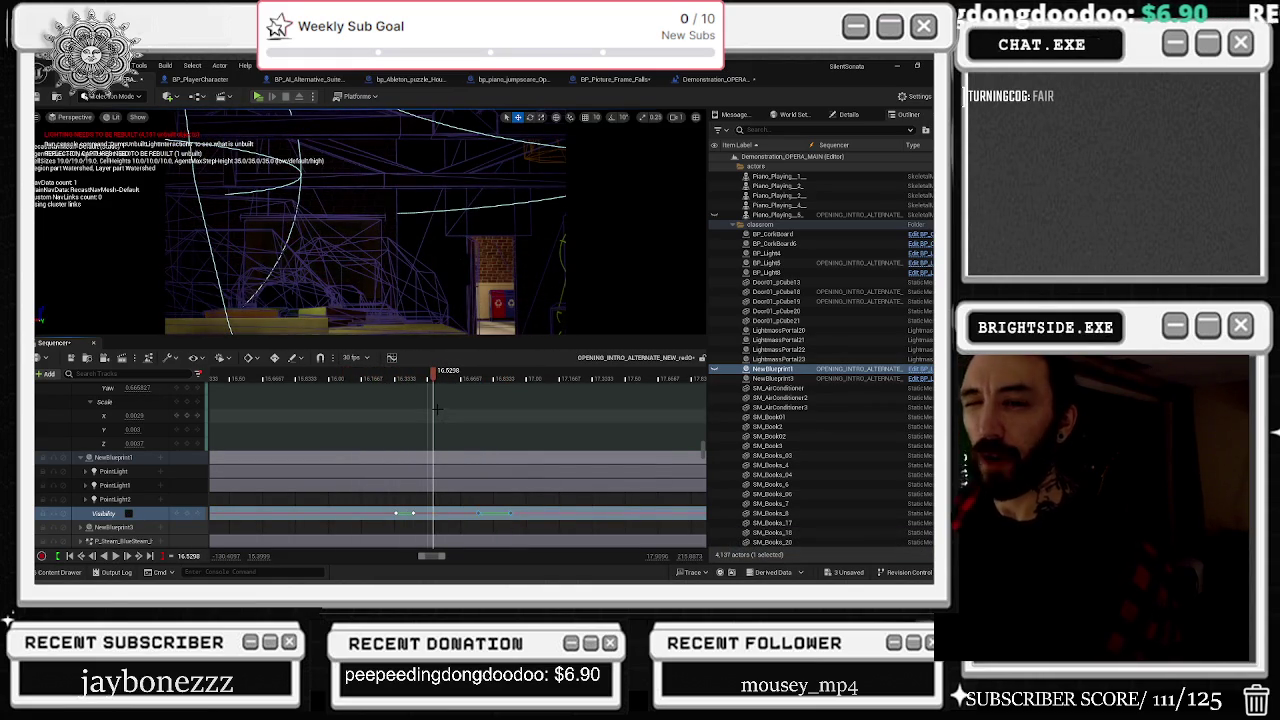
drag(245, 375, 238, 375)
key(space)
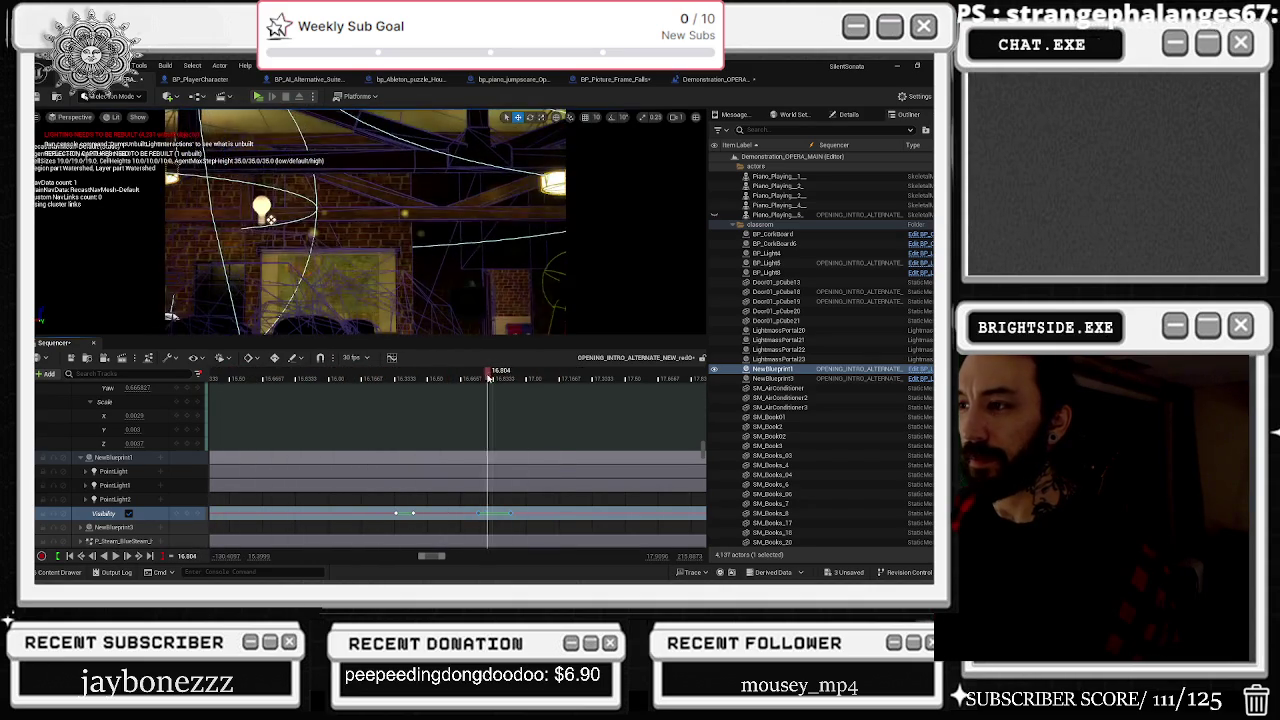
click(473, 375)
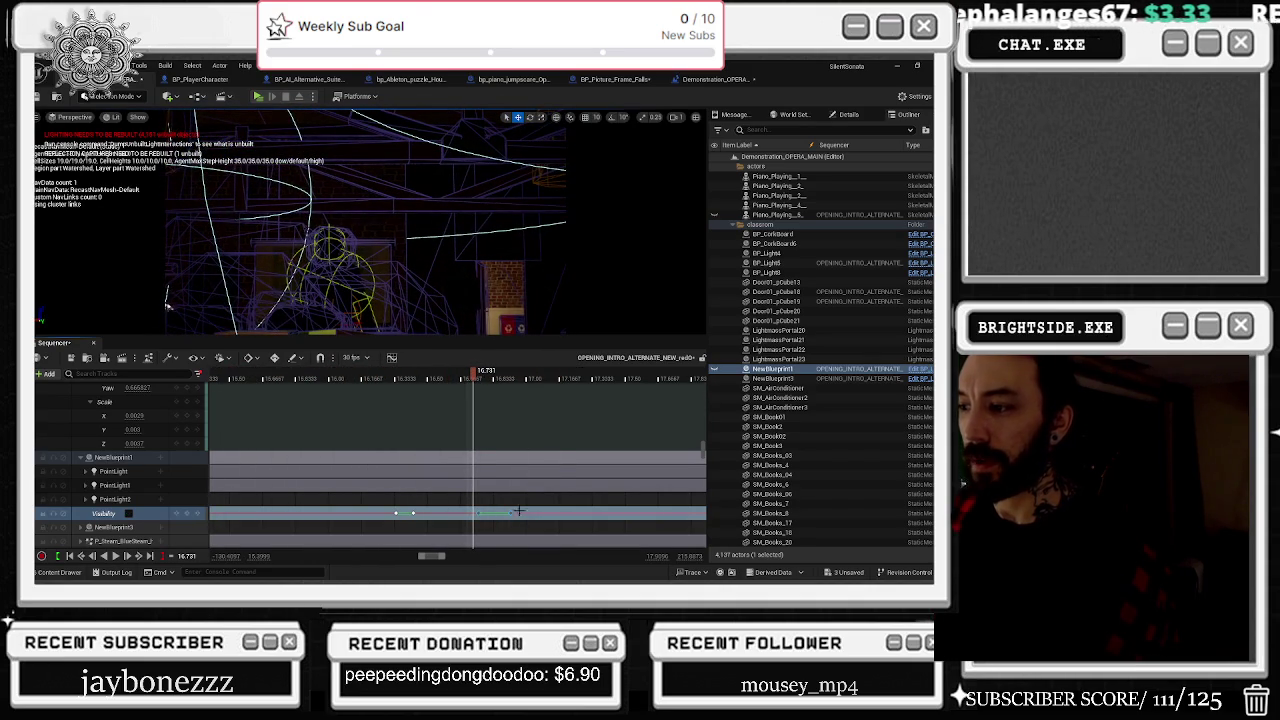